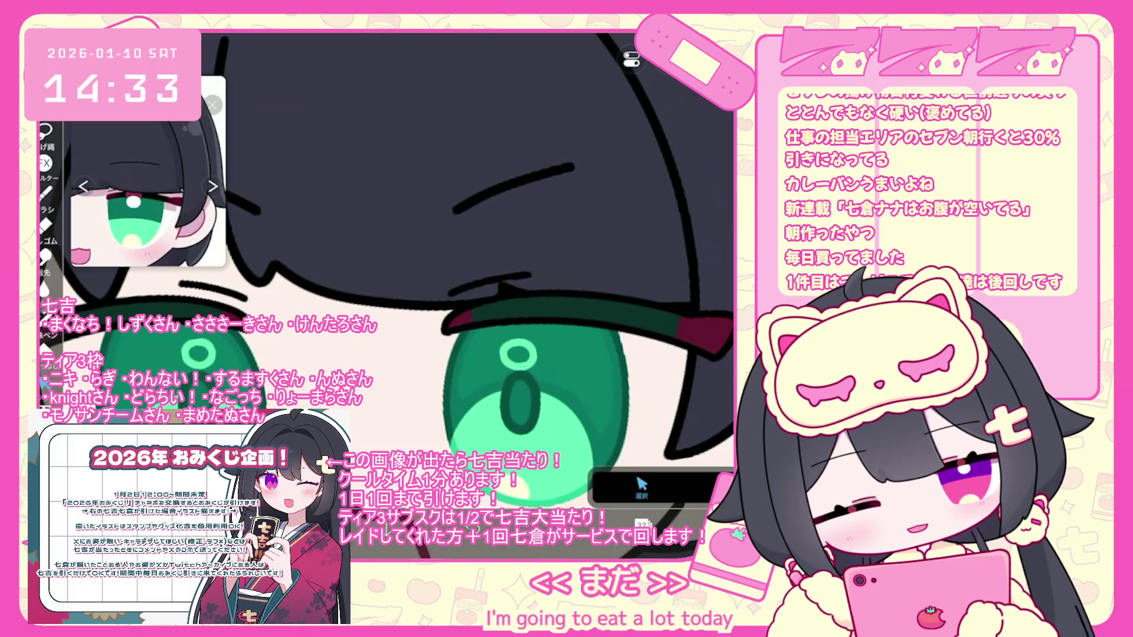
Undo the eye's last lasso fill and select layer 17 inside the face folder
left_click(642, 524)
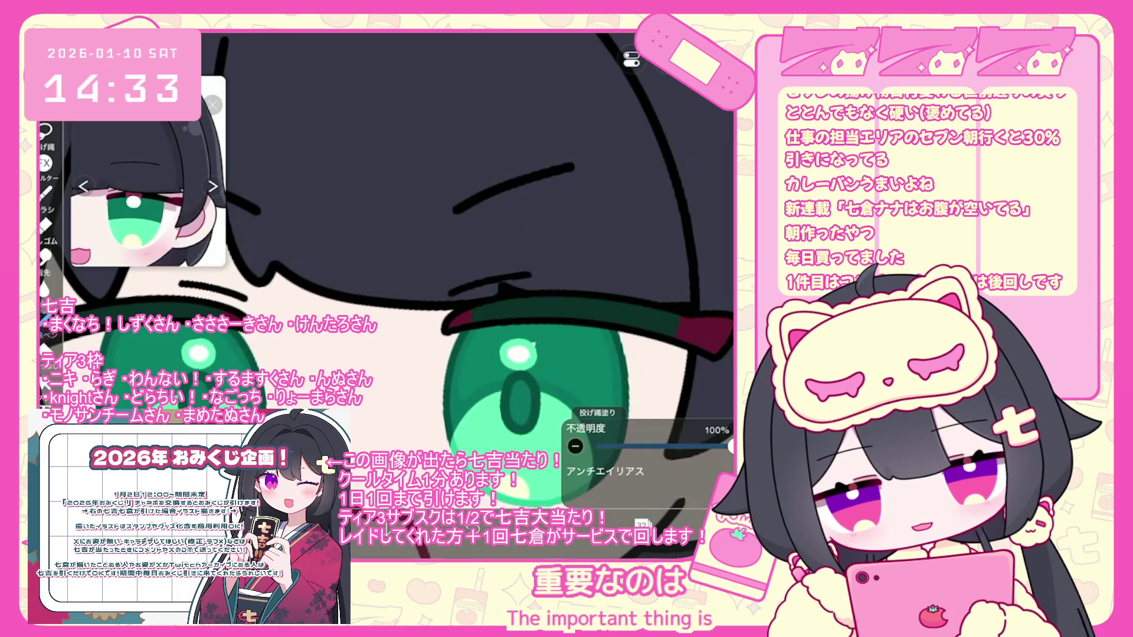
scroll(413, 266, "down", 3)
key("ctrl+z")
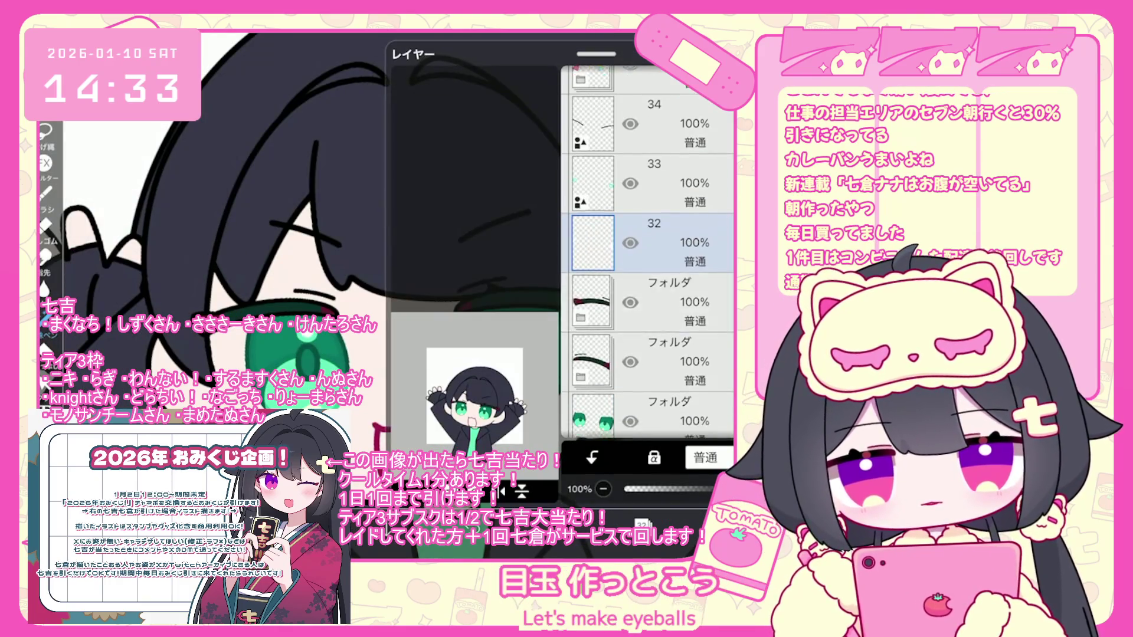
scroll(648, 252, "down", 10)
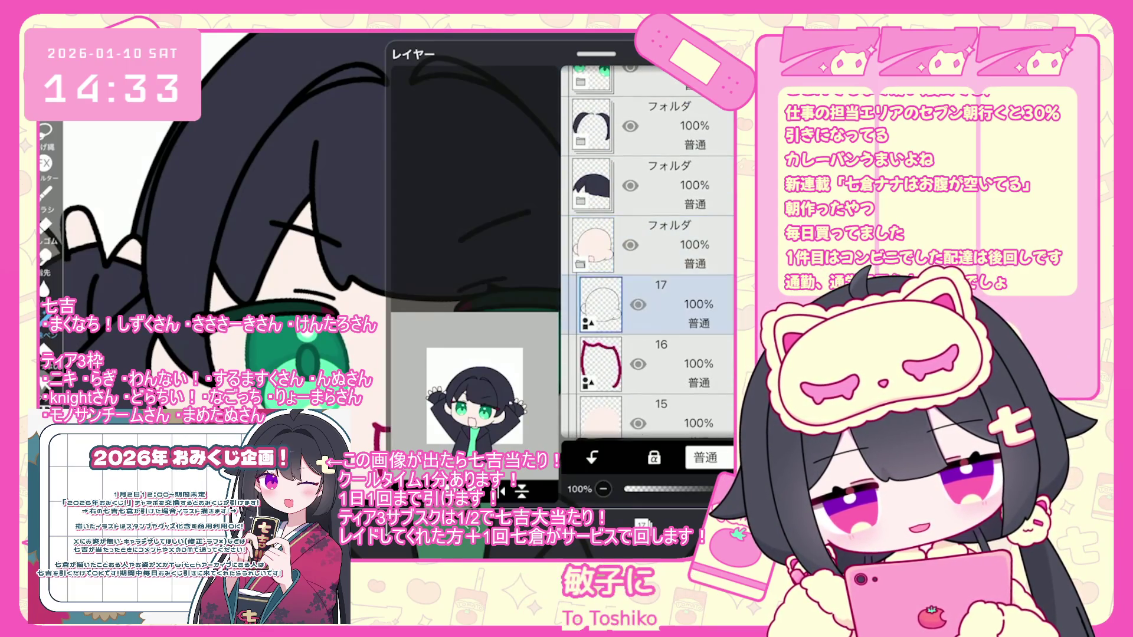
left_click(648, 407)
scroll(648, 252, "down", 3)
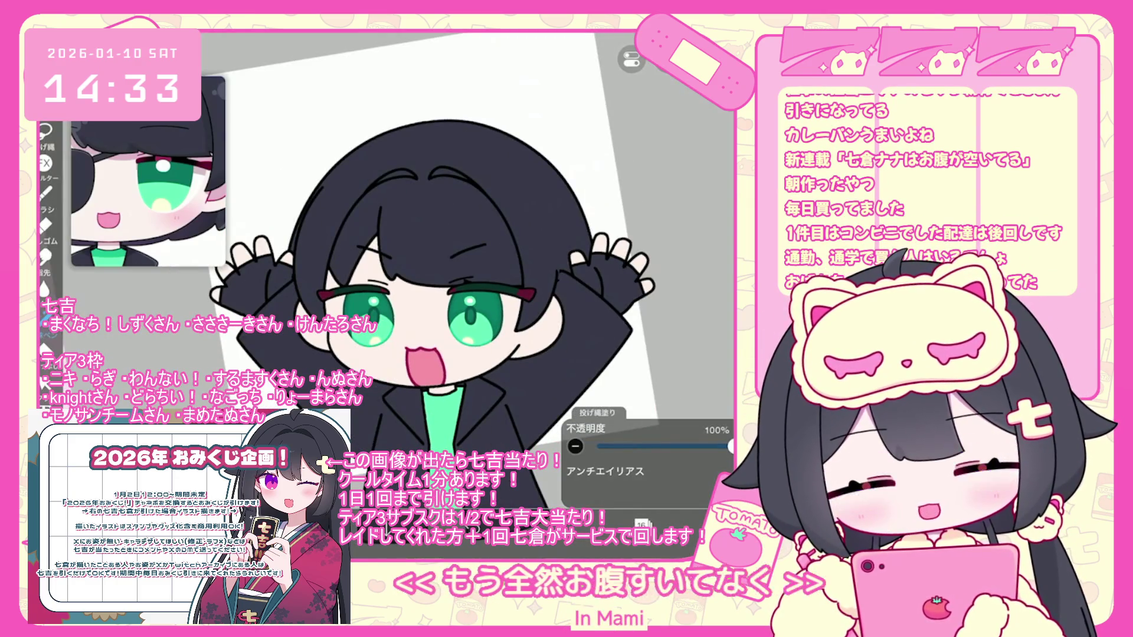
Add a new clipped layer 31 above the current one
scroll(647, 252, "up", 5)
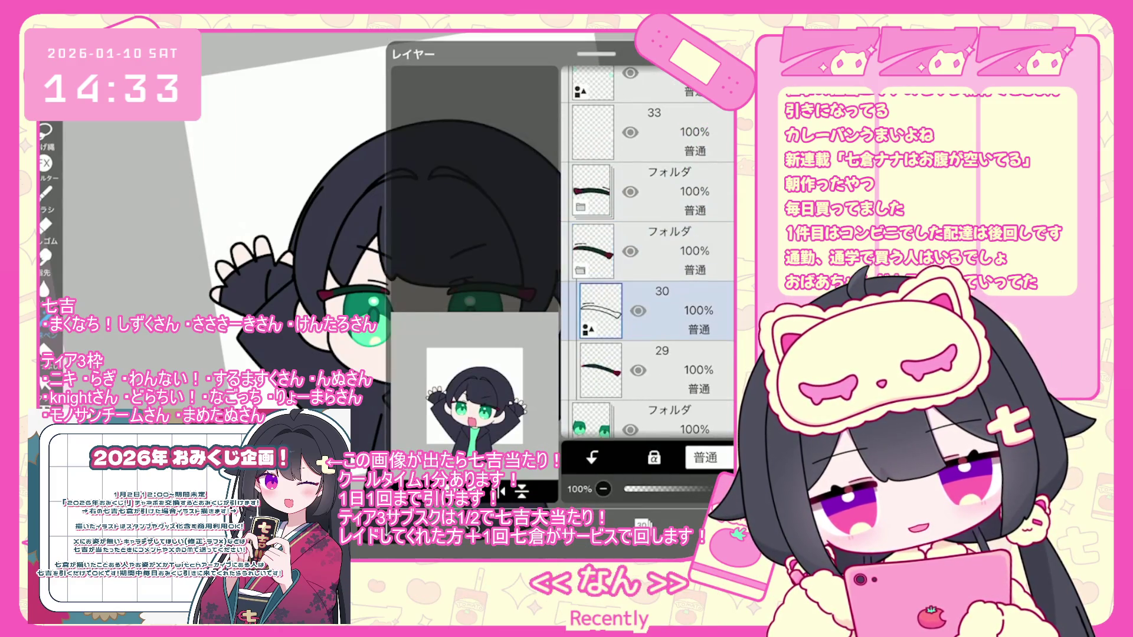
left_click(592, 457)
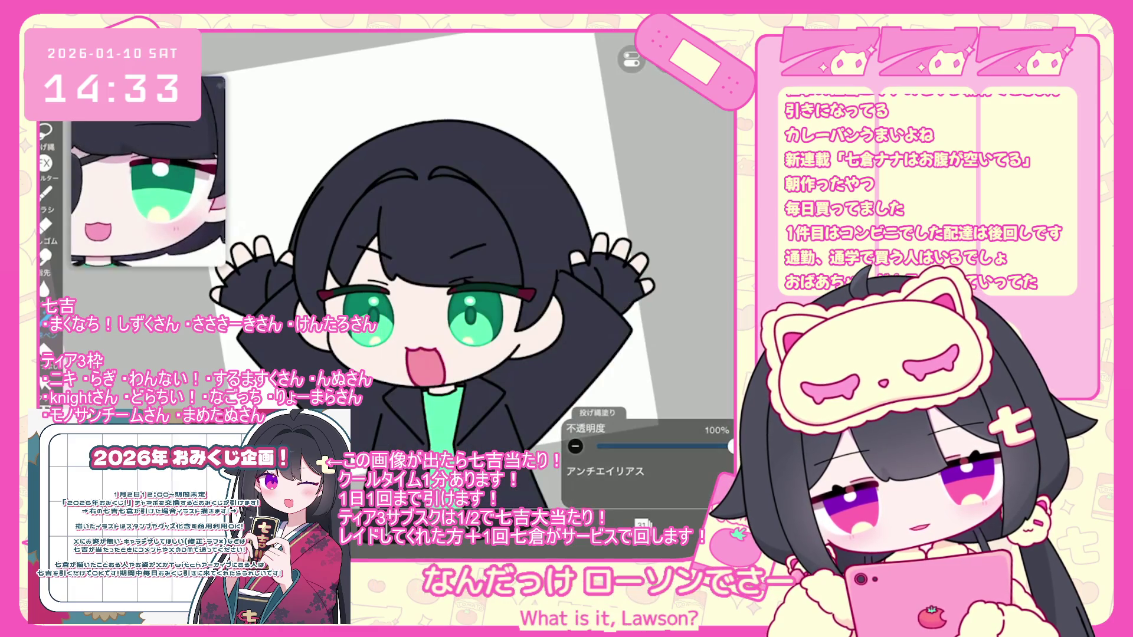
scroll(413, 266, "up", 5)
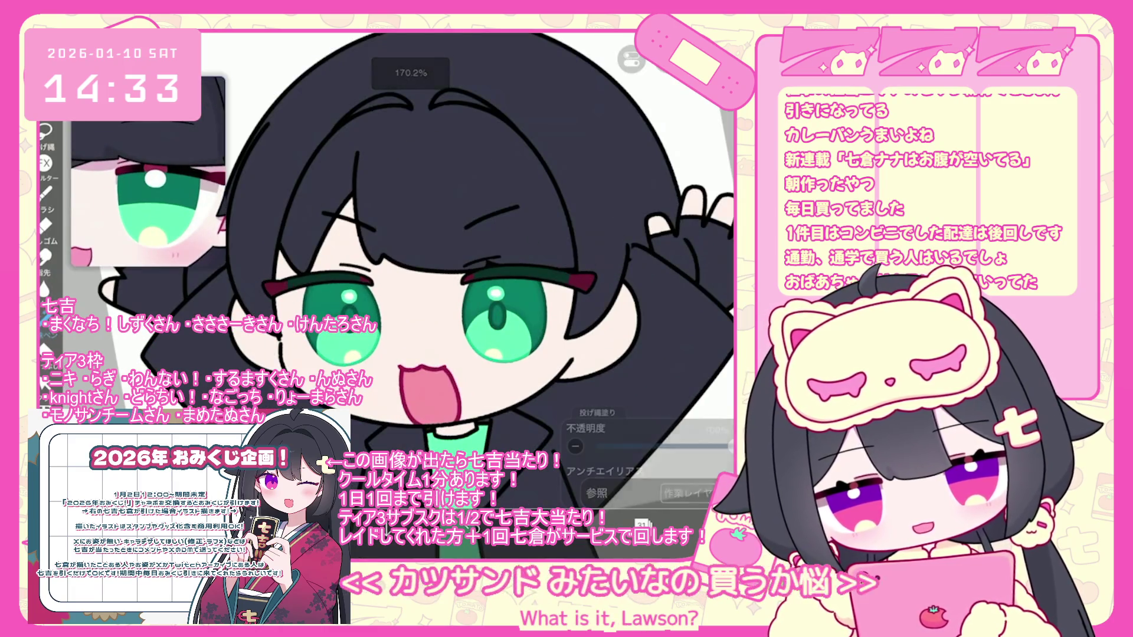
Nudge the dark pinkish-red drawing colour to be slightly more saturated
key("F3")
left_click_drag(417, 247, 418, 248)
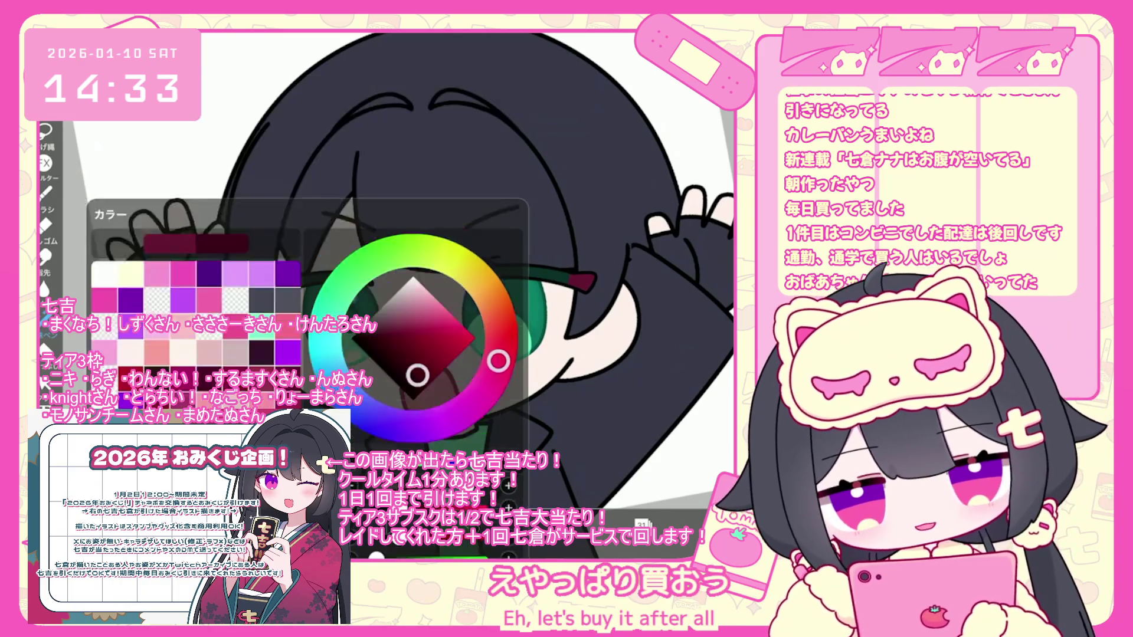
scroll(413, 266, "up", 5)
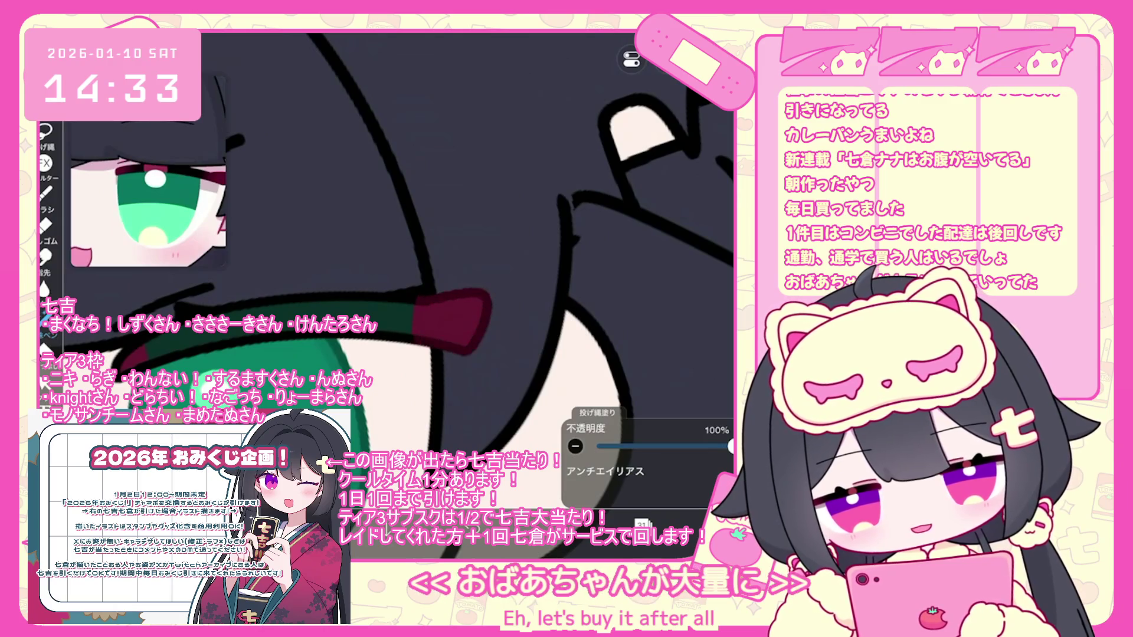
scroll(514, 259, "up", 1)
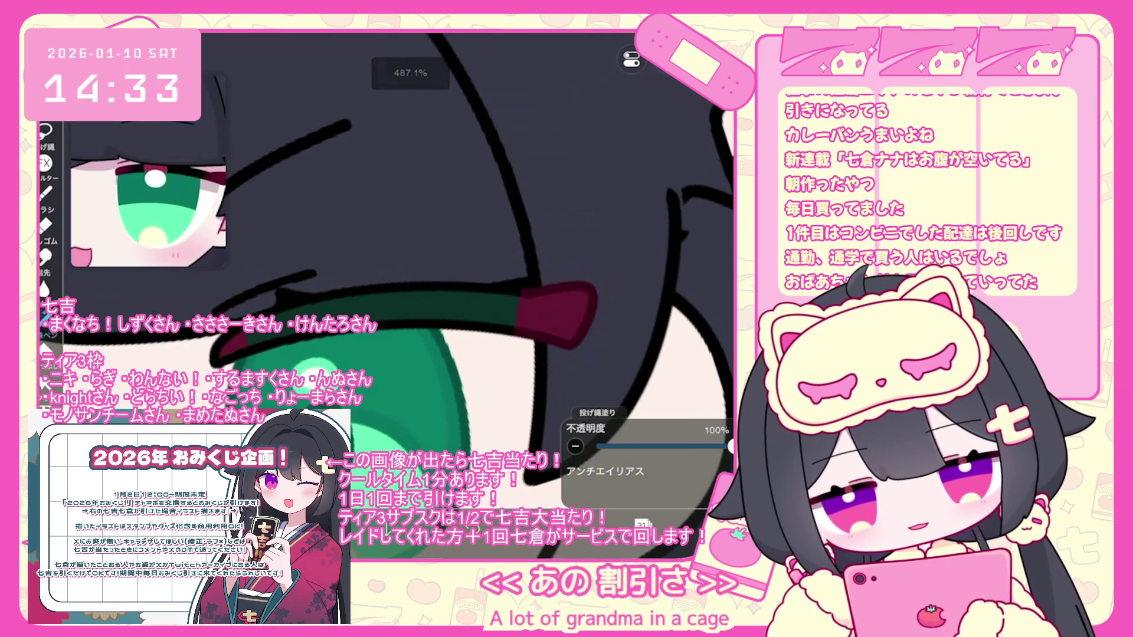
scroll(384, 265, "down", 3)
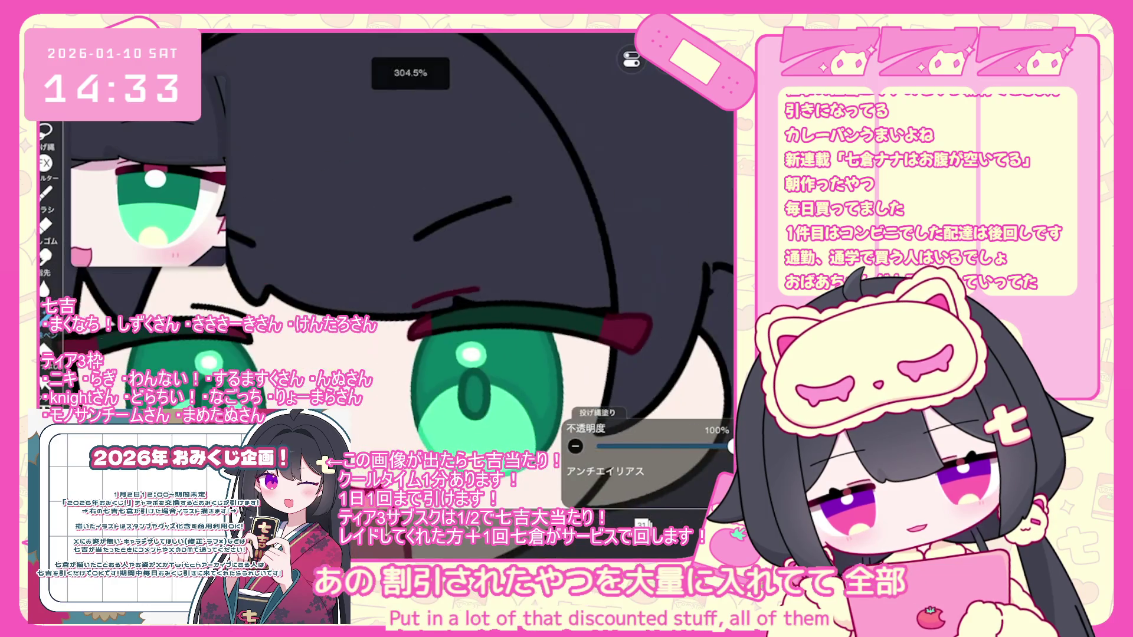
Select layer 33 and its folder, undoing the accidental folder deletion
left_click(642, 524)
scroll(649, 248, "up", 3)
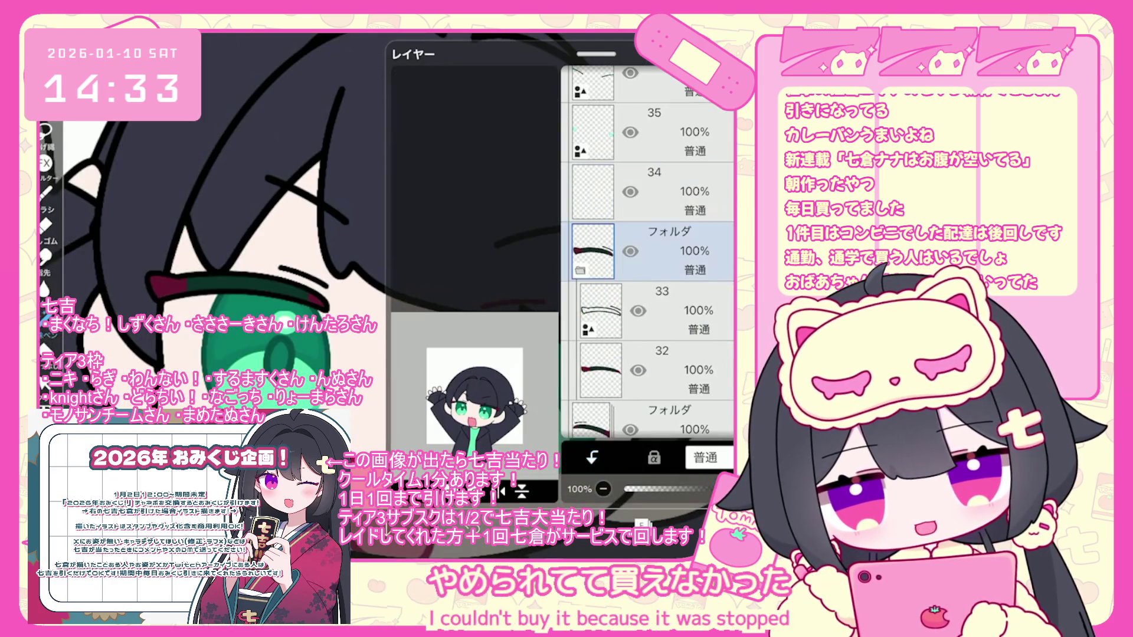
left_click(602, 311)
left_click(649, 251)
left_click(581, 270)
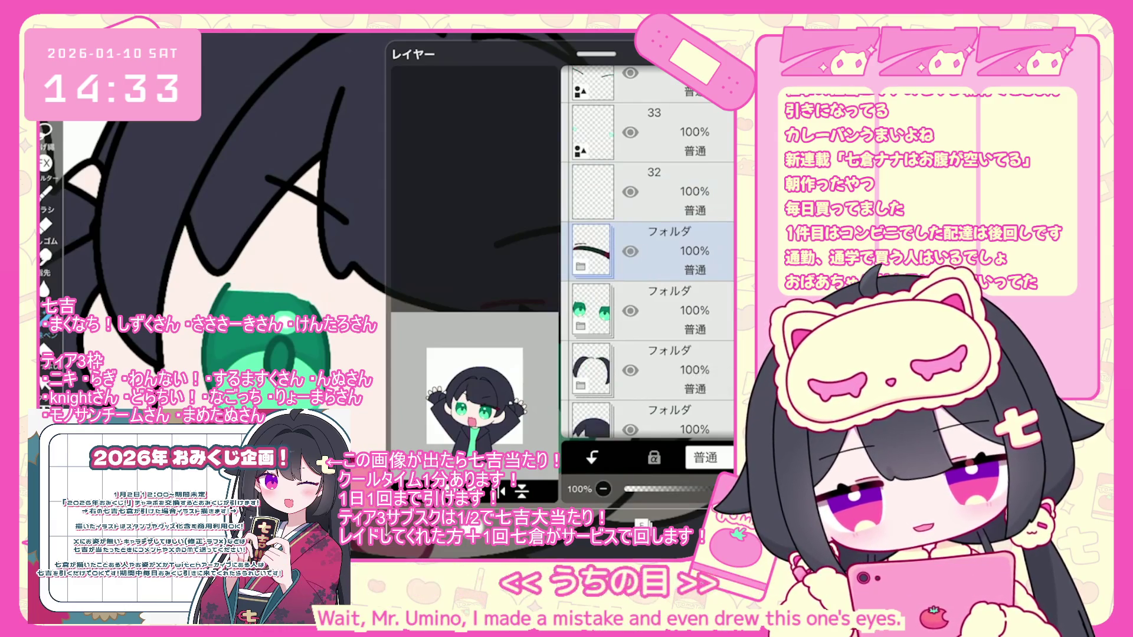
key("ctrl+z")
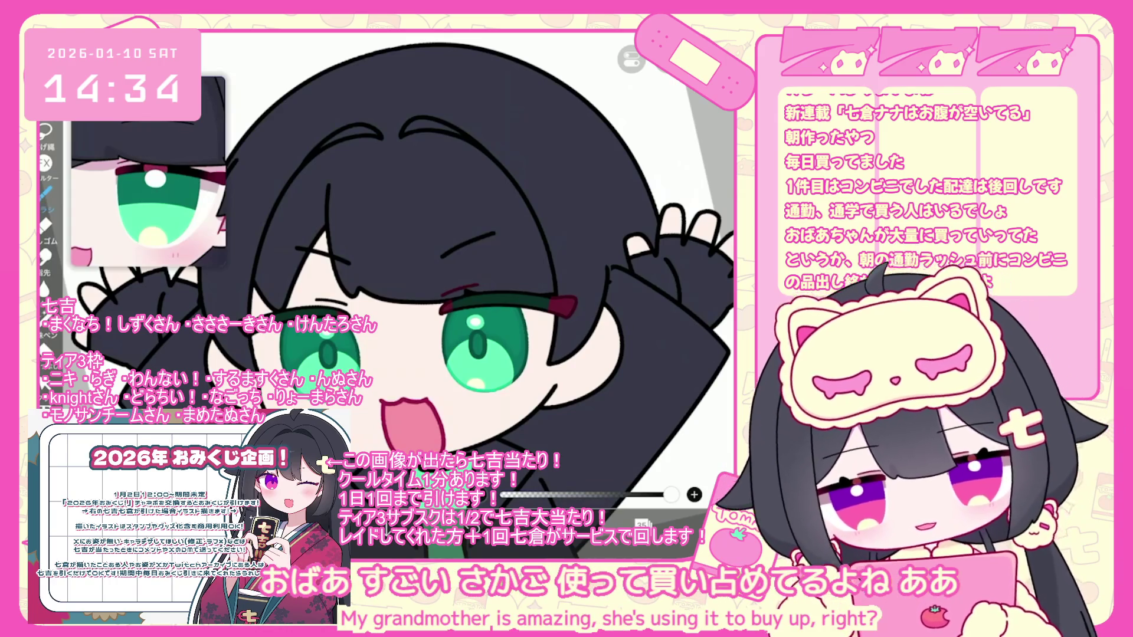
Undo two strokes near the eye and draw a thin frame line beside the left eye
scroll(484, 265, "up", 2)
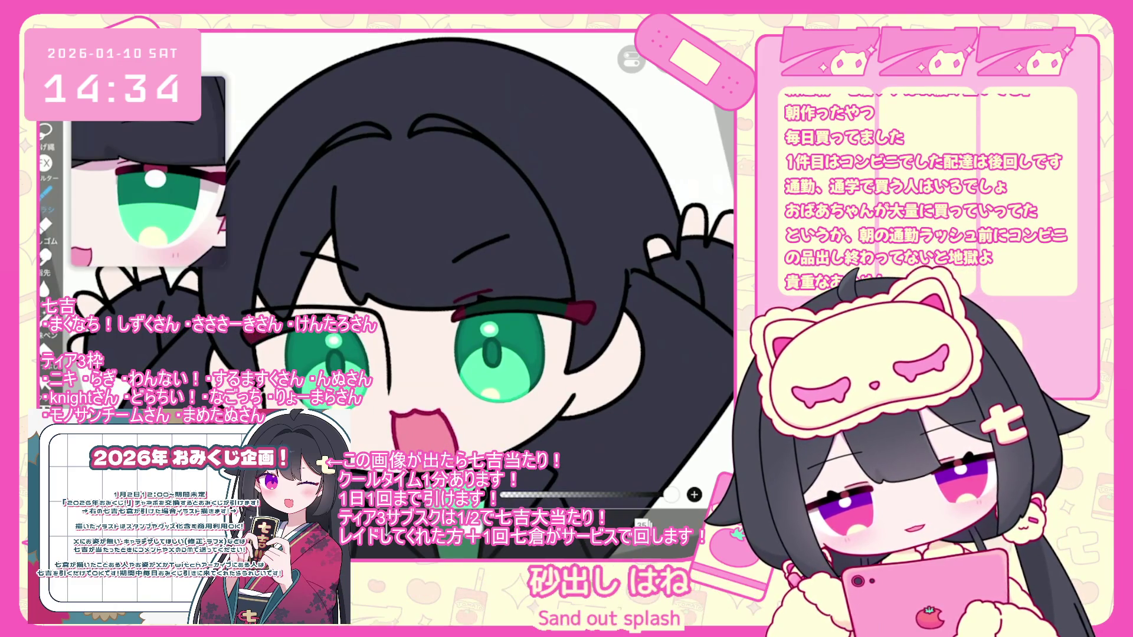
key("ctrl+z")
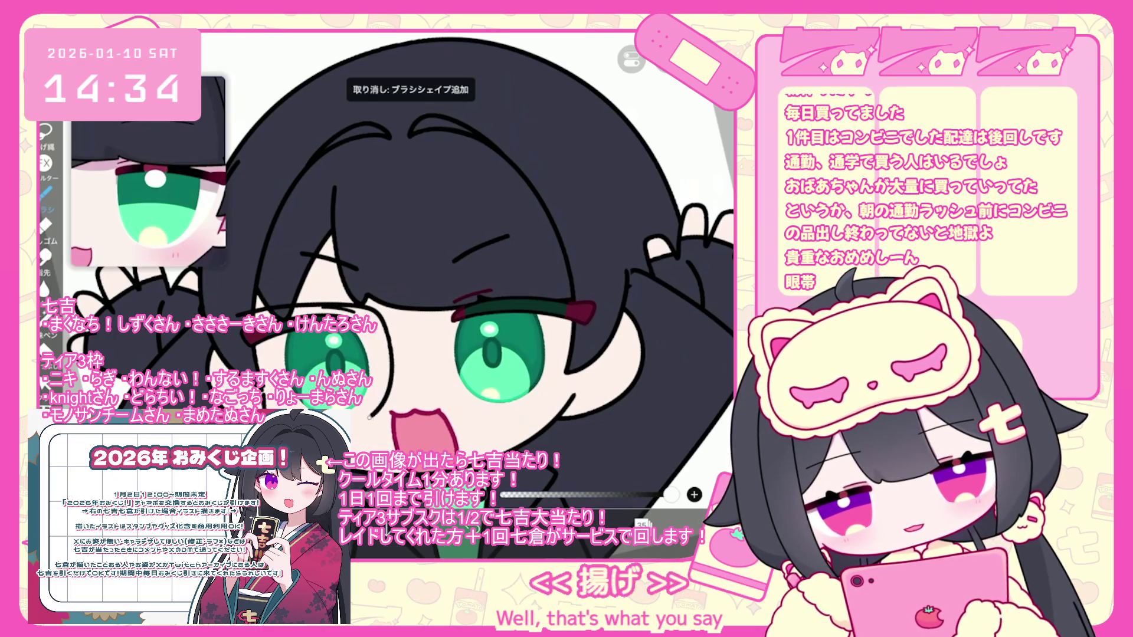
key("ctrl+z")
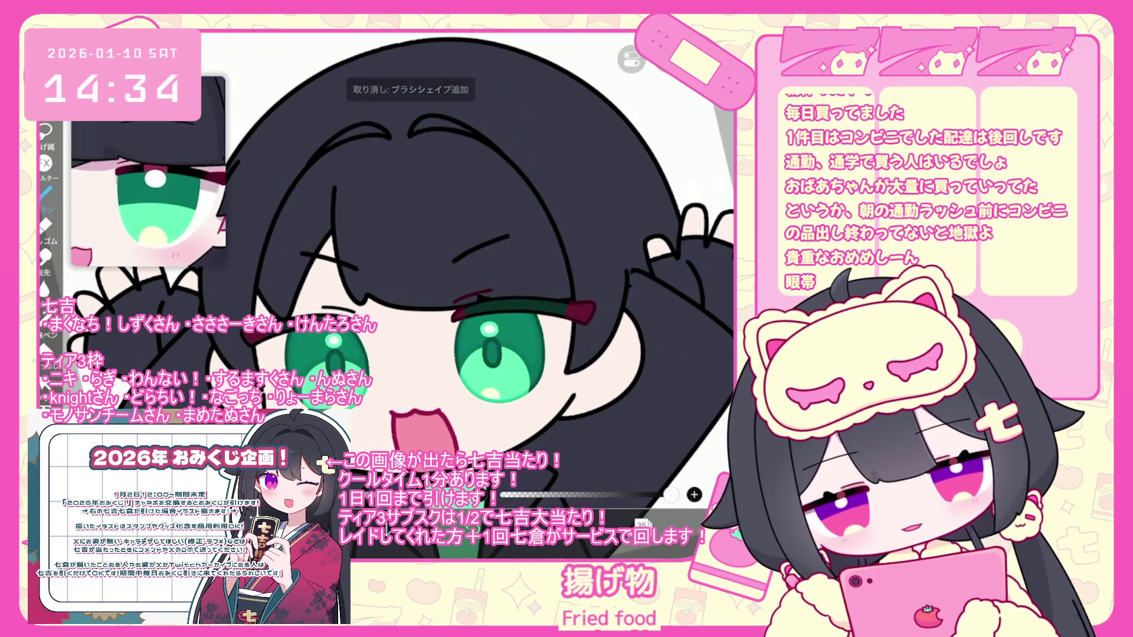
left_click_drag(369, 298, 390, 353)
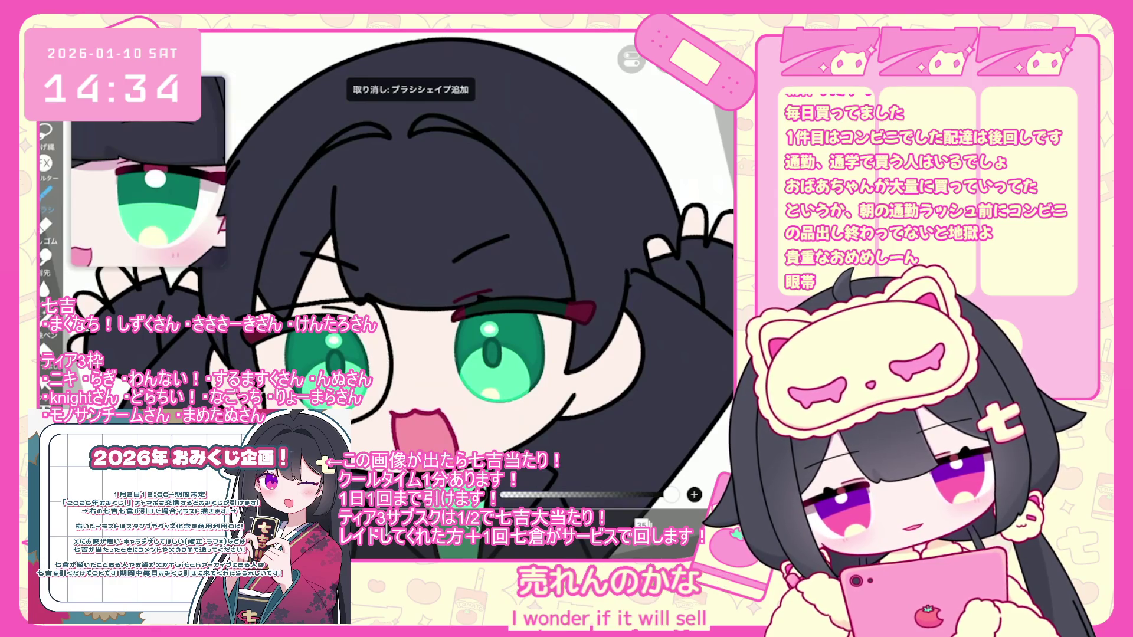
Lasso-select the left lens, straighten, shift and tilt it, then apply the transform
left_click_drag(377, 300, 390, 413)
left_click_drag(368, 301, 386, 416)
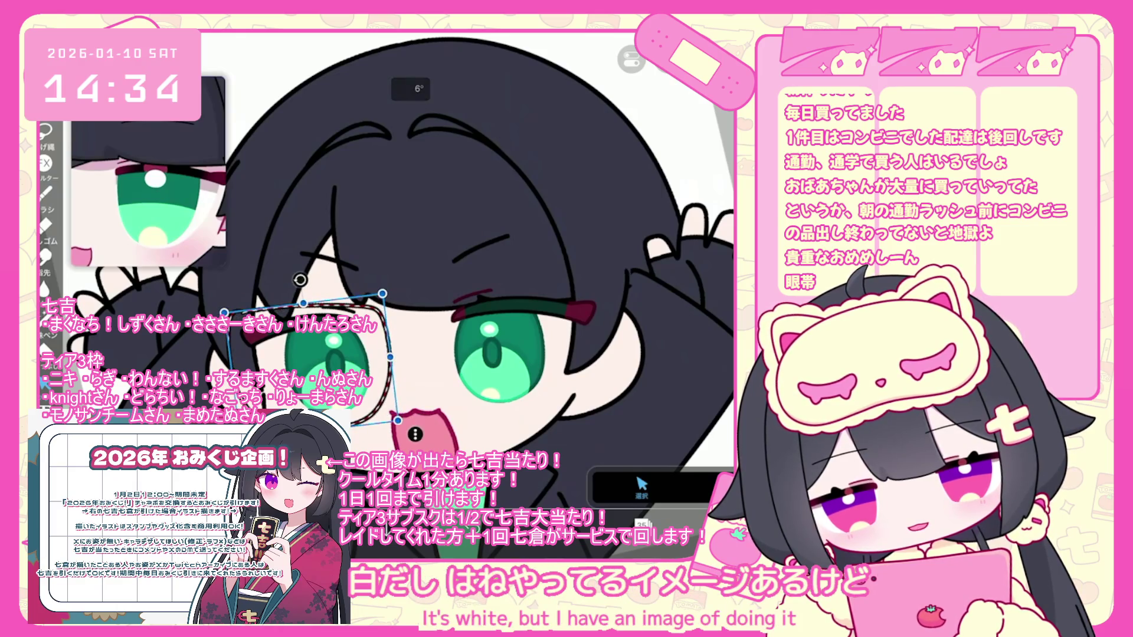
left_click_drag(375, 301, 378, 298)
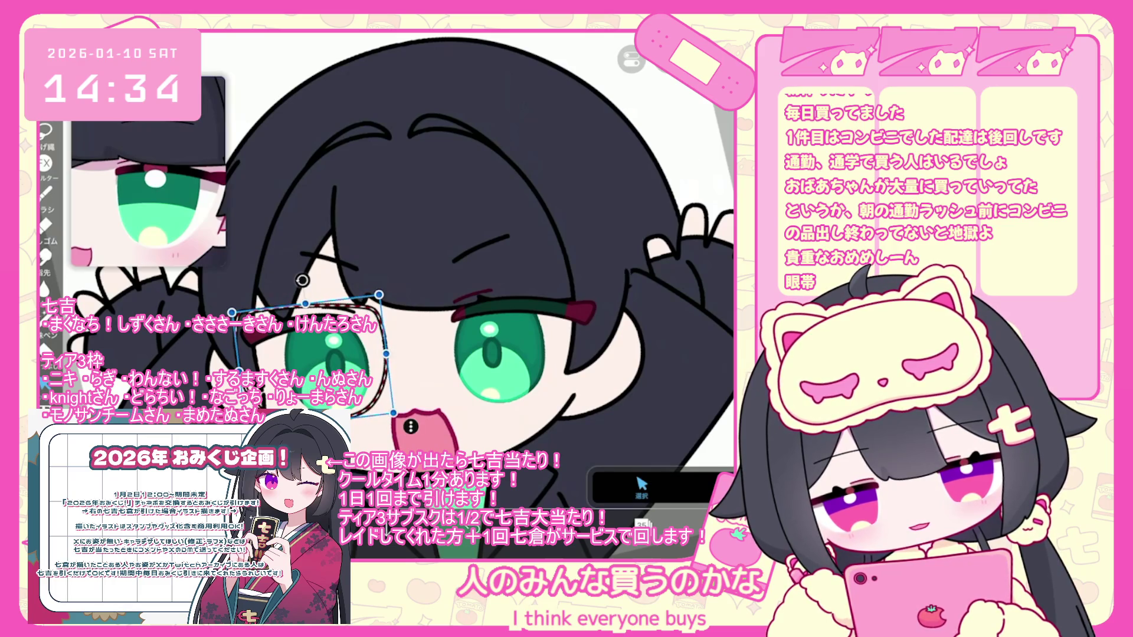
key("p")
Undo the stray brush strokes around the left eye, including the diagonal one above it
scroll(413, 295, "down", 5)
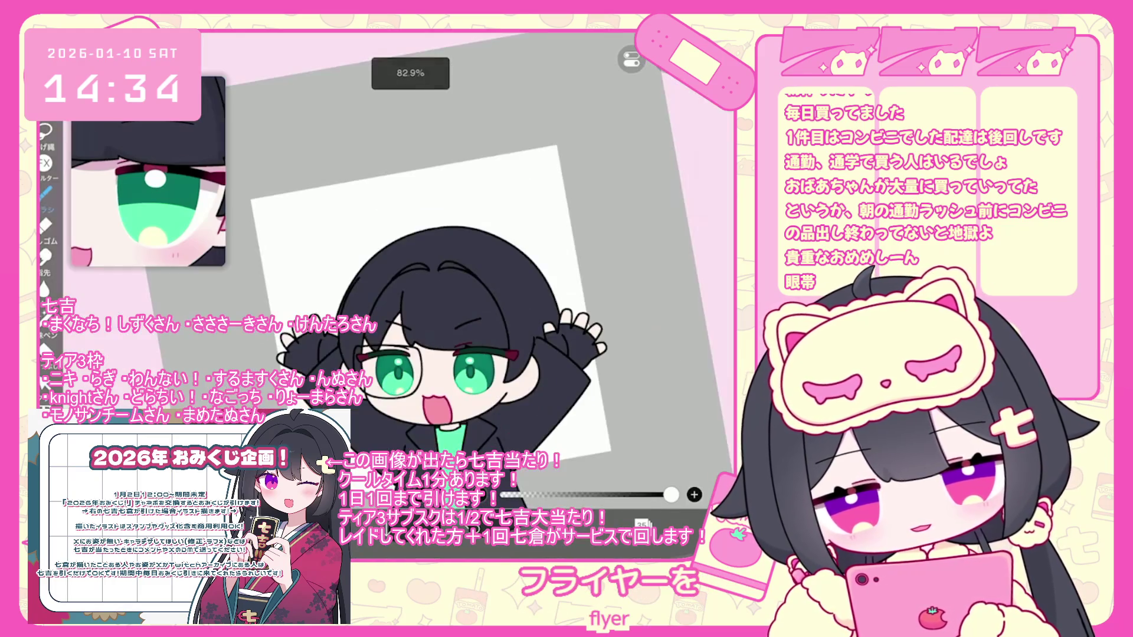
scroll(413, 283, "up", 5)
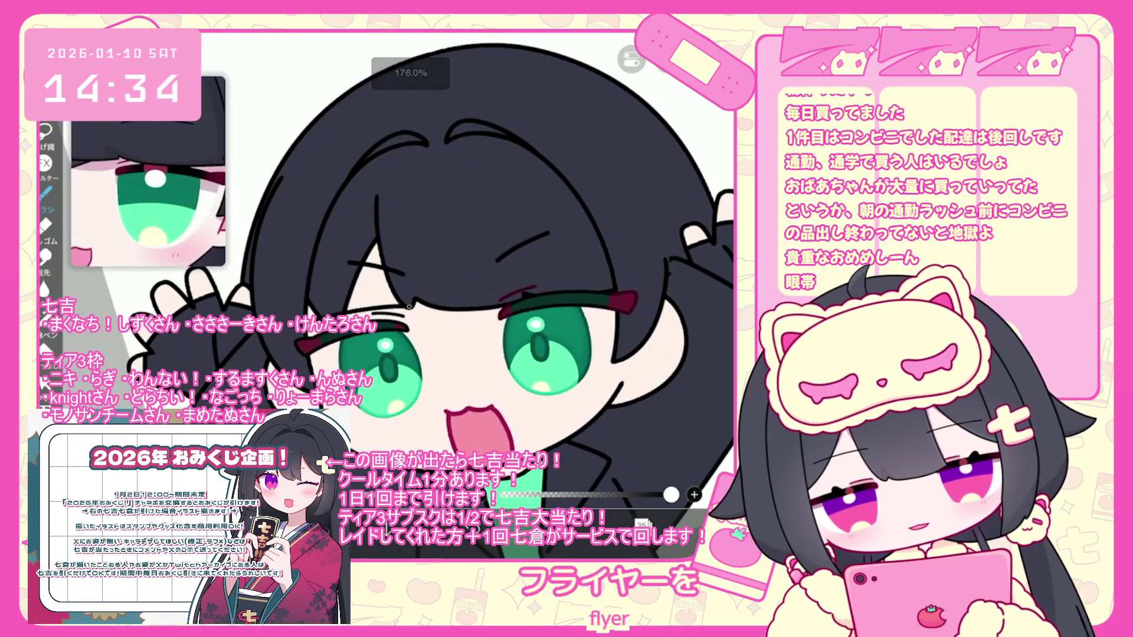
key("ctrl+z")
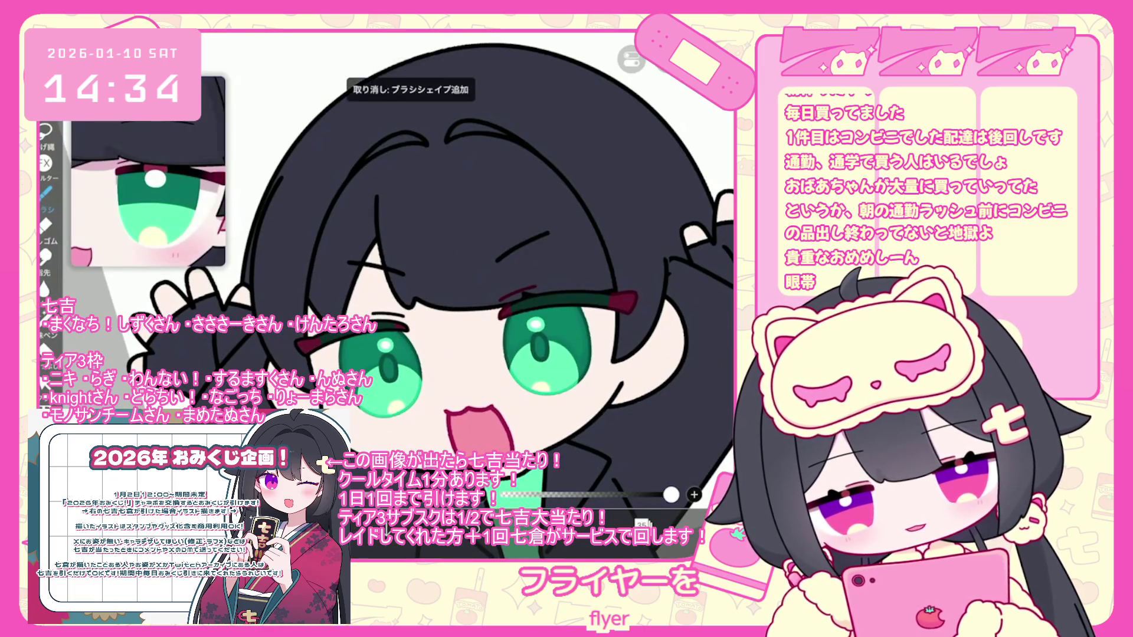
scroll(413, 283, "up", 2)
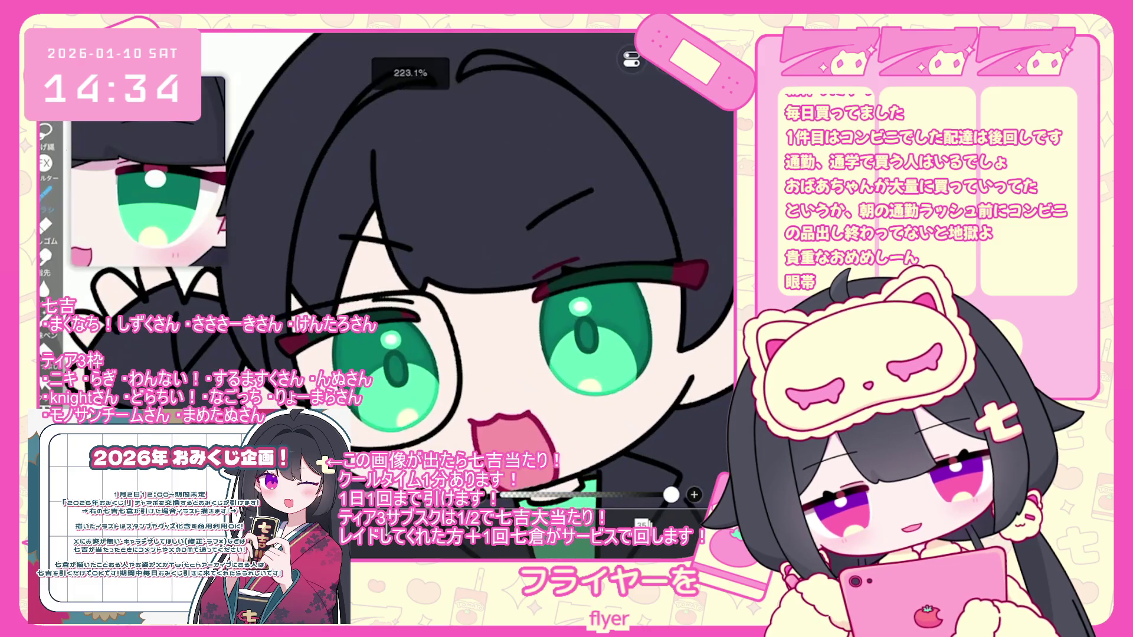
key("ctrl+z")
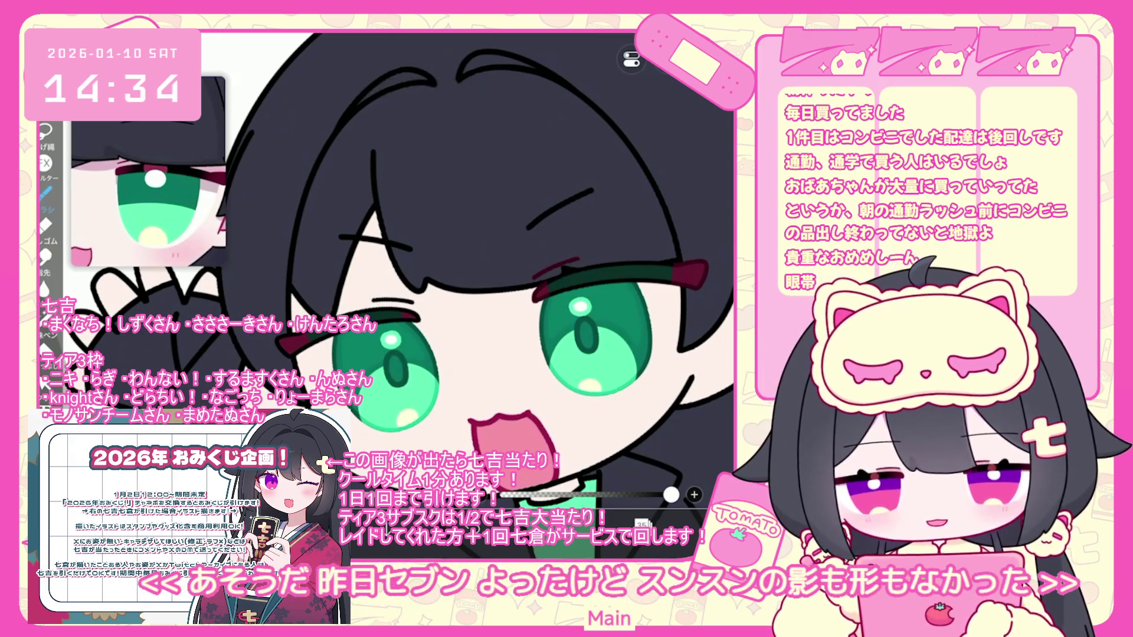
scroll(484, 284, "down", 2)
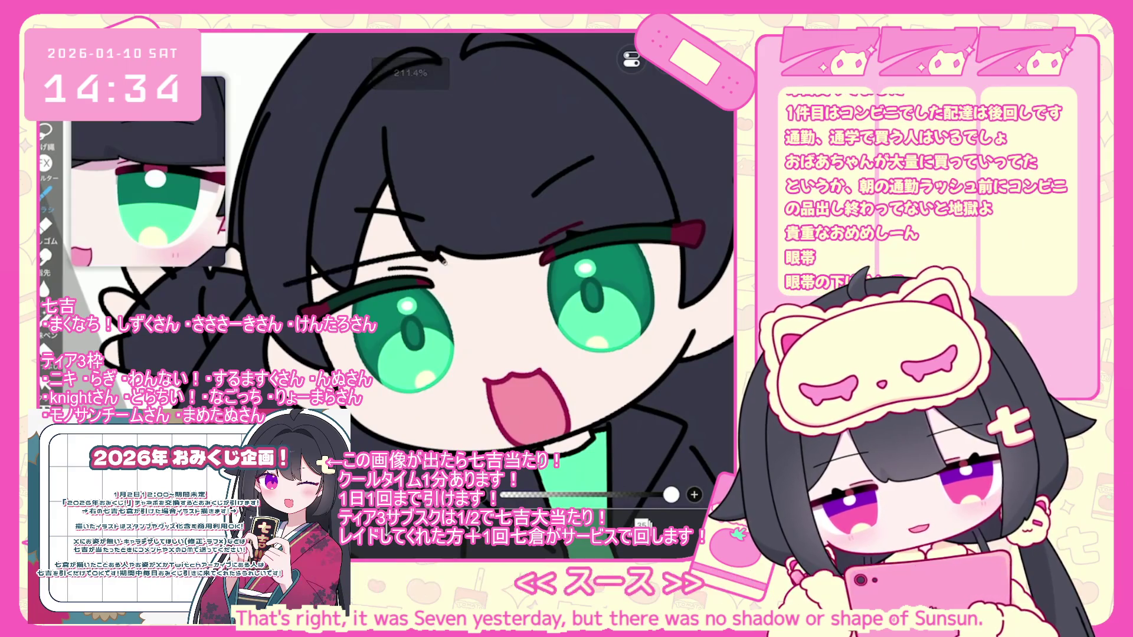
key("ctrl+z")
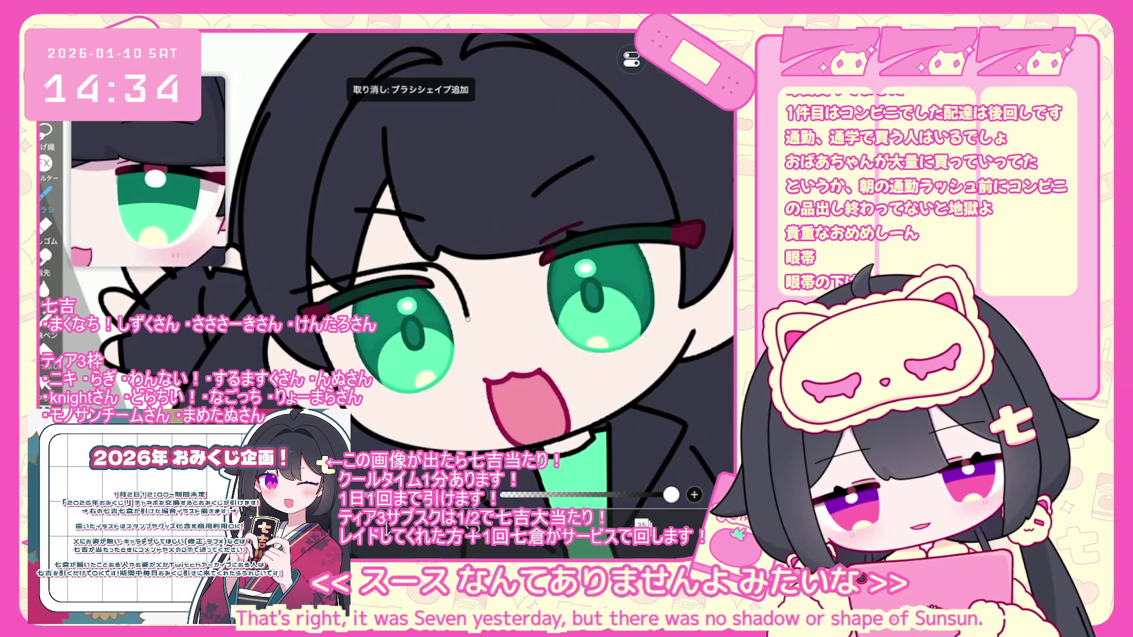
scroll(468, 285, "up", 2)
key("ctrl+z")
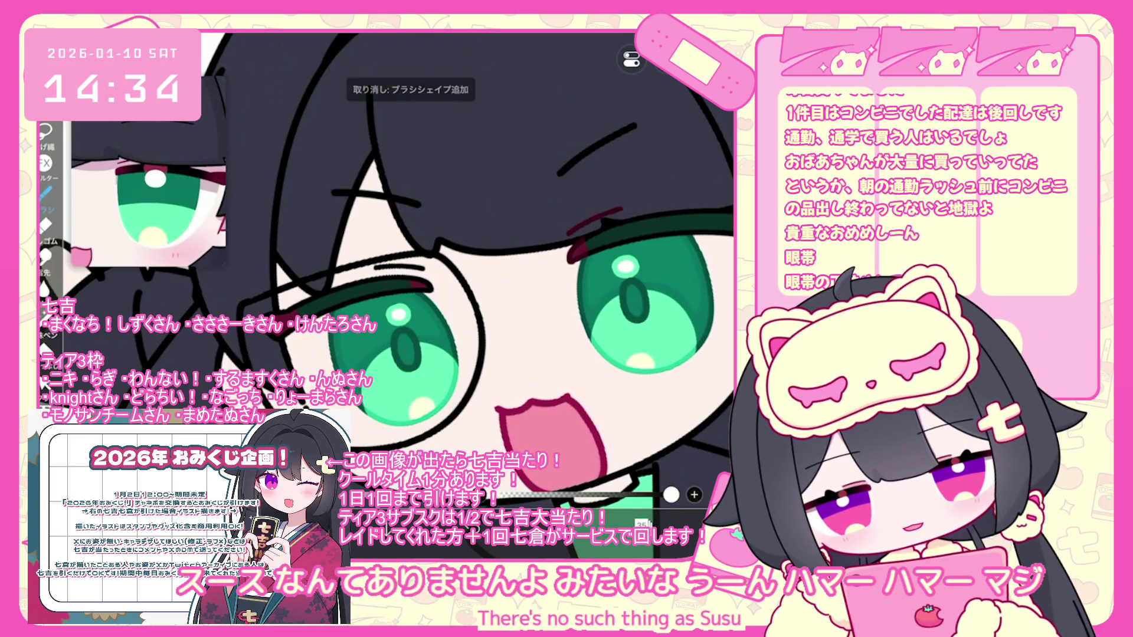
key("ctrl+z")
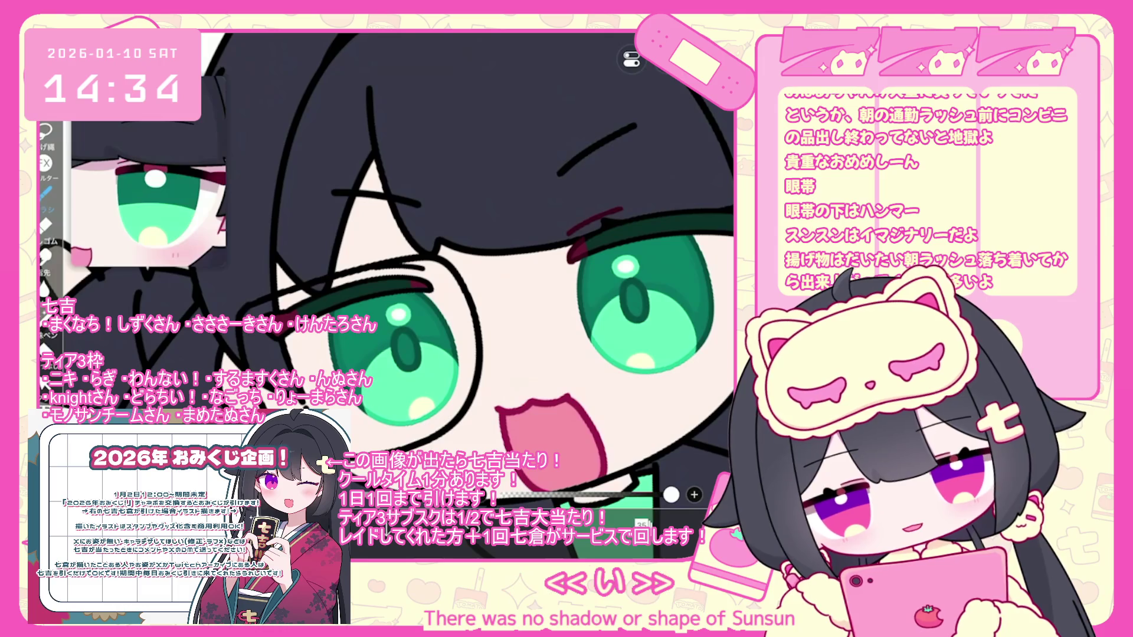
key("ctrl+z")
scroll(413, 283, "down", 3)
scroll(413, 266, "down", 3)
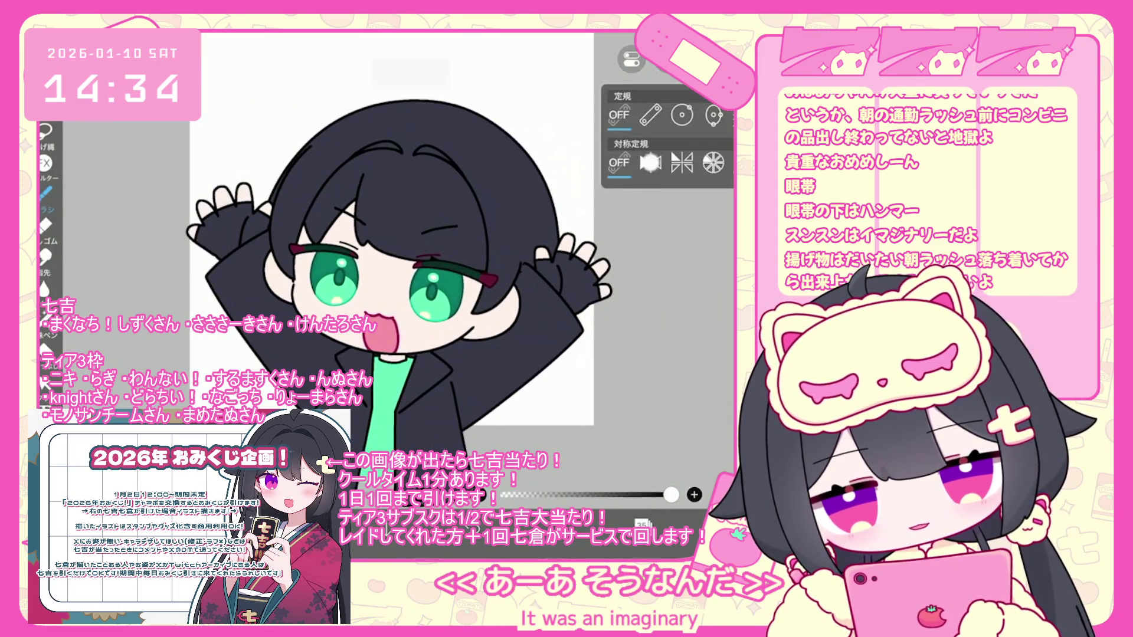
Draw a mirrored glasses frame over the eyes after undoing earlier attempts
scroll(376, 273, "up", 5)
mouse_move(349, 250)
left_mouse_down()
mouse_move(503, 254)
mouse_move(357, 416)
left_mouse_up()
key("ctrl+z")
mouse_move(361, 249)
left_mouse_down()
mouse_move(489, 249)
mouse_move(420, 249)
mouse_move(311, 369)
left_mouse_up()
key("ctrl+z")
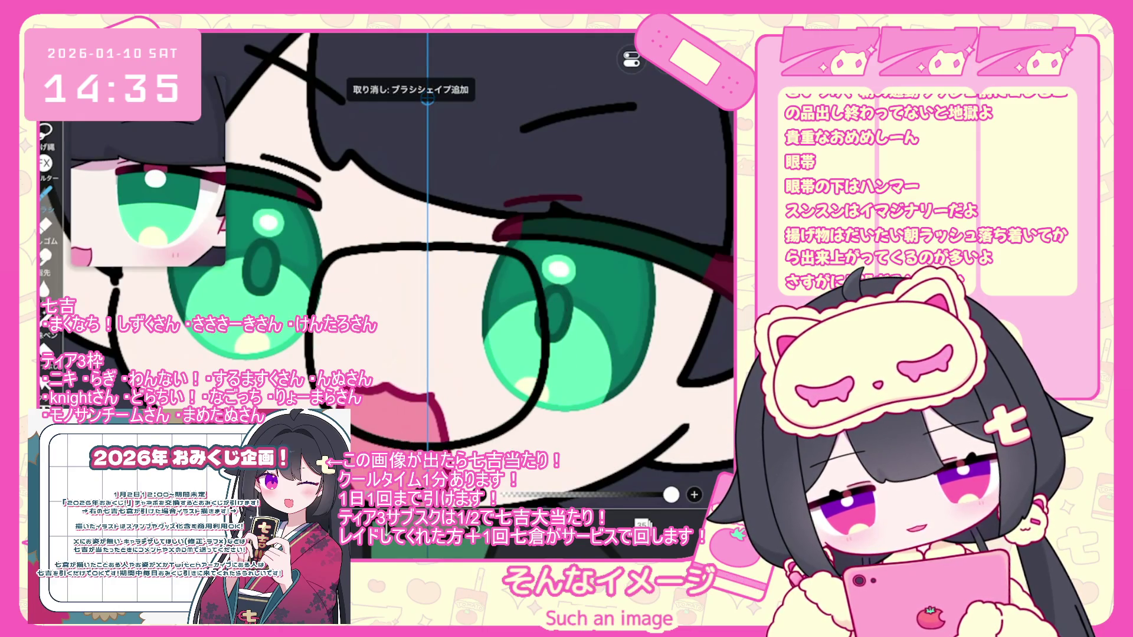
key("ctrl+z")
mouse_move(433, 248)
left_mouse_down()
mouse_move(529, 251)
mouse_move(420, 424)
left_mouse_up()
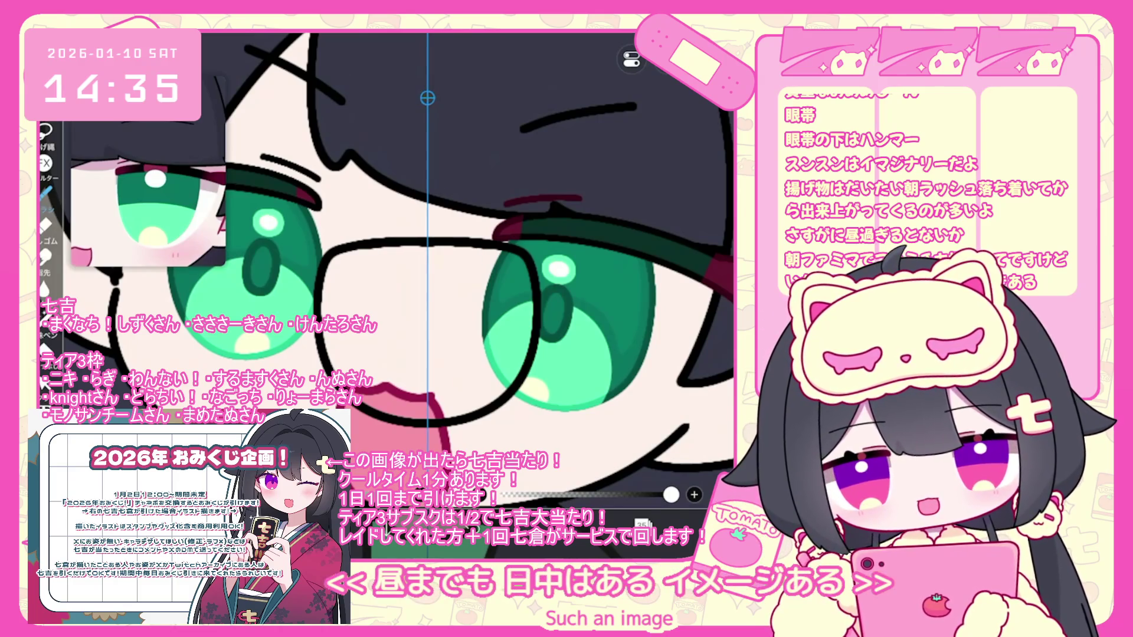
Widen the left lens further leftward and add new layers above layer 35
left_click(311, 295)
left_click_drag(307, 331, 295, 332)
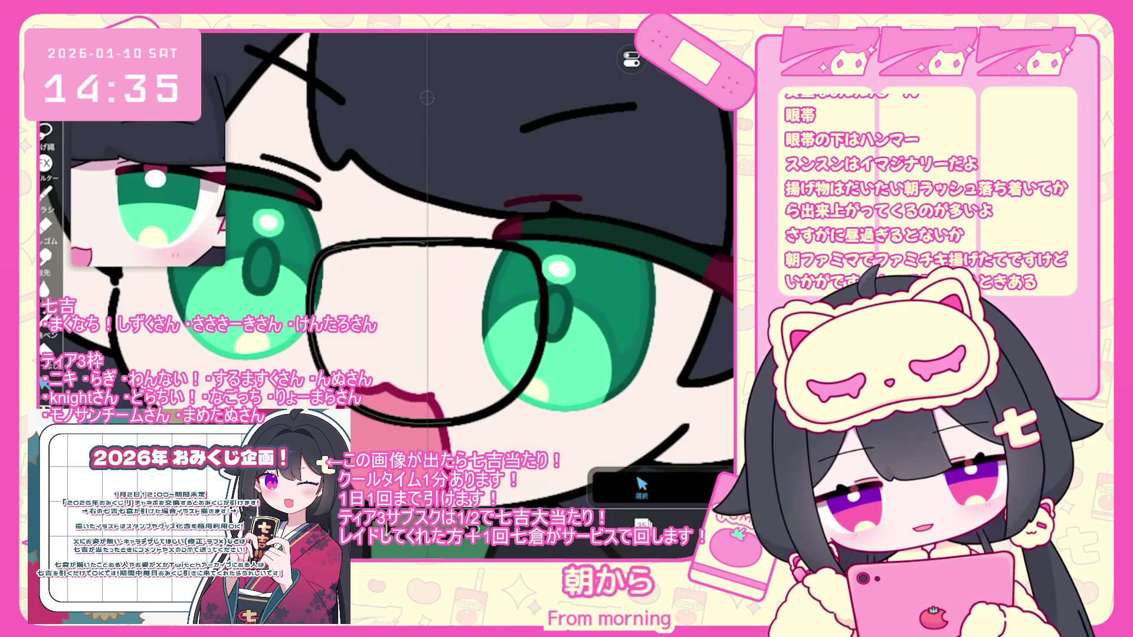
left_click(642, 524)
left_click(413, 491)
left_click(468, 434)
left_click(642, 523)
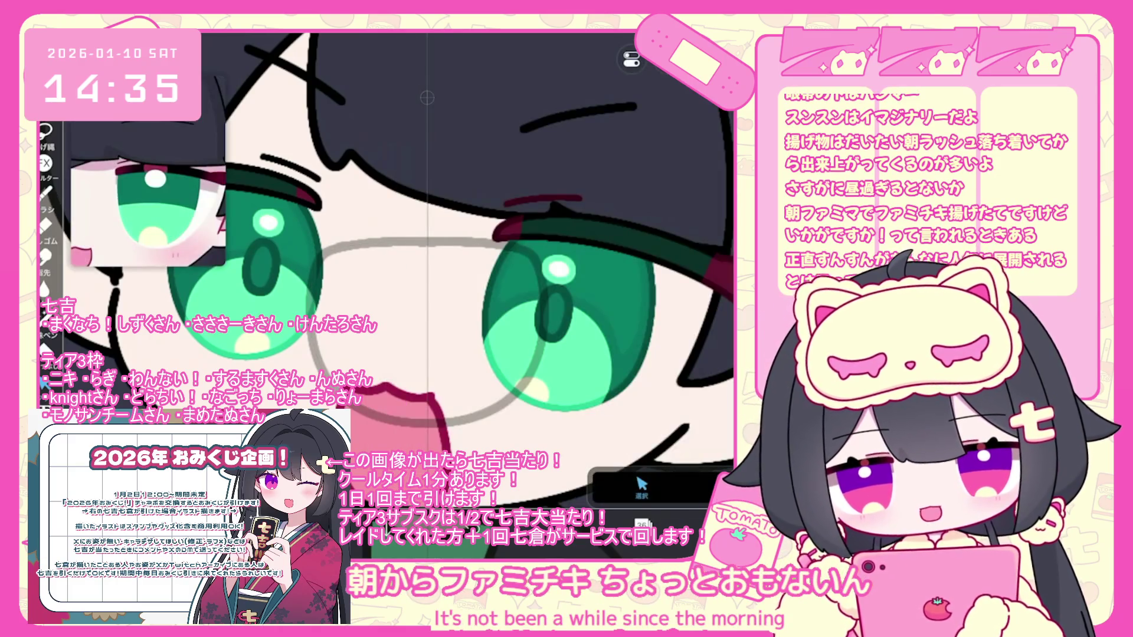
Turn off the symmetry ruler and redraw the glasses' upper-left rim line
left_click(632, 59)
left_click(619, 115)
scroll(328, 339, "up", 2)
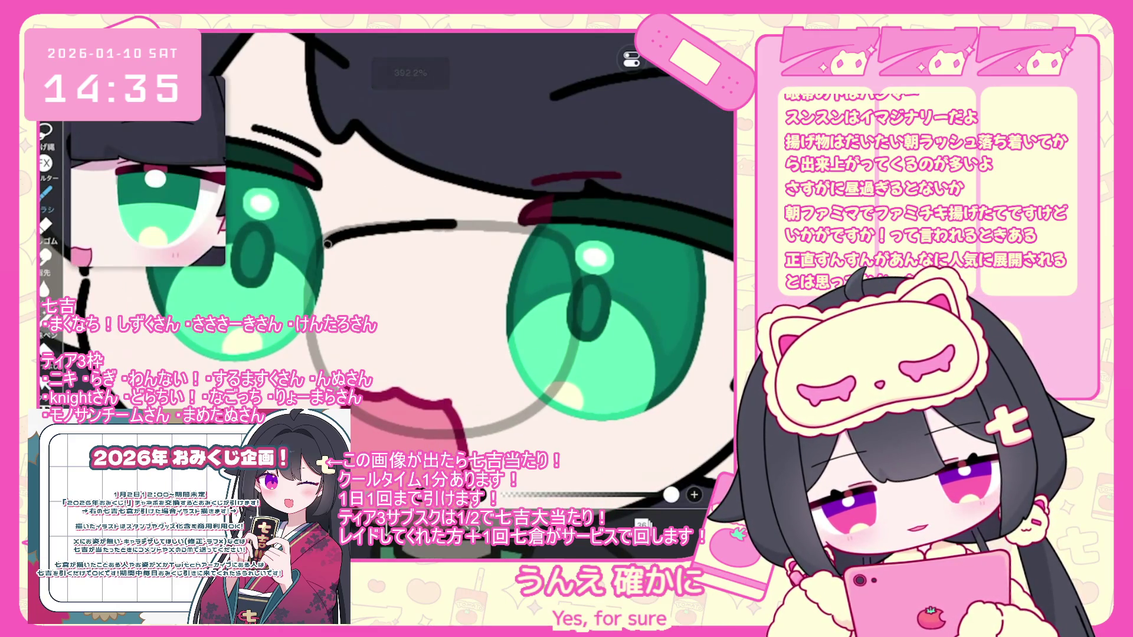
key("ctrl+z")
left_click_drag(447, 225, 316, 256)
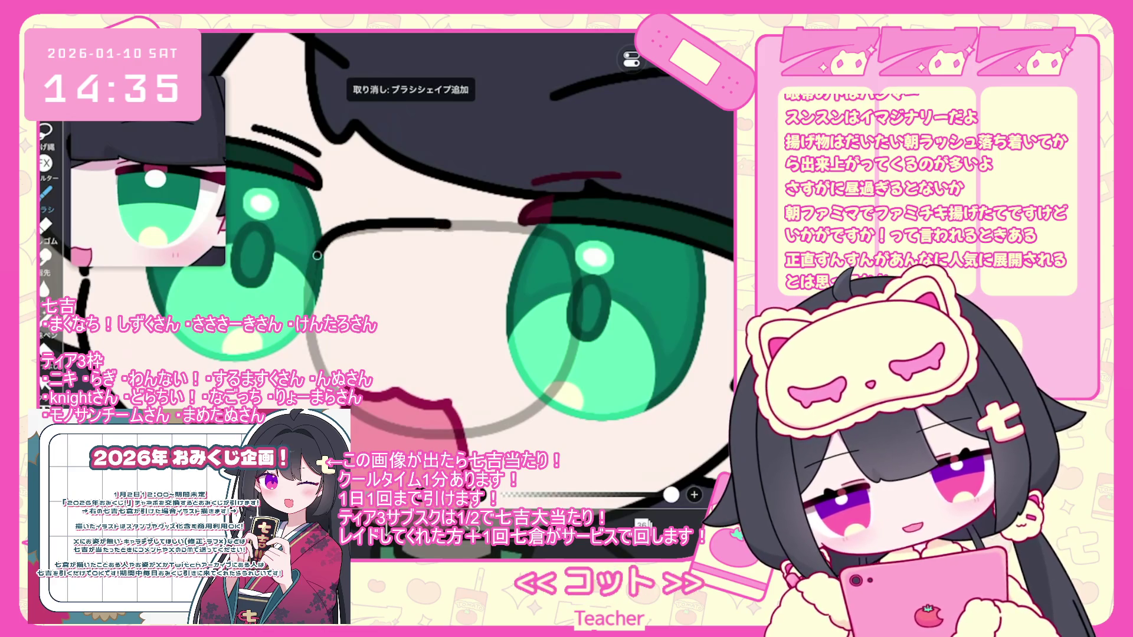
key("ctrl+z")
mouse_move(457, 224)
left_mouse_down()
mouse_move(375, 227)
mouse_move(301, 283)
left_mouse_up()
Duplicate the rim layer to create layer 37 with a mirrored rim copy
scroll(383, 266, "up", 3)
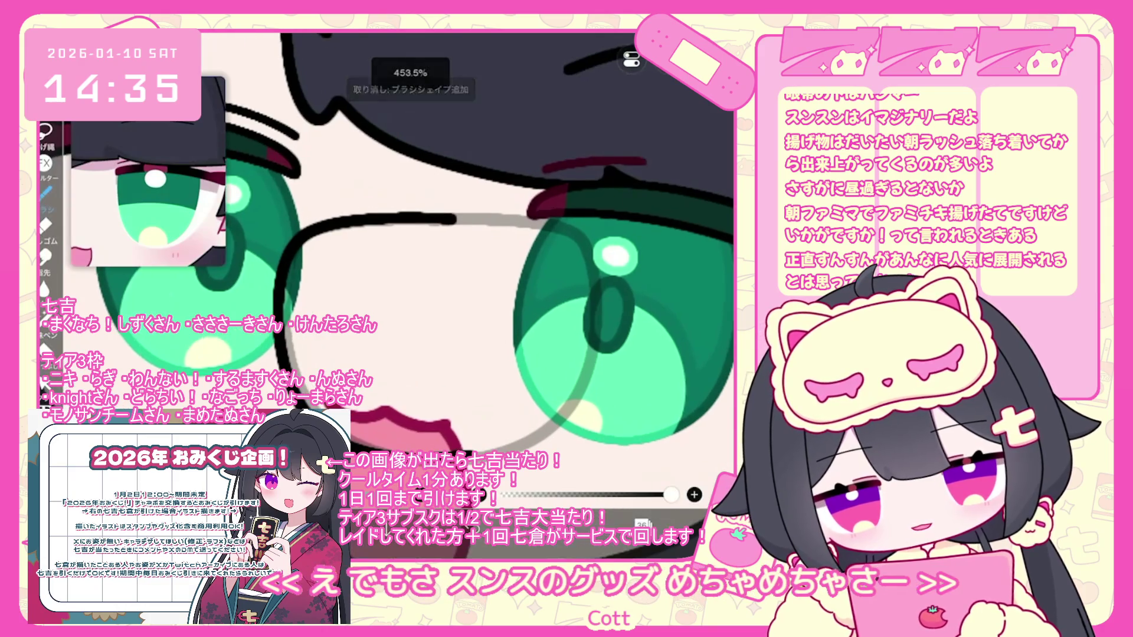
left_click(642, 523)
left_click(407, 491)
left_click(448, 432)
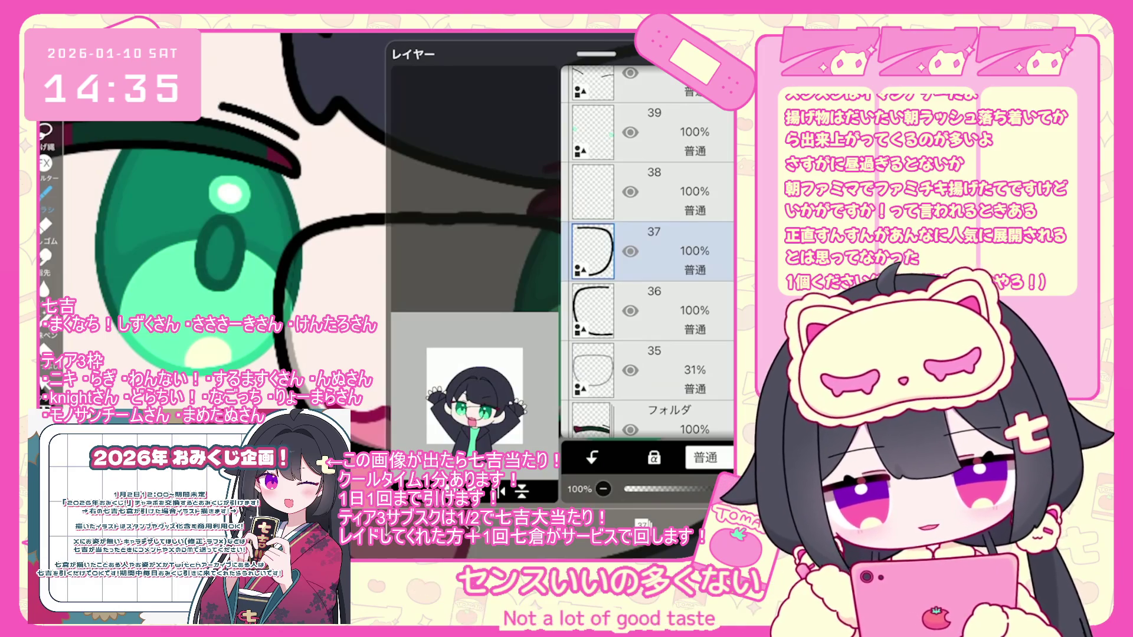
Shift layer 37's copied rim stroke 12 px to the left
key("ctrl+t")
left_click_drag(506, 331, 488, 331)
key("Return")
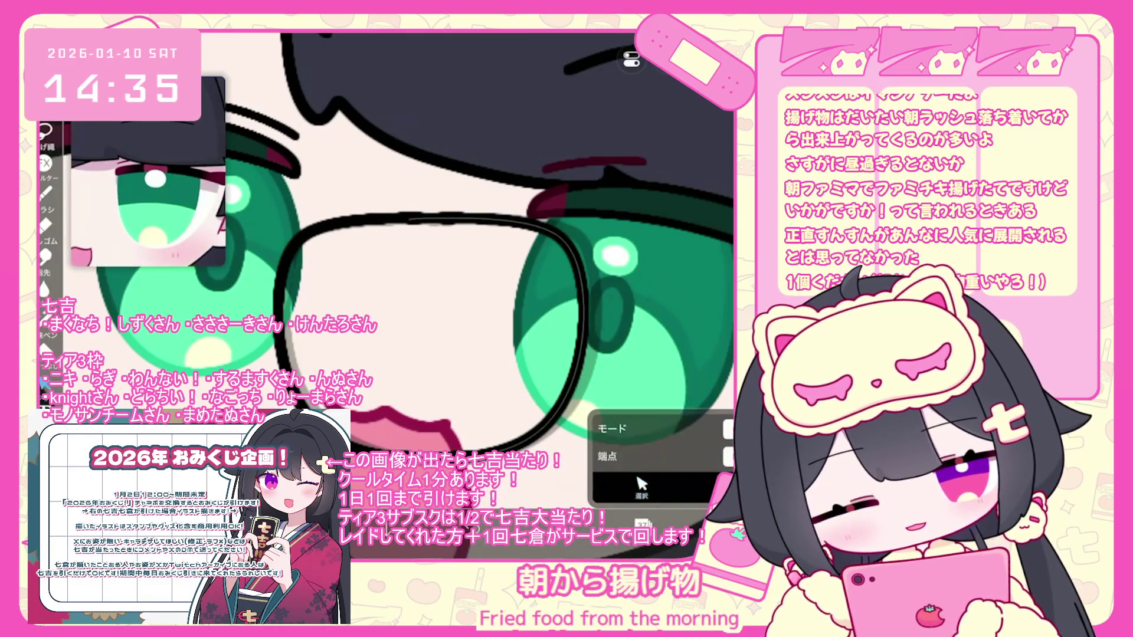
left_click(642, 523)
left_click(641, 524)
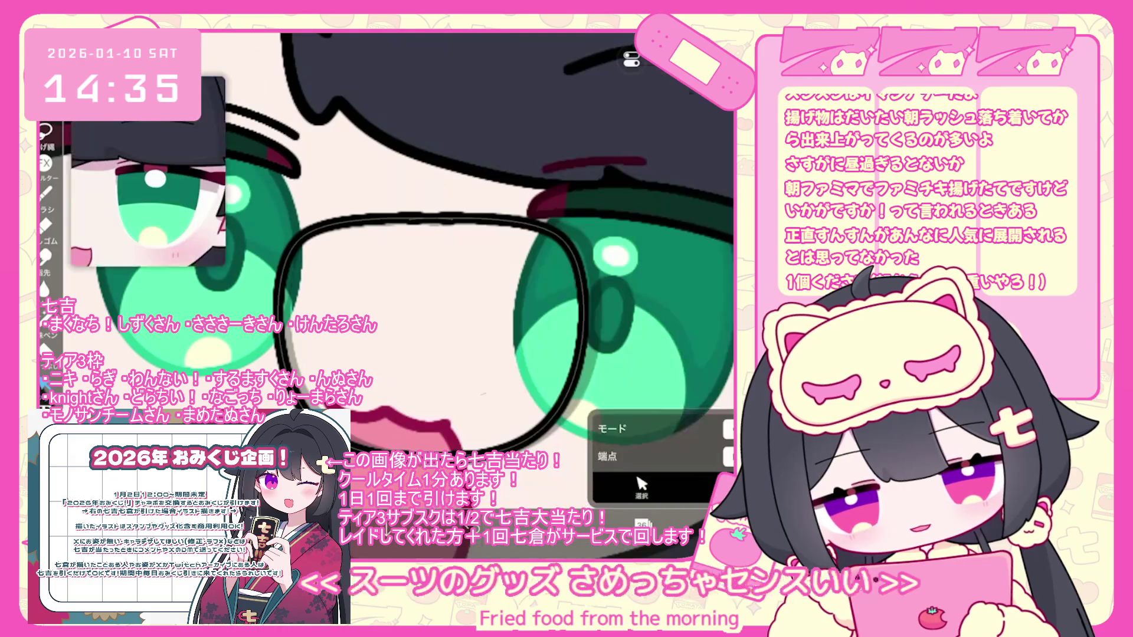
Move the glasses outline onto the viewer's-left eye, tilt and shrink it, and commit
scroll(413, 236, "up", 5)
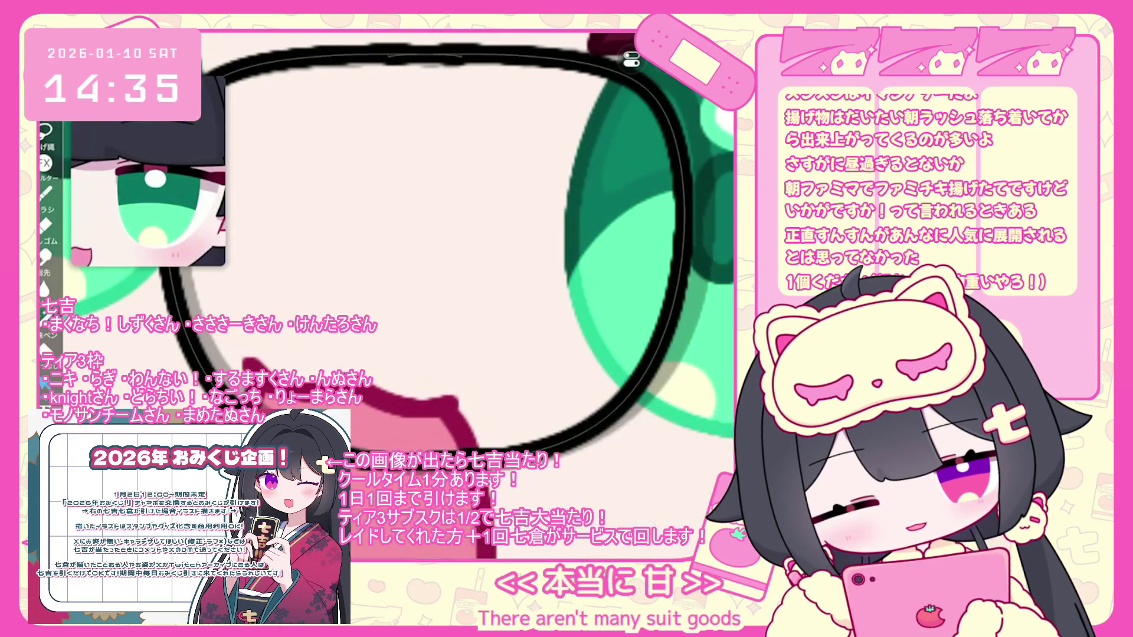
scroll(413, 236, "up", 3)
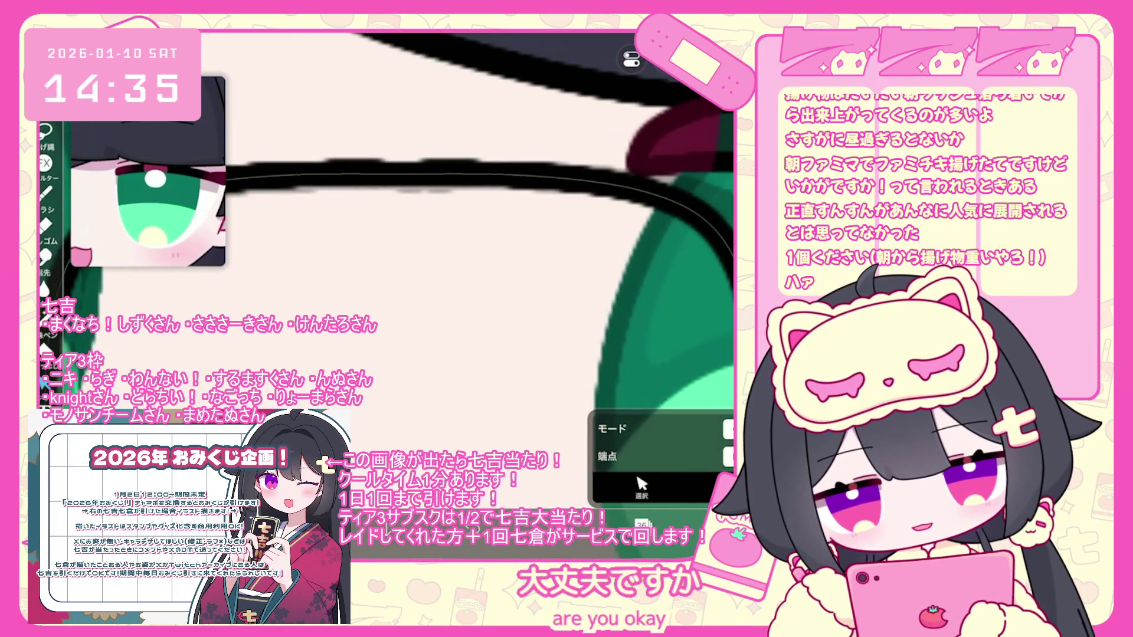
scroll(413, 266, "down", 5)
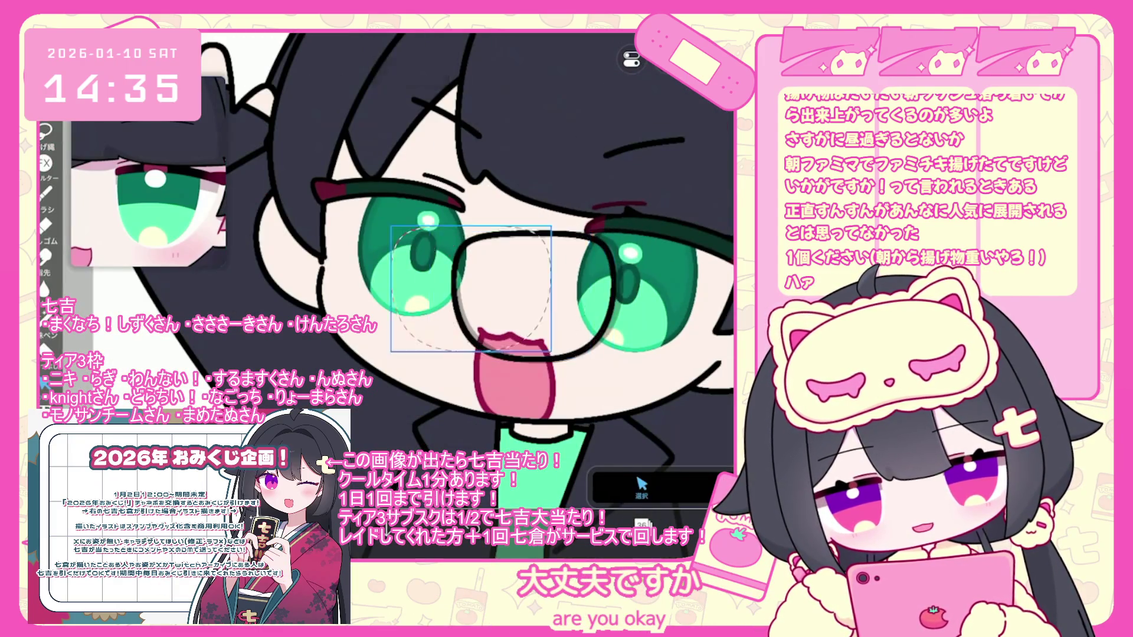
left_click_drag(534, 292, 413, 277)
scroll(413, 277, "down", 2)
left_click_drag(441, 332, 418, 330)
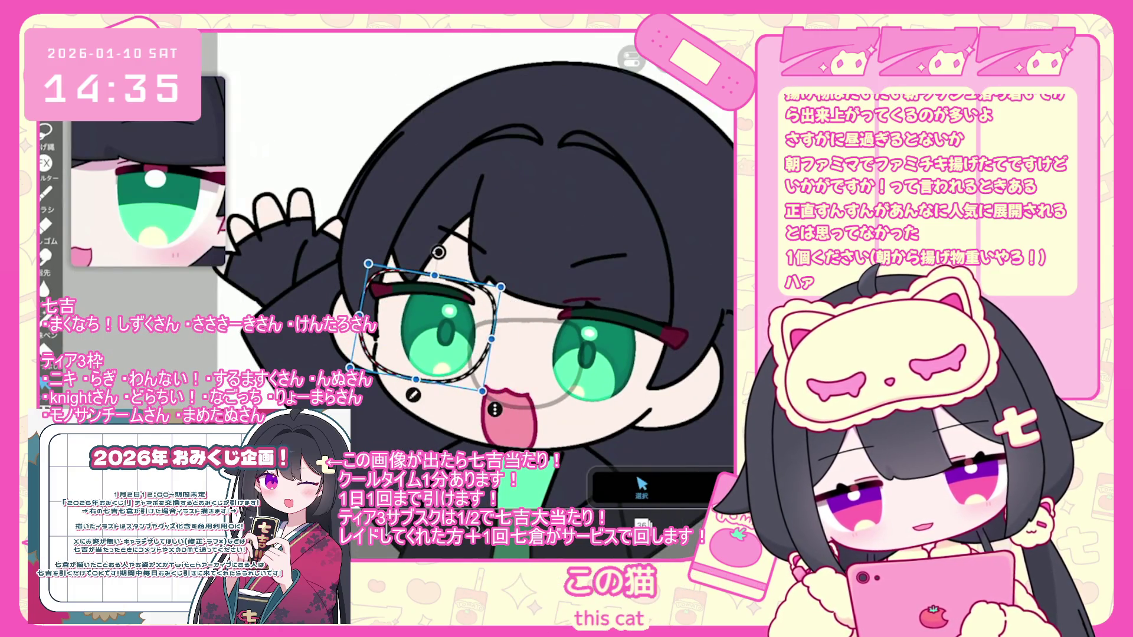
left_click(642, 522)
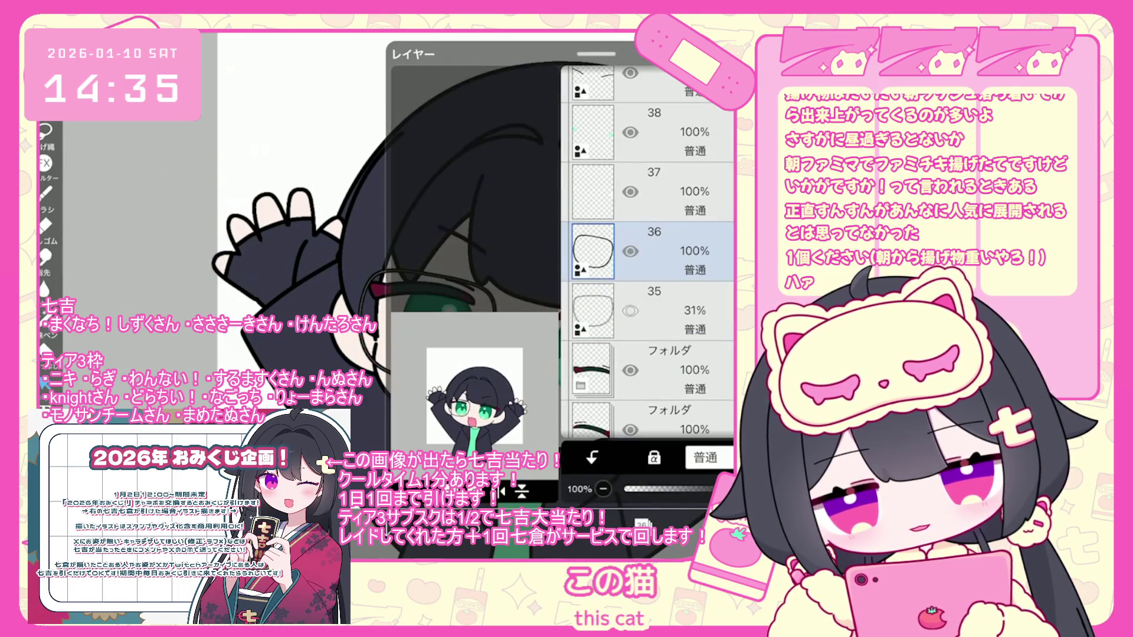
key("Return")
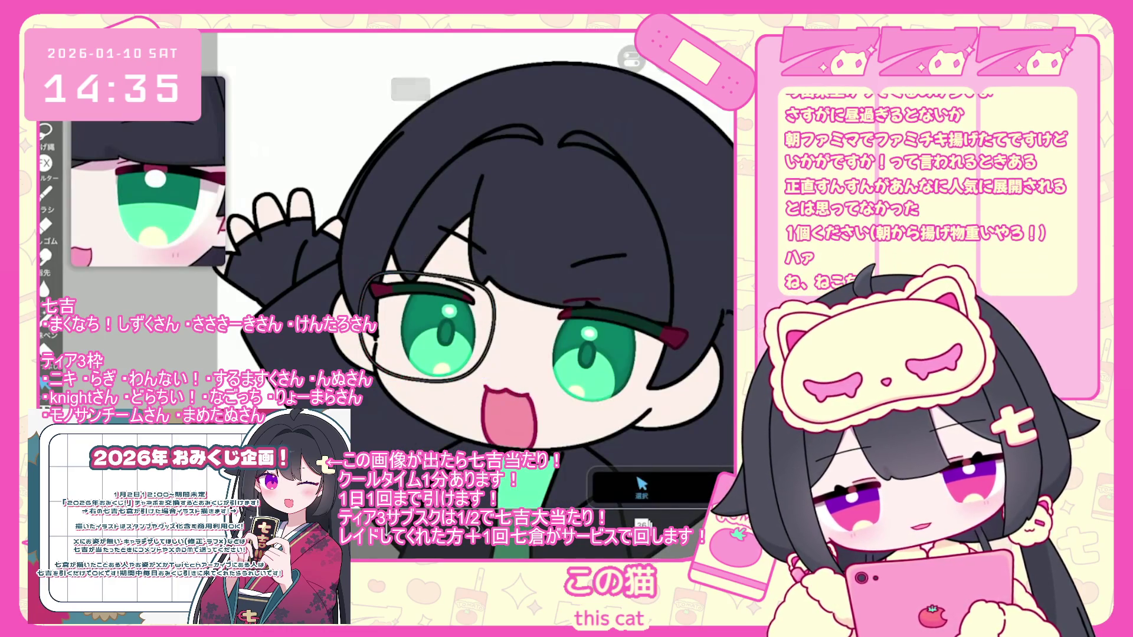
Undo two stray brush strokes near the eye
scroll(442, 361, "up", 5)
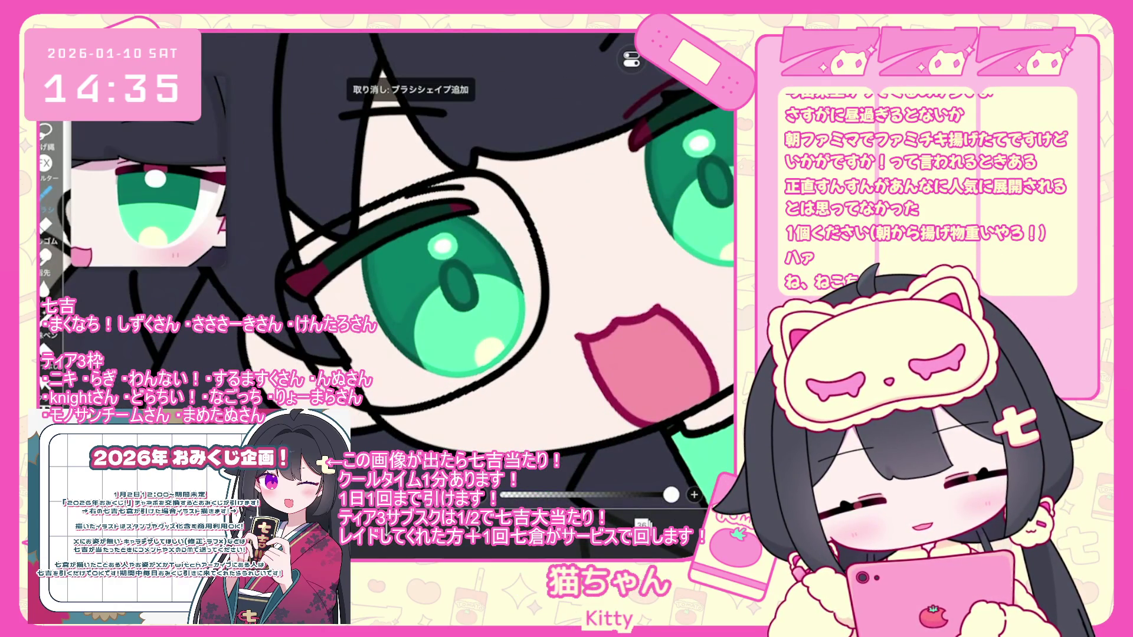
scroll(442, 295, "down", 5)
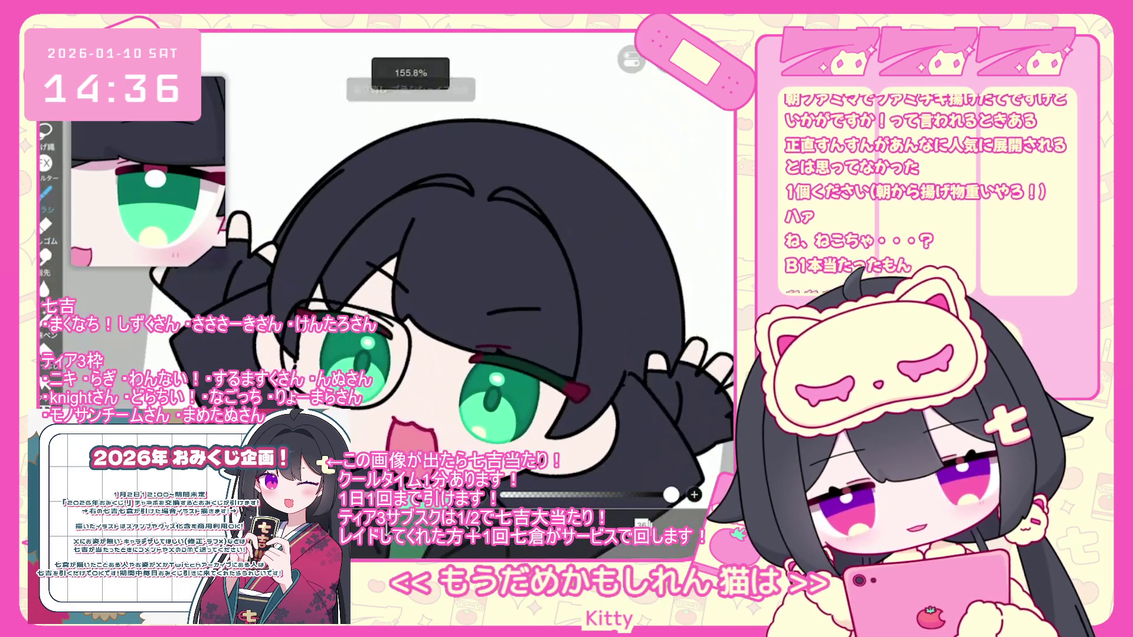
key("ctrl+z")
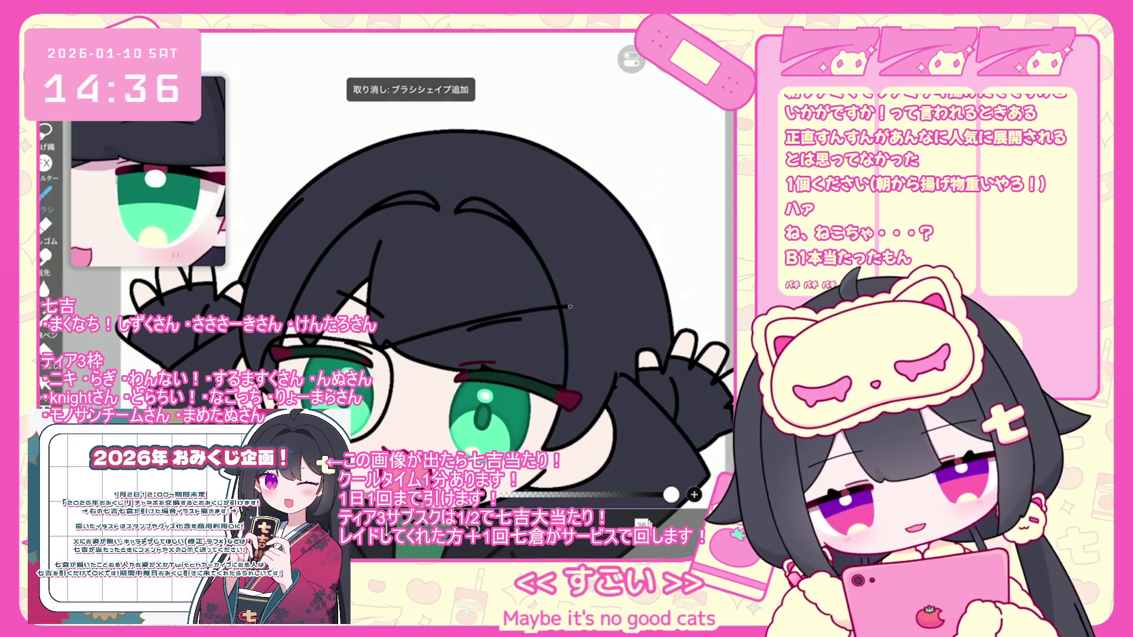
scroll(379, 349, "up", 1)
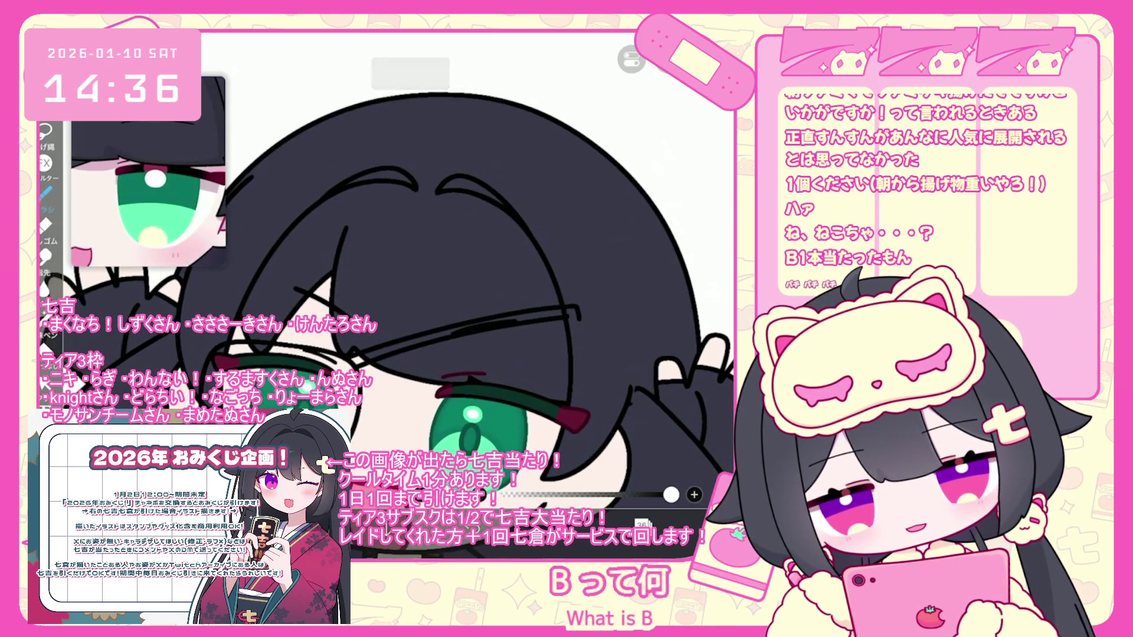
key("ctrl+z")
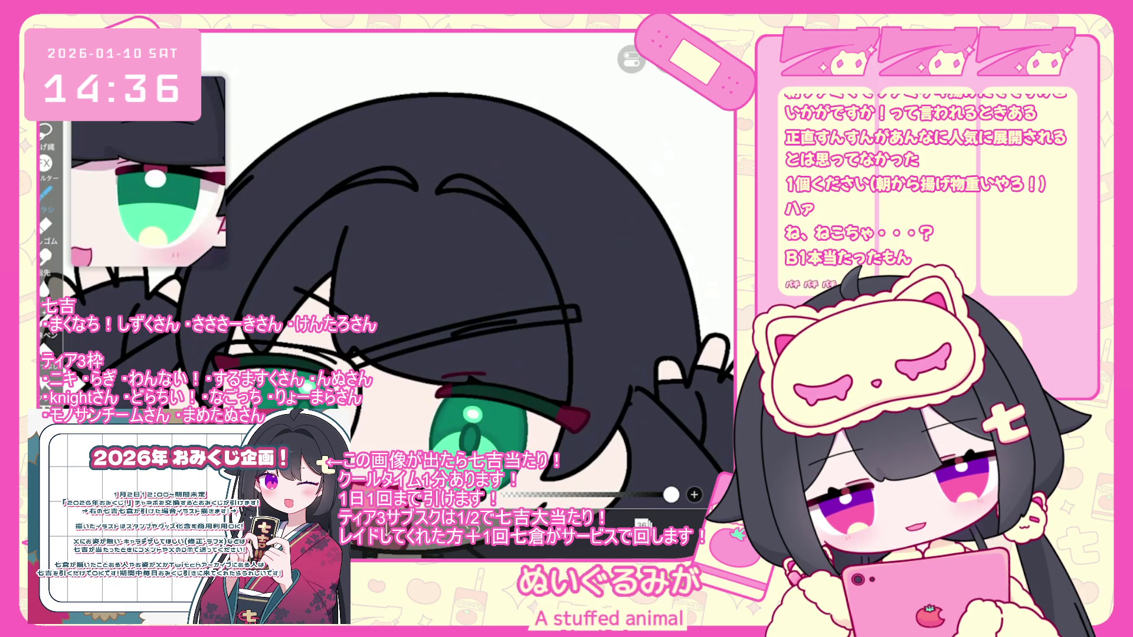
scroll(413, 295, "down", 5)
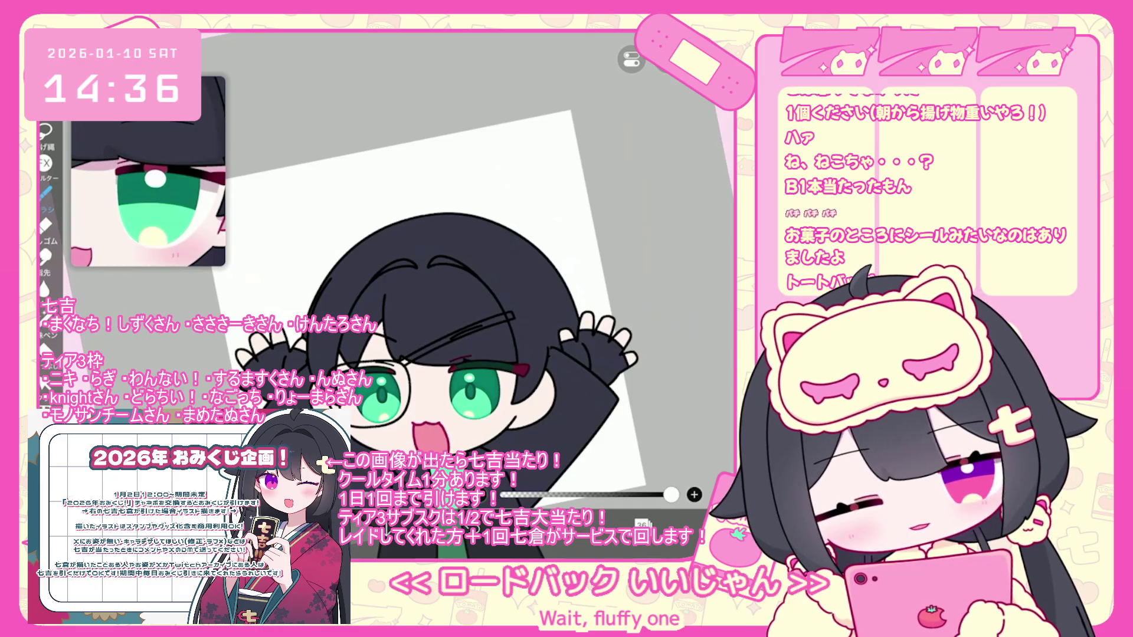
Merge the selected layer down and select layer 34
left_click(641, 524)
left_click(649, 251)
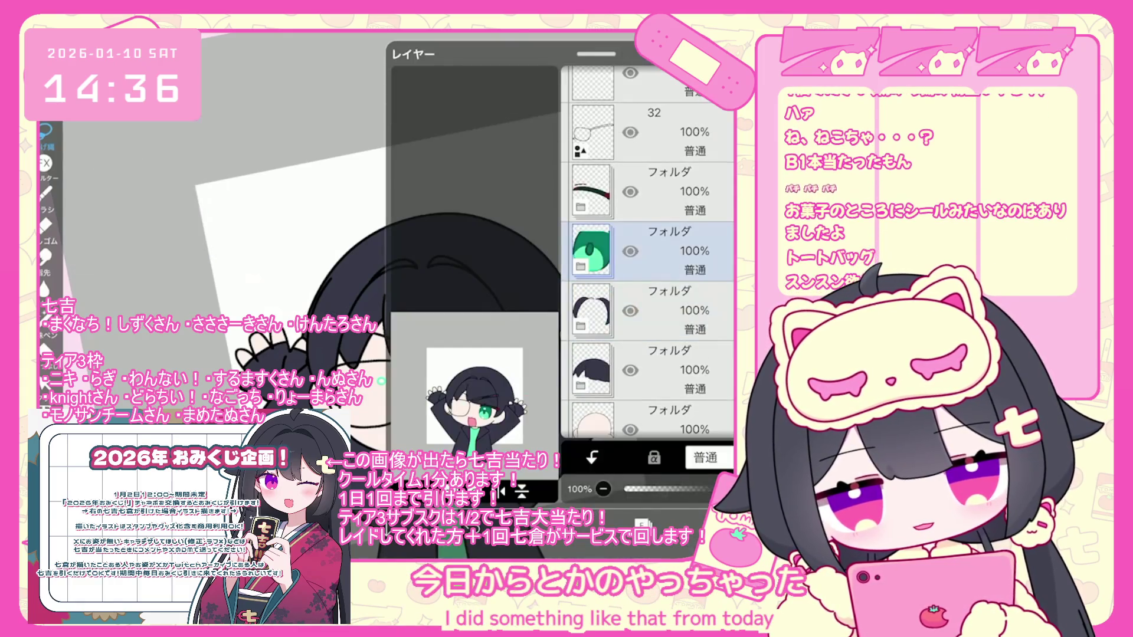
left_click(649, 236)
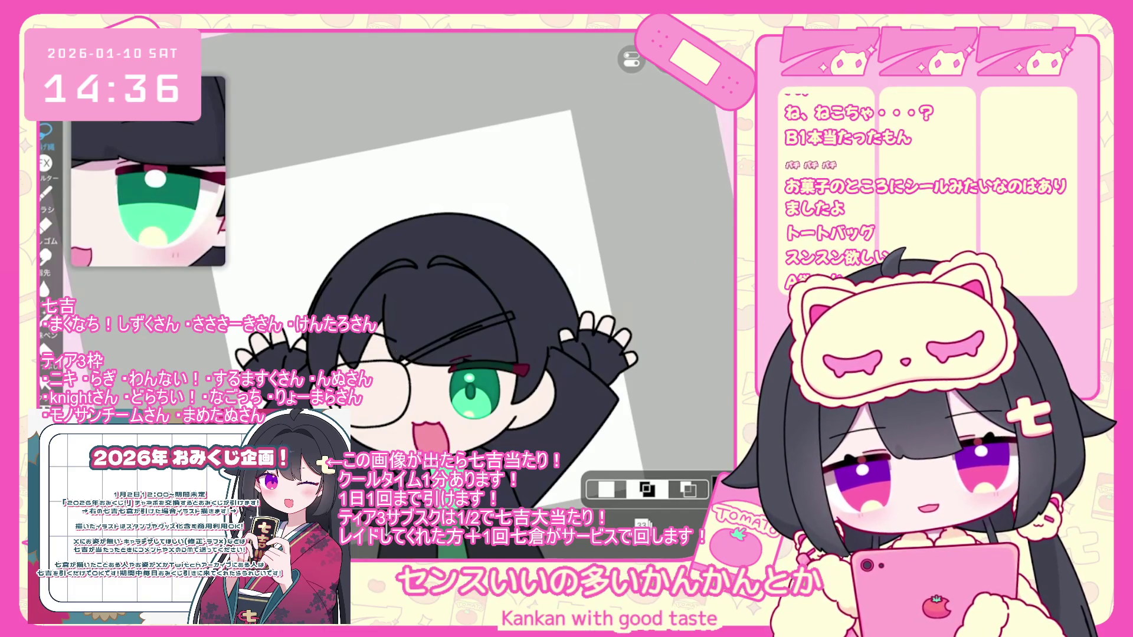
Drag layer 32, the glasses sketch, down to sit just above layer 17
left_click(642, 524)
left_click(649, 311)
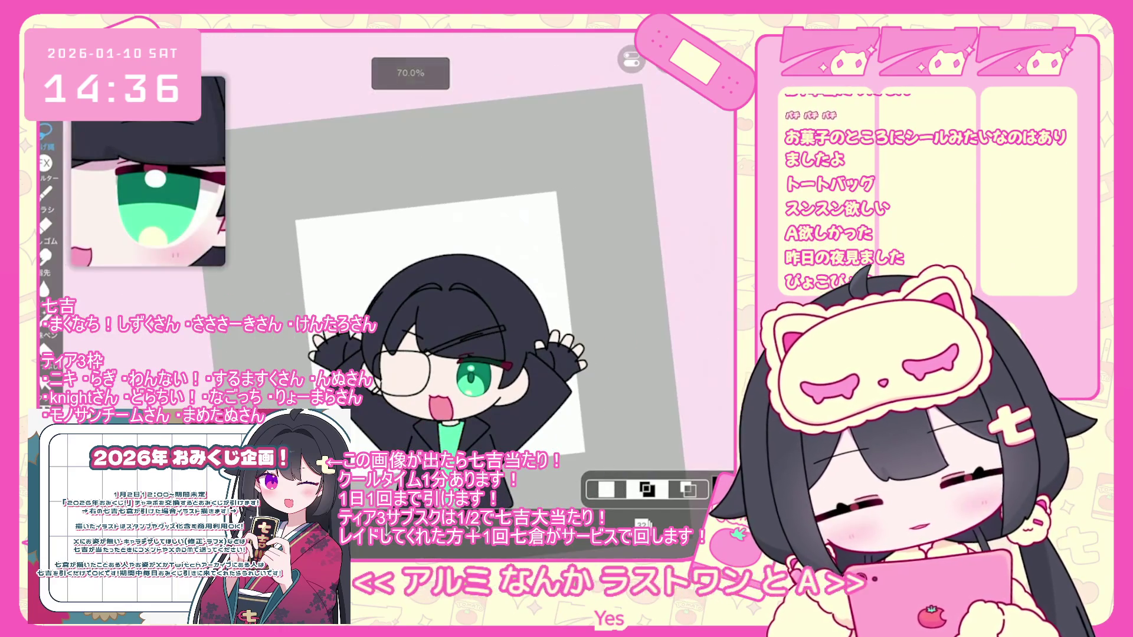
scroll(413, 325, "up", 3)
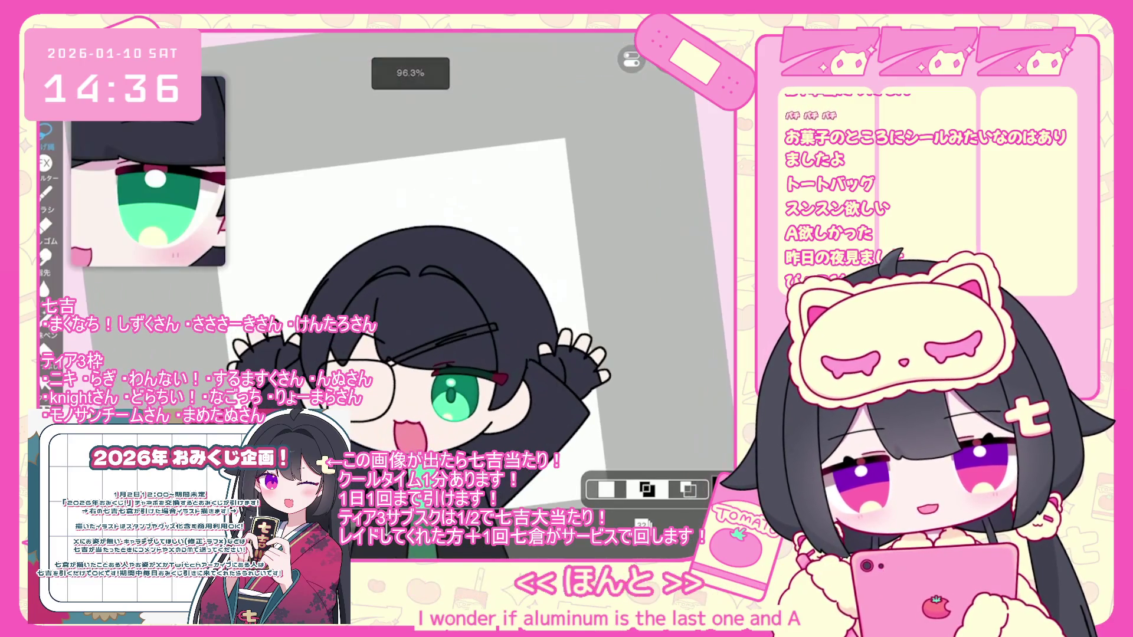
left_click(647, 489)
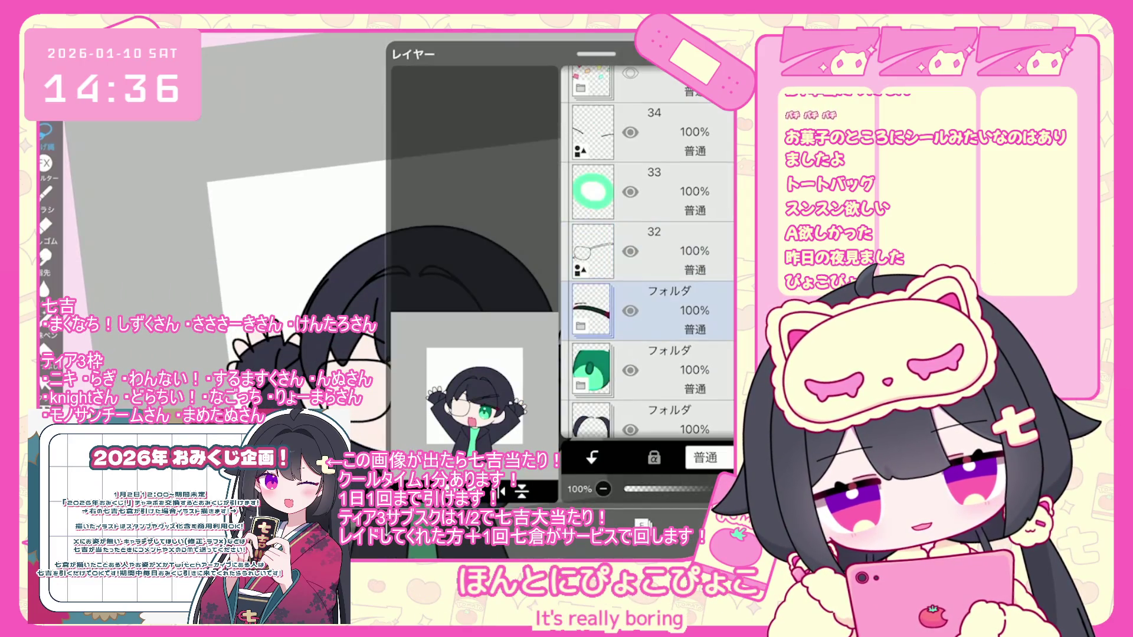
mouse_move(649, 345)
left_mouse_down()
mouse_move(649, 298)
mouse_move(649, 407)
mouse_move(648, 195)
mouse_move(649, 248)
left_mouse_up()
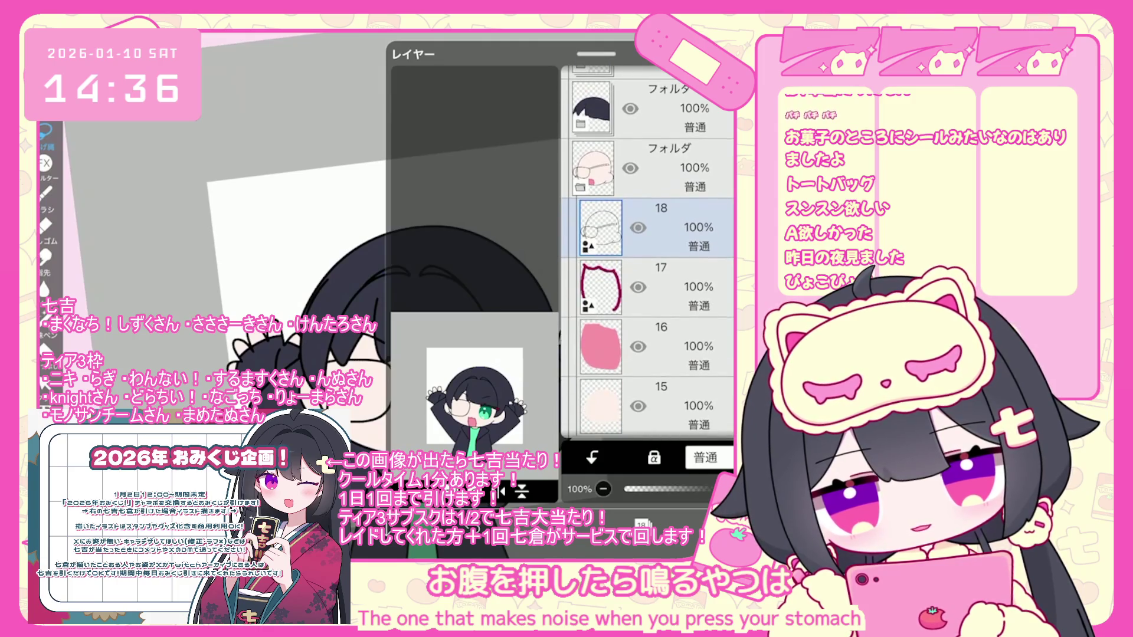
scroll(460, 295, "up", 3)
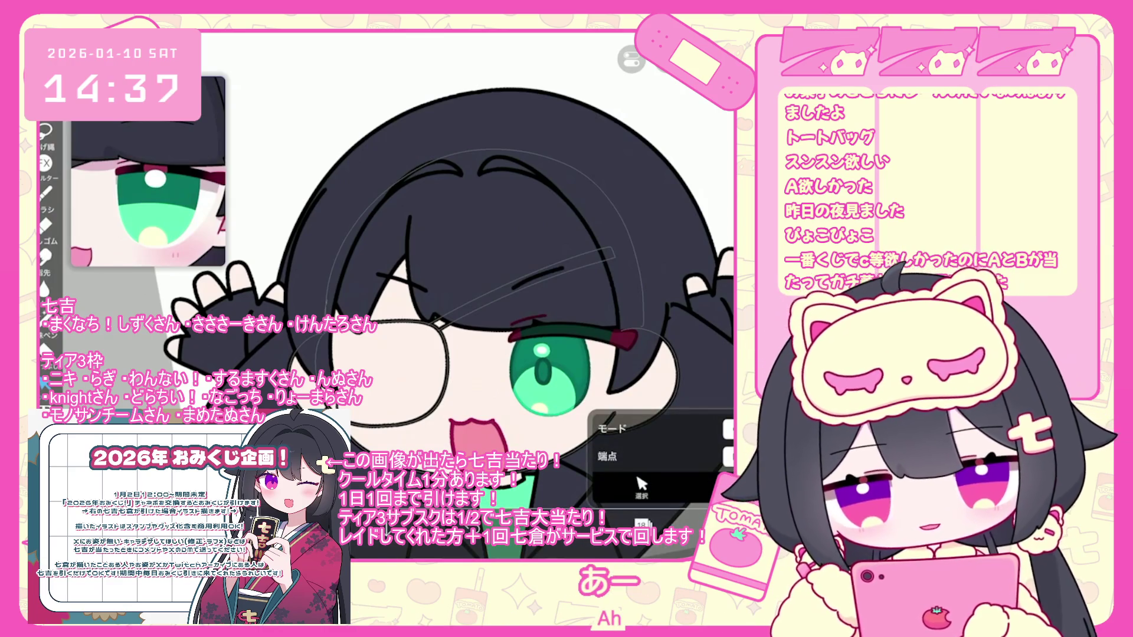
Undo the last vector erase and the previous layer merge
key("ctrl+z")
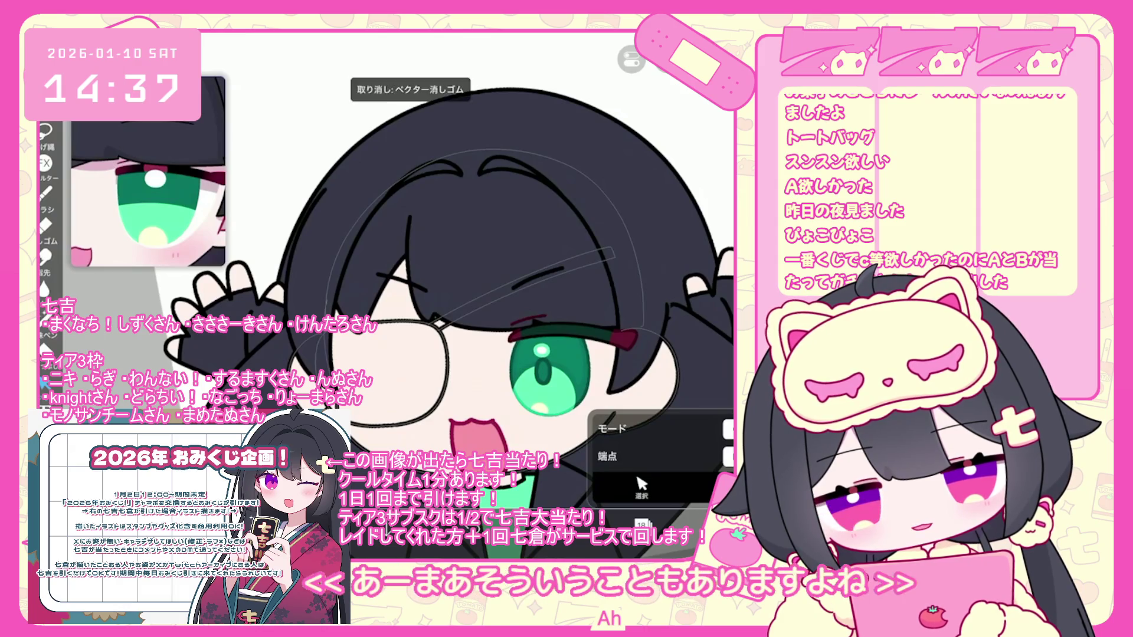
key("ctrl+z")
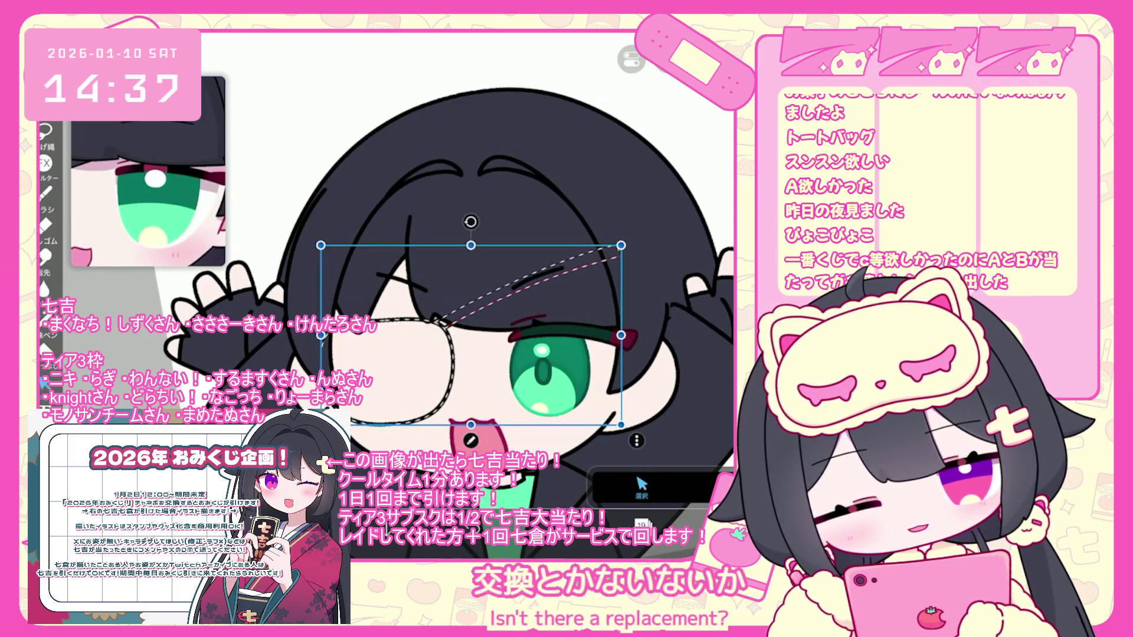
scroll(460, 284, "up", 5)
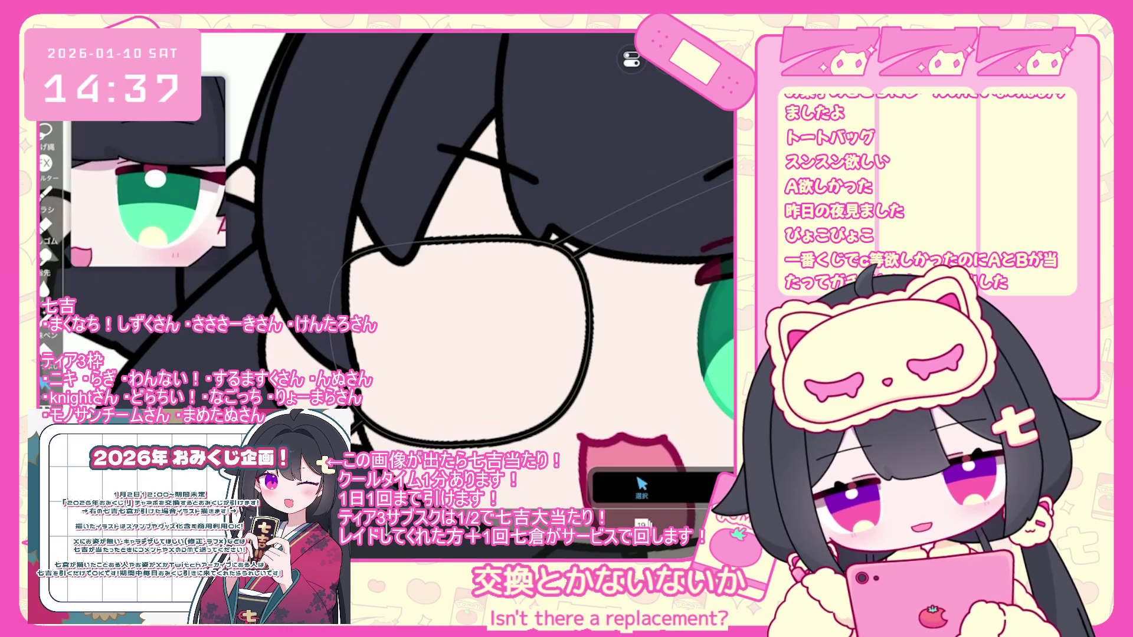
scroll(460, 283, "down", 5)
Merge layer 19 down into layer 18
left_click(642, 524)
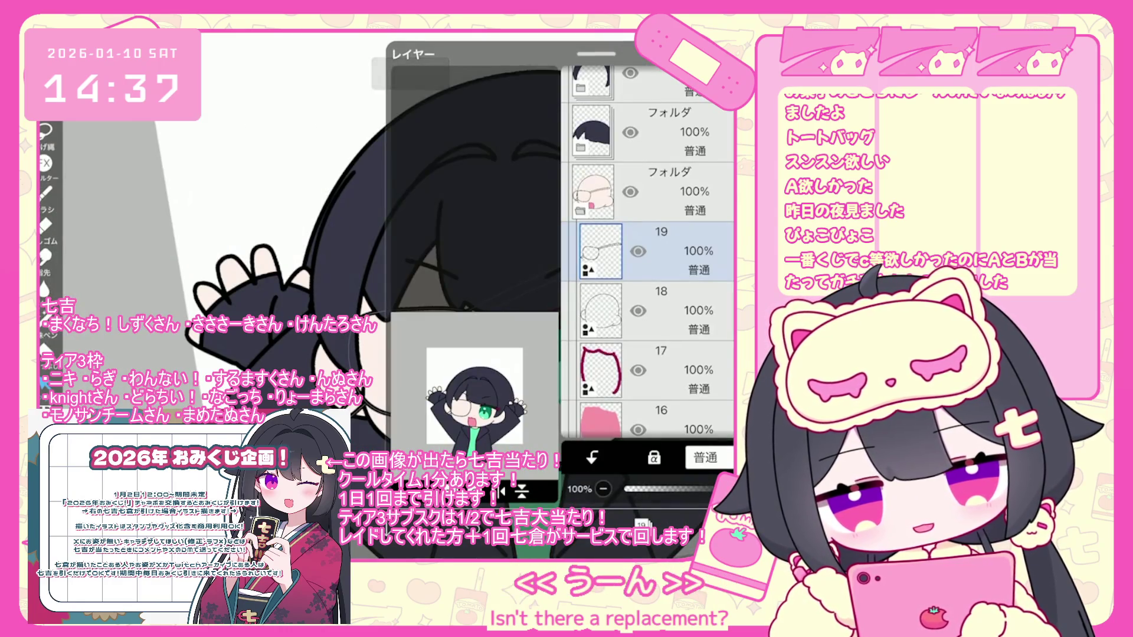
left_click(521, 491)
left_click(641, 524)
scroll(531, 295, "up", 5)
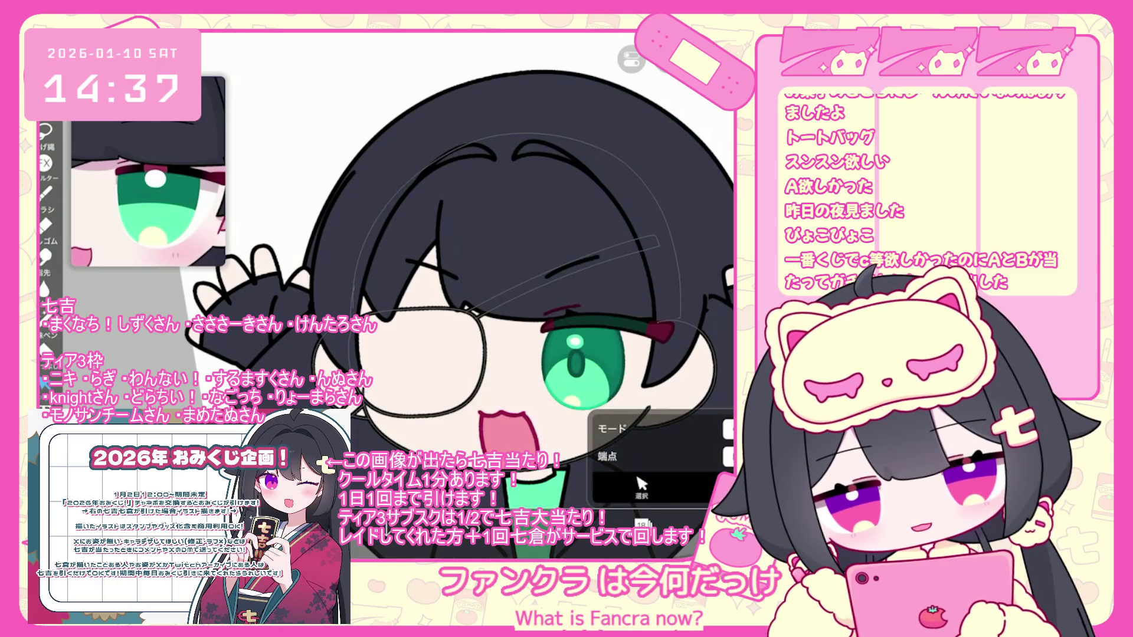
scroll(383, 271, "down", 3)
scroll(384, 271, "up", 6)
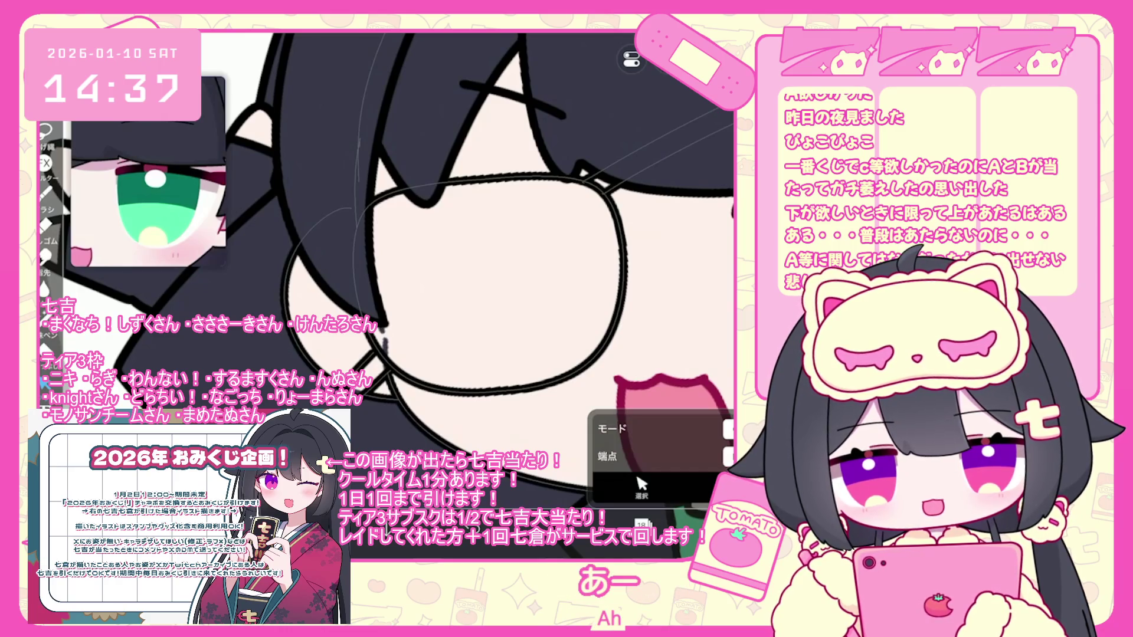
scroll(384, 271, "down", 5)
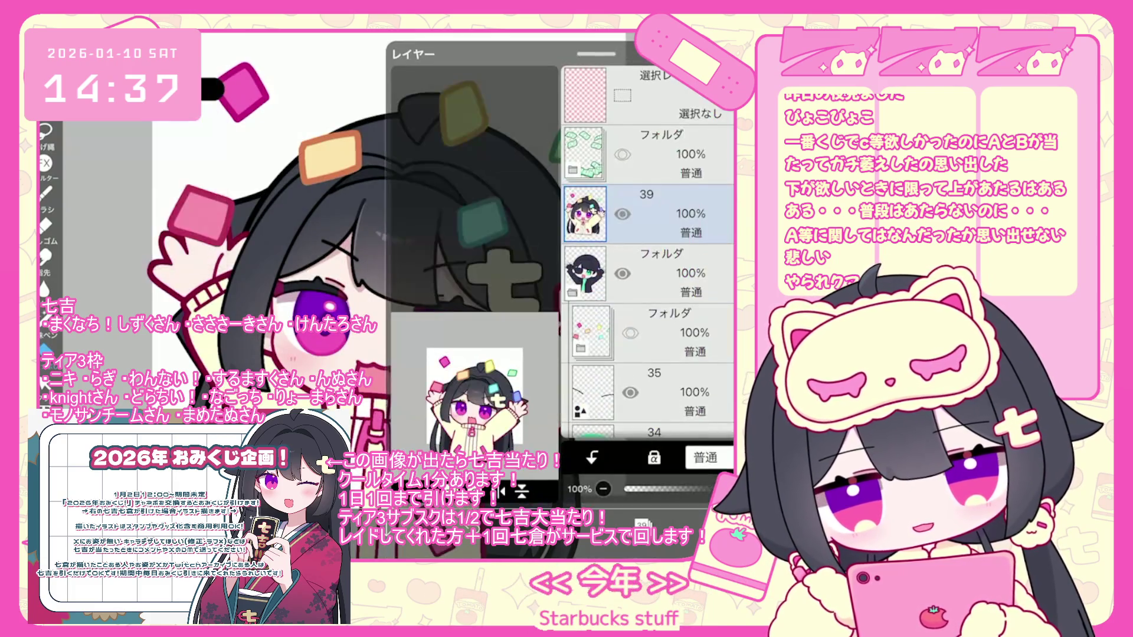
Select layer 16 and undo the two previous lasso fills
scroll(649, 254, "down", 5)
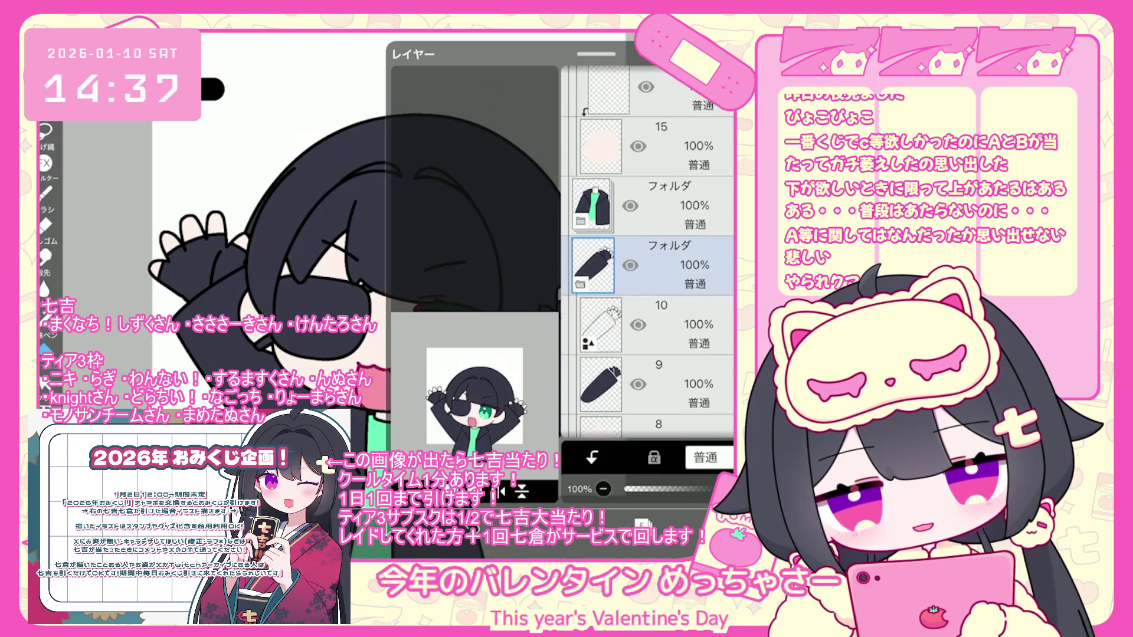
left_click(649, 175)
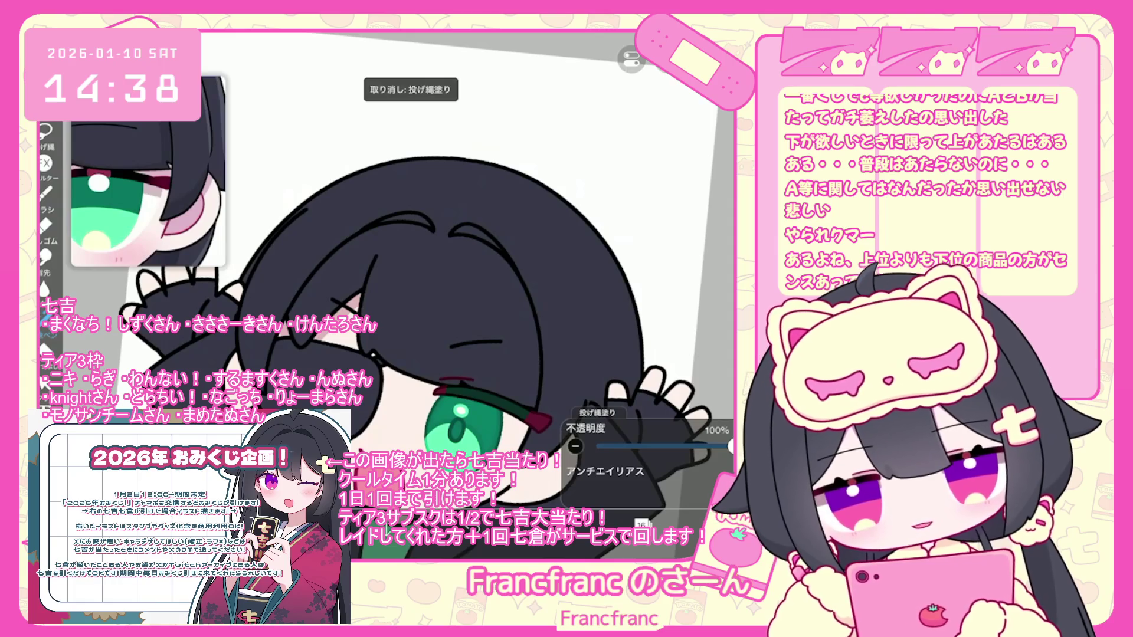
scroll(416, 270, "down", 2)
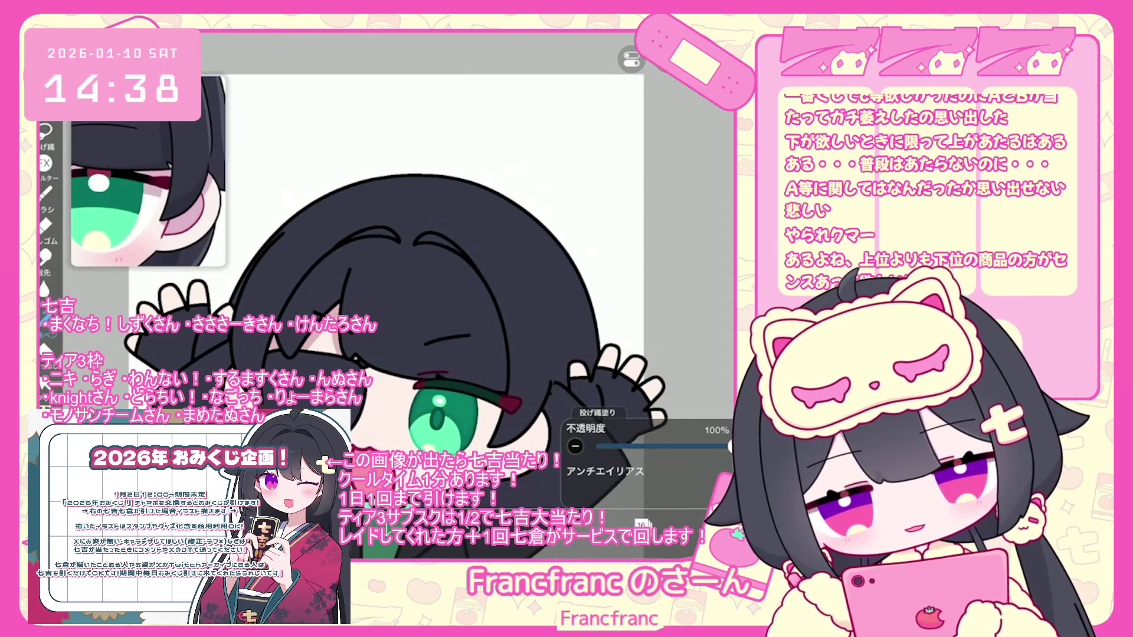
key("ctrl+z")
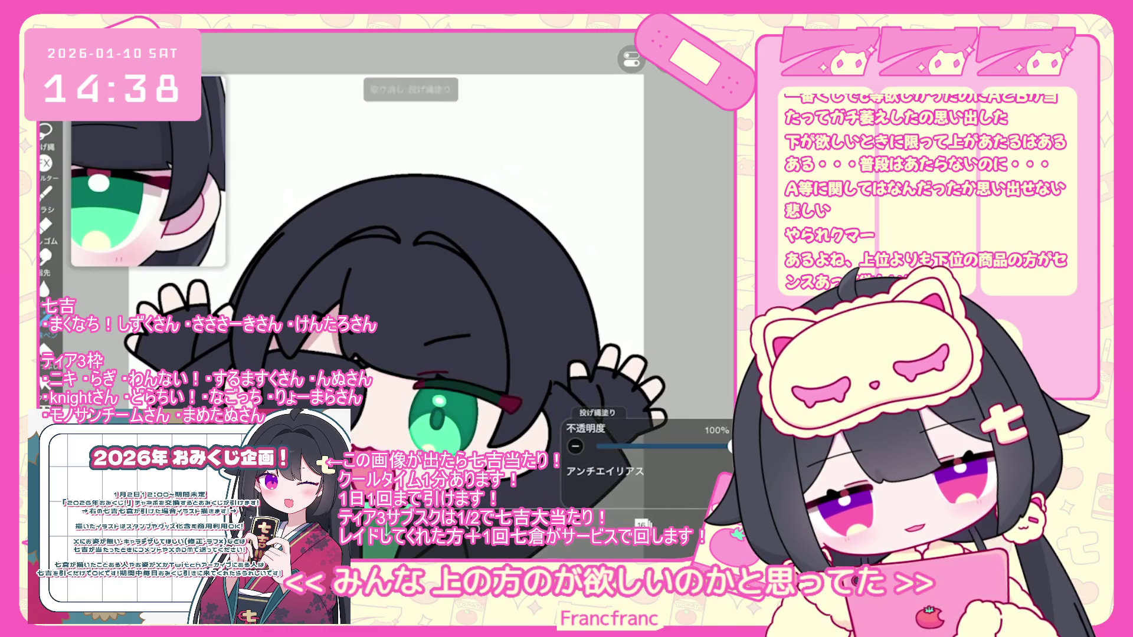
scroll(384, 277, "up", 2)
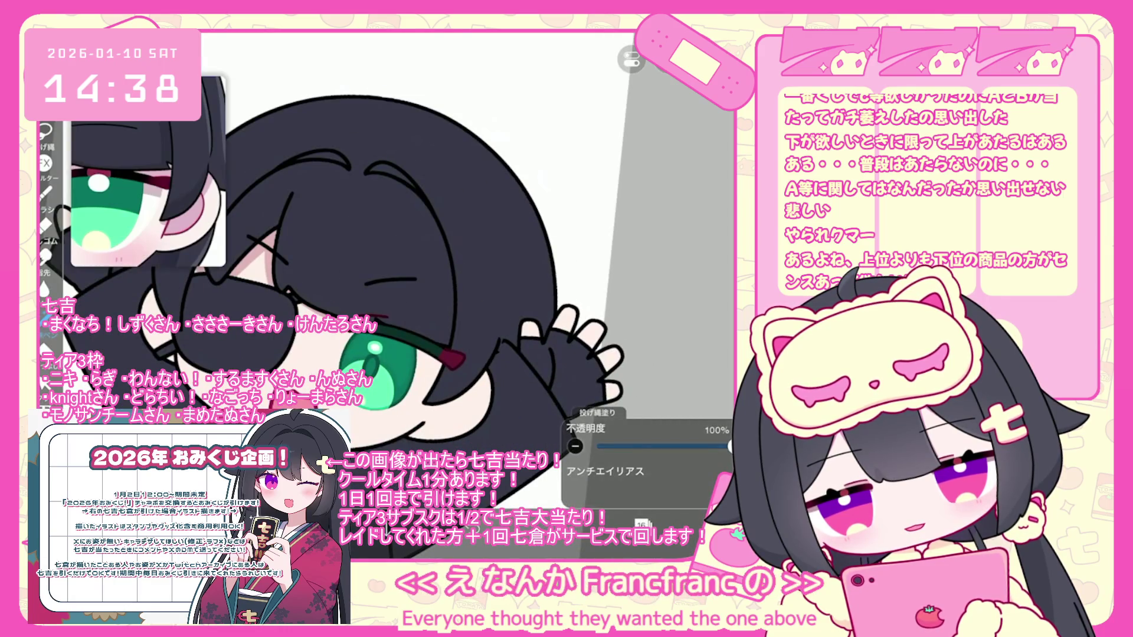
scroll(383, 277, "up", 2)
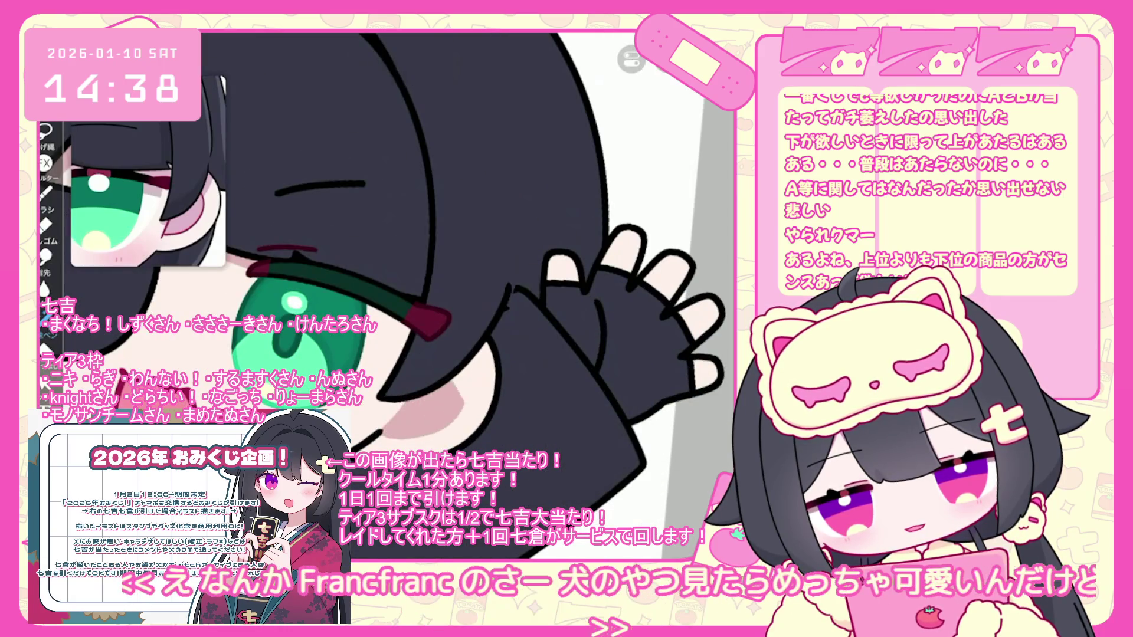
key("ctrl+z")
scroll(646, 252, "up", 5)
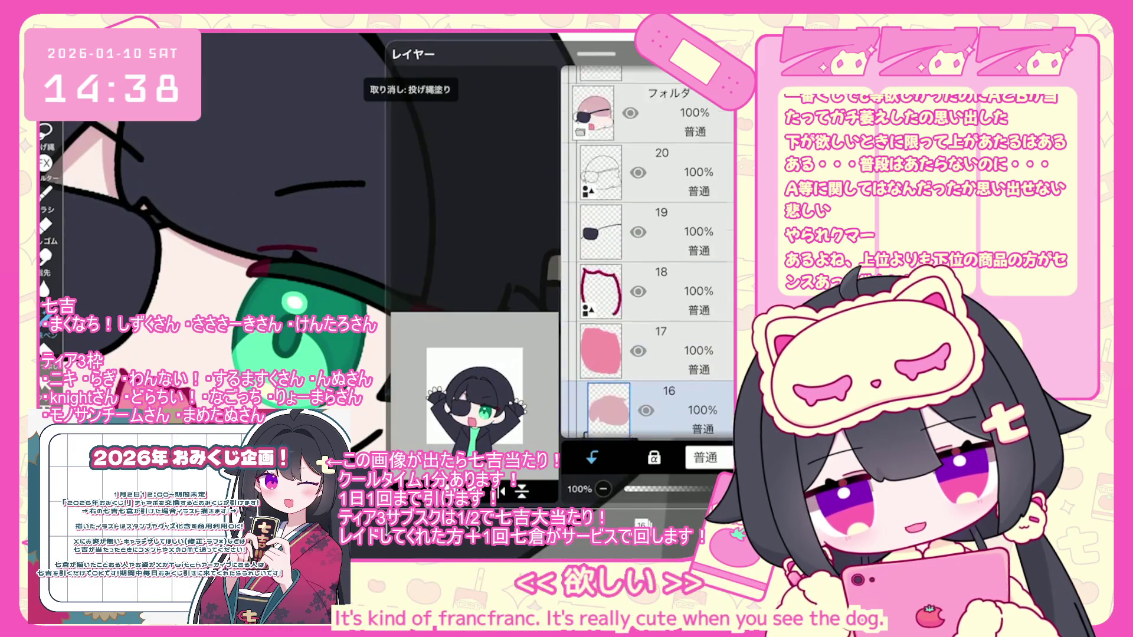
Check layer 21 and the hair folder, then reselect layer 16
left_click(661, 210)
left_click(649, 216)
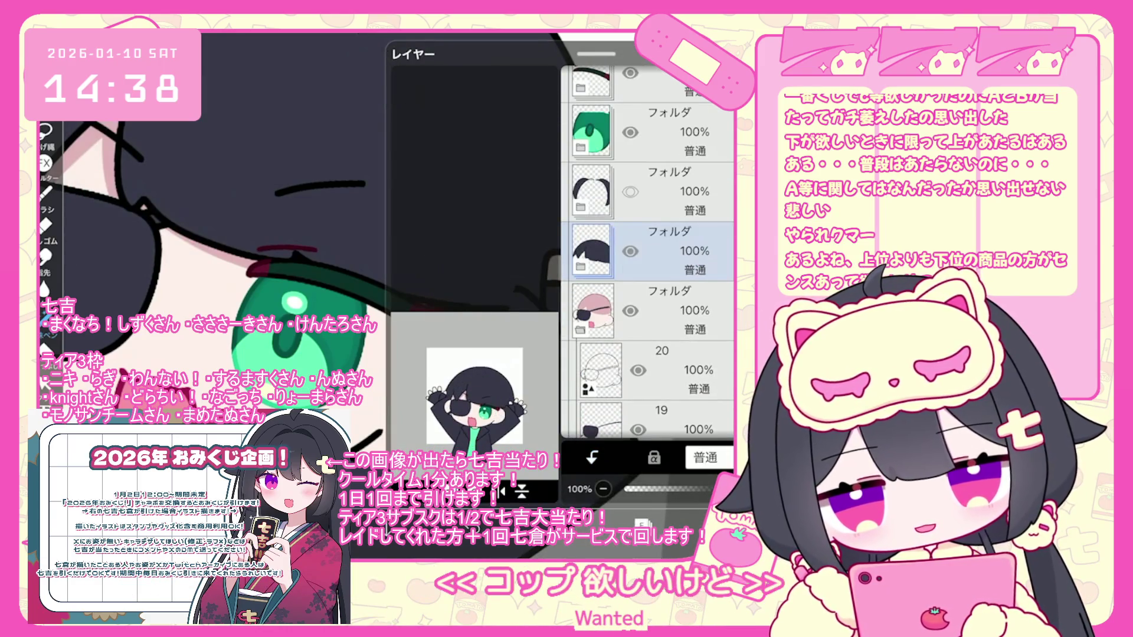
scroll(646, 254, "down", 5)
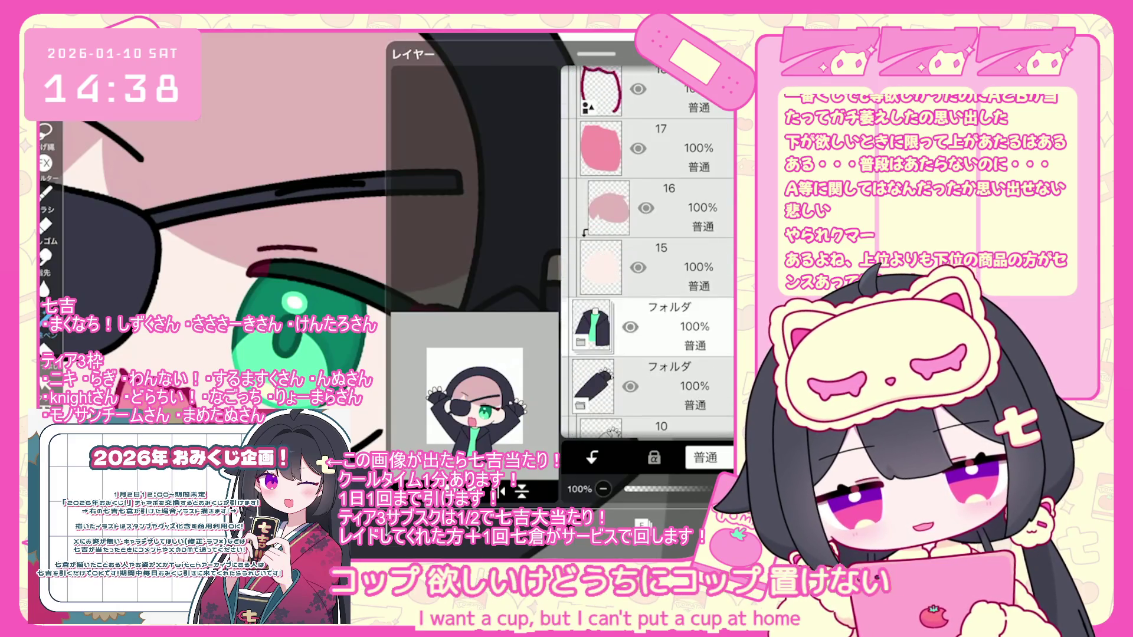
left_click(678, 206)
Rotate the canvas and lasso-fill pink shading beside the eye, redoing the triangle shadow
left_click_drag(377, 283, 413, 247)
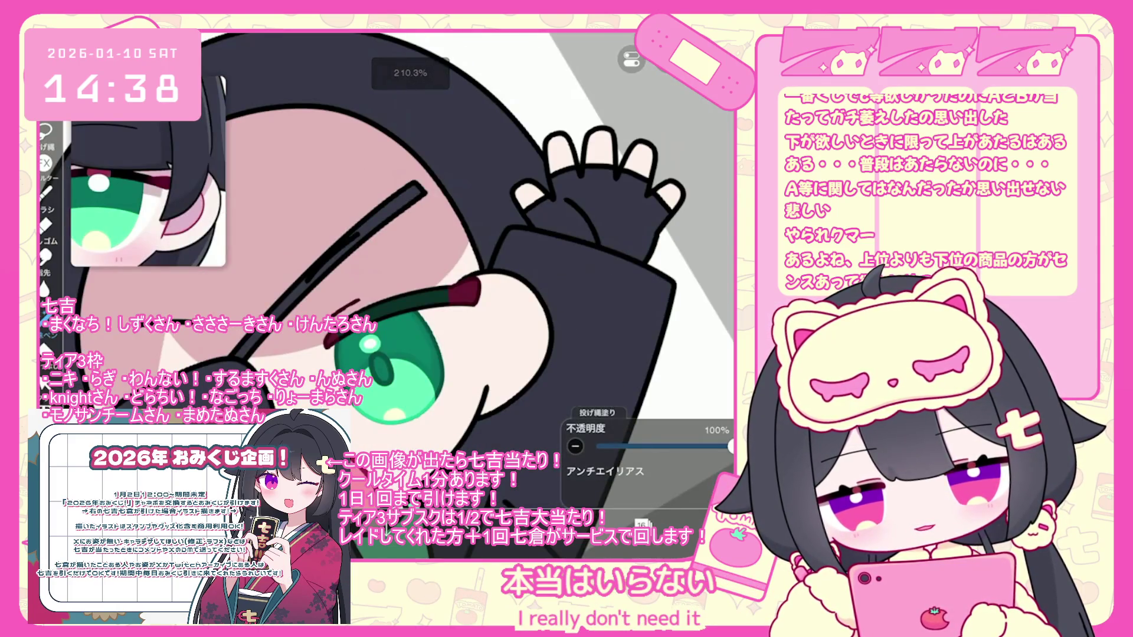
left_click_drag(378, 283, 407, 254)
mouse_move(449, 312)
left_mouse_down()
mouse_move(452, 366)
mouse_move(483, 377)
left_mouse_up()
left_click_drag(377, 283, 337, 251)
key("ctrl+z")
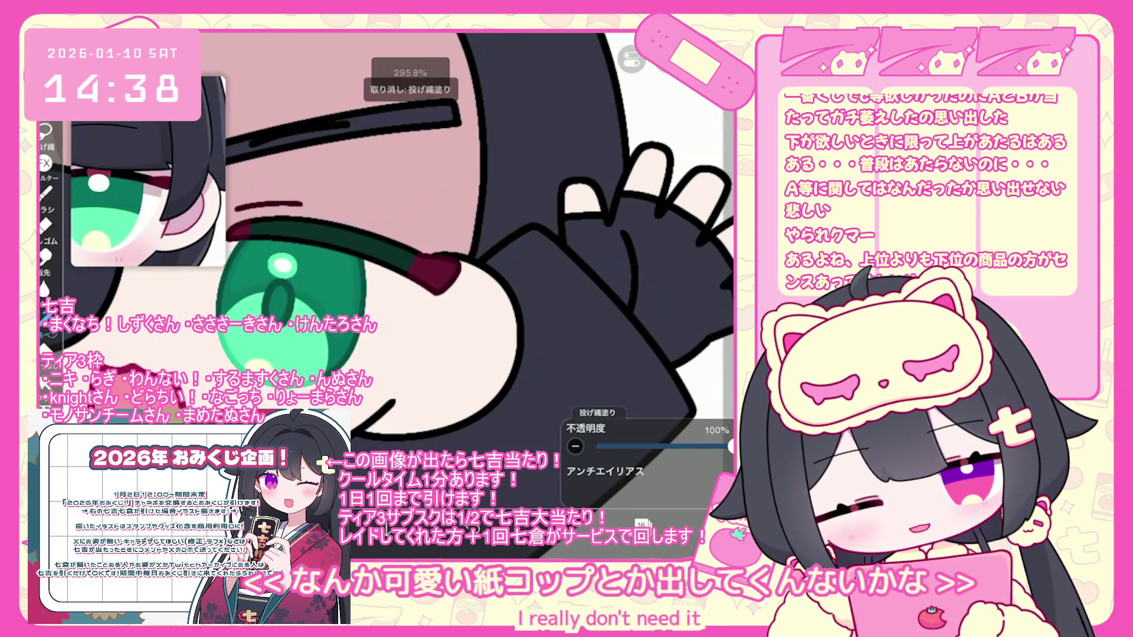
left_click_drag(448, 307, 472, 401)
left_click_drag(448, 307, 466, 401)
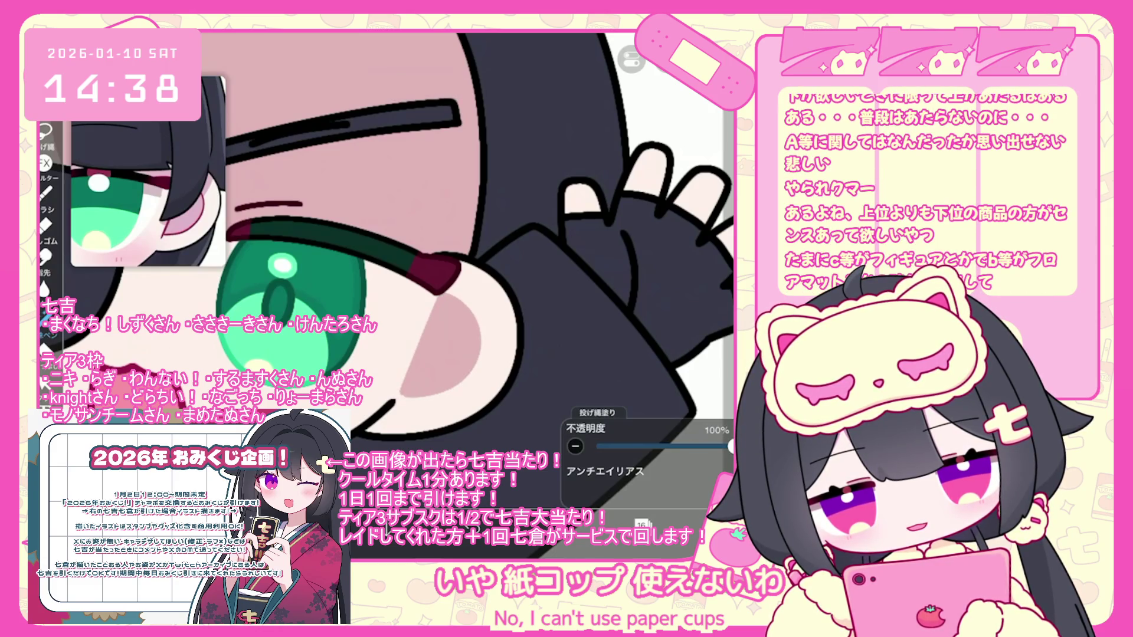
Undo the last shading fill and bring up the list of layers
scroll(387, 295, "down", 5)
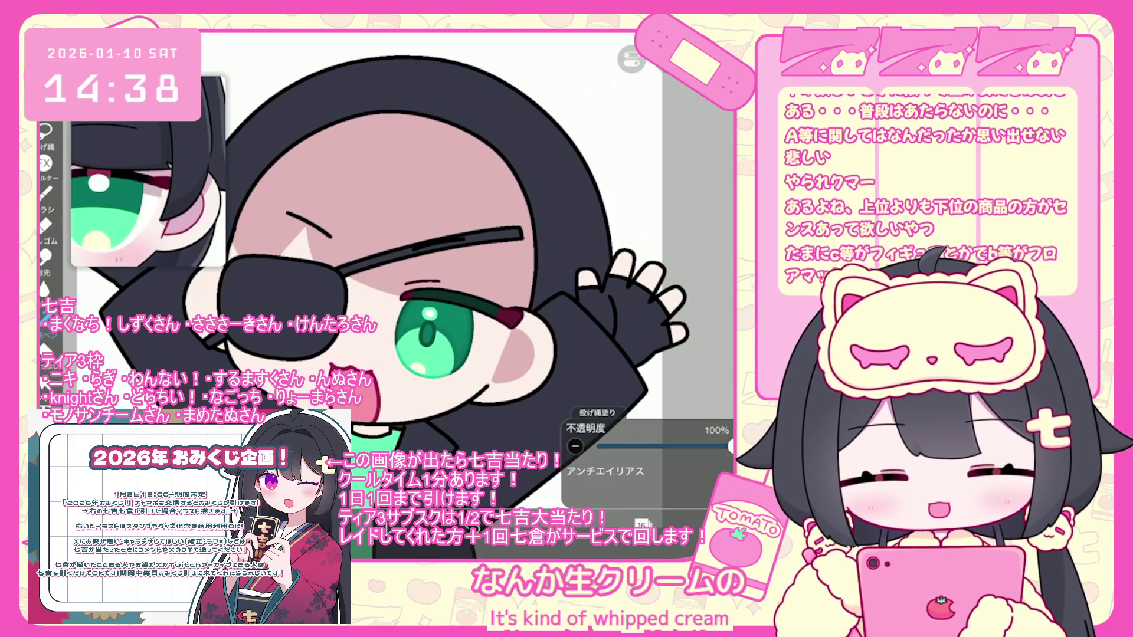
scroll(407, 294, "up", 3)
scroll(466, 248, "up", 3)
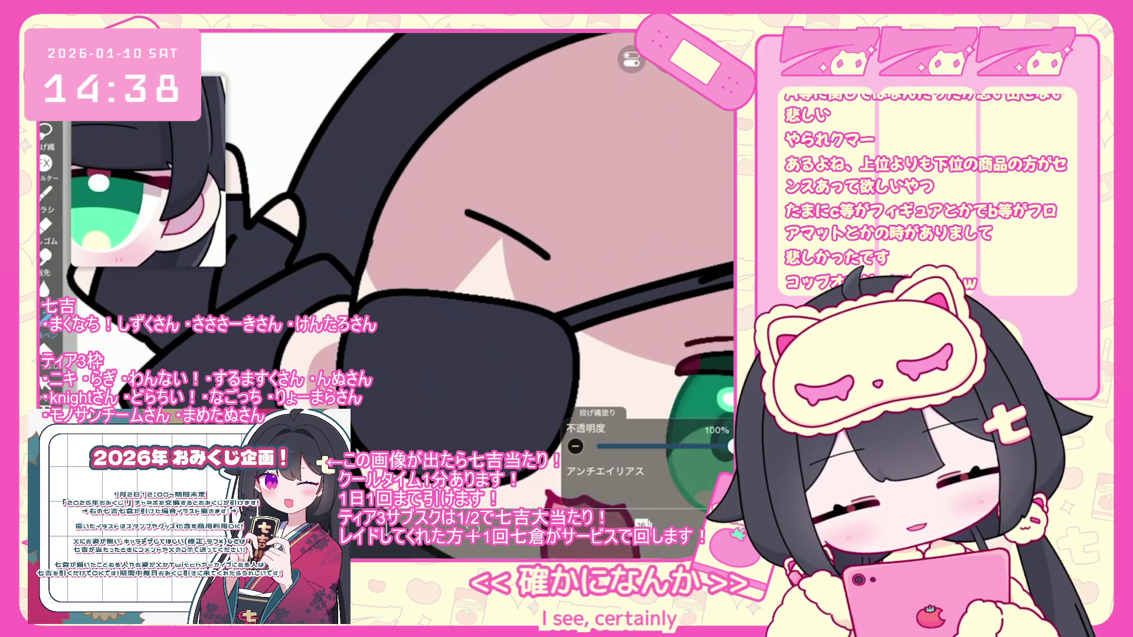
key("ctrl+z")
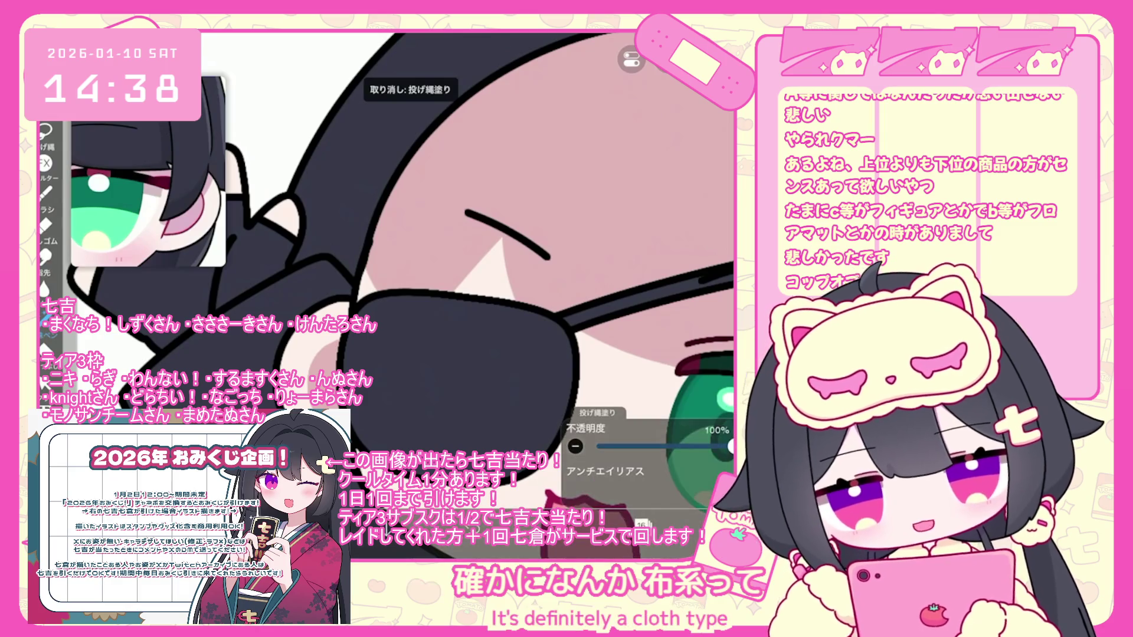
scroll(401, 295, "down", 5)
scroll(474, 286, "down", 1)
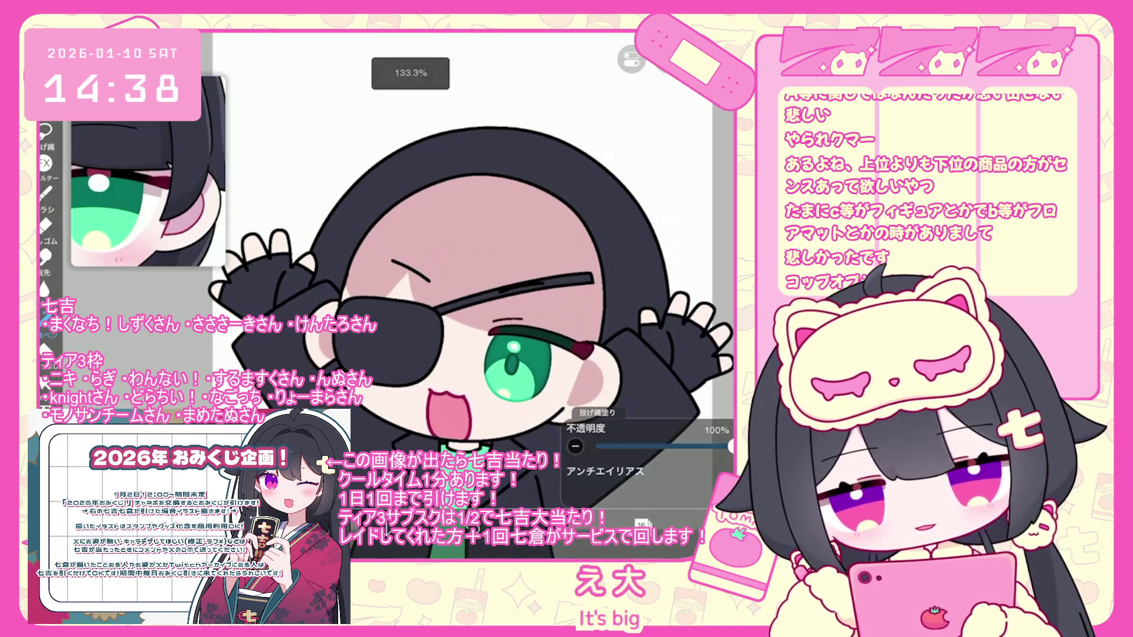
scroll(327, 318, "up", 5)
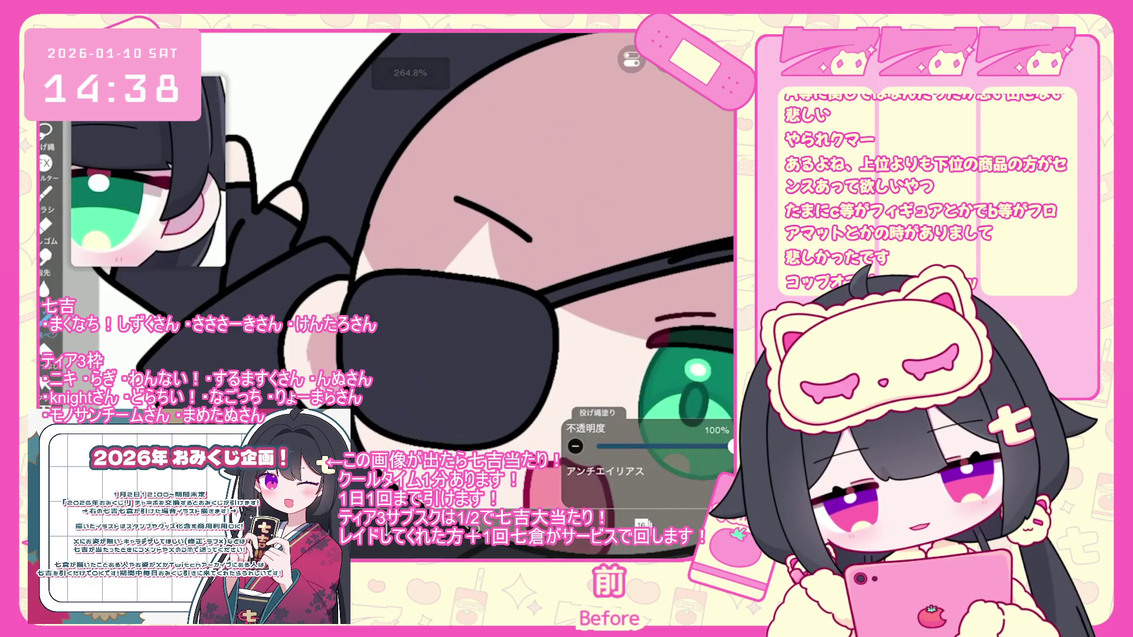
scroll(413, 295, "down", 4)
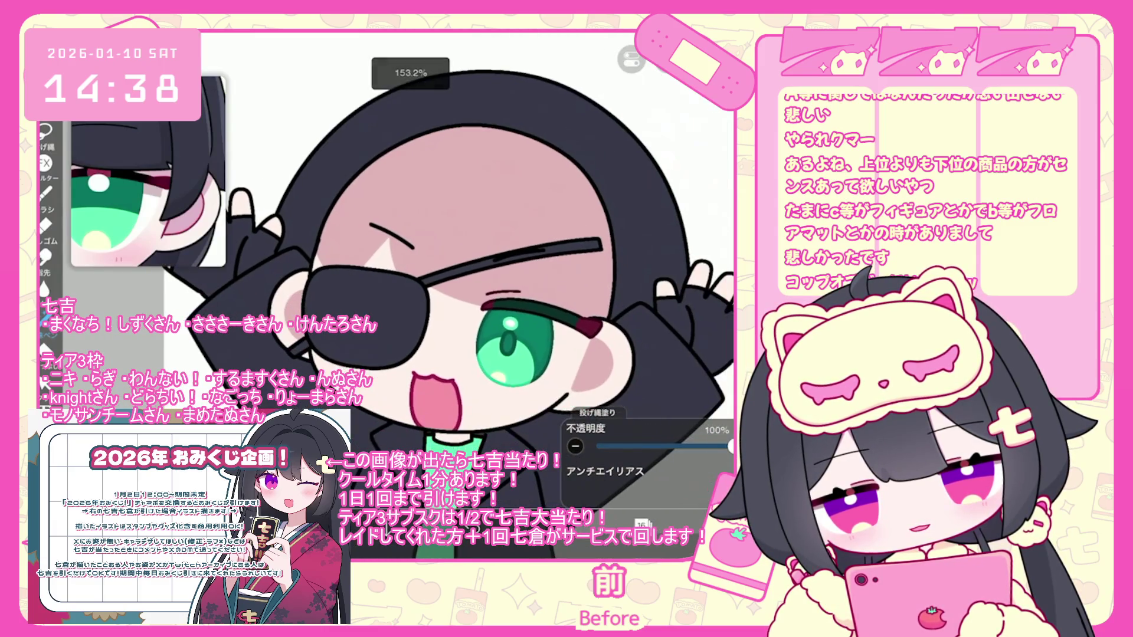
left_click(642, 524)
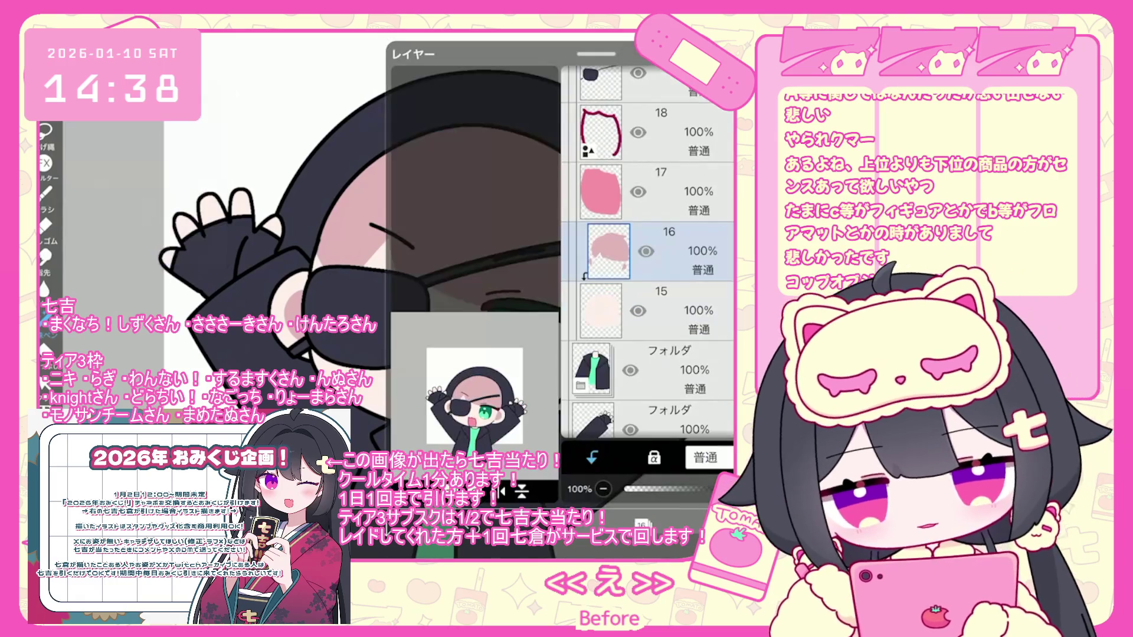
Select the face folder, then layer 31 above the eye folder
left_click(649, 251)
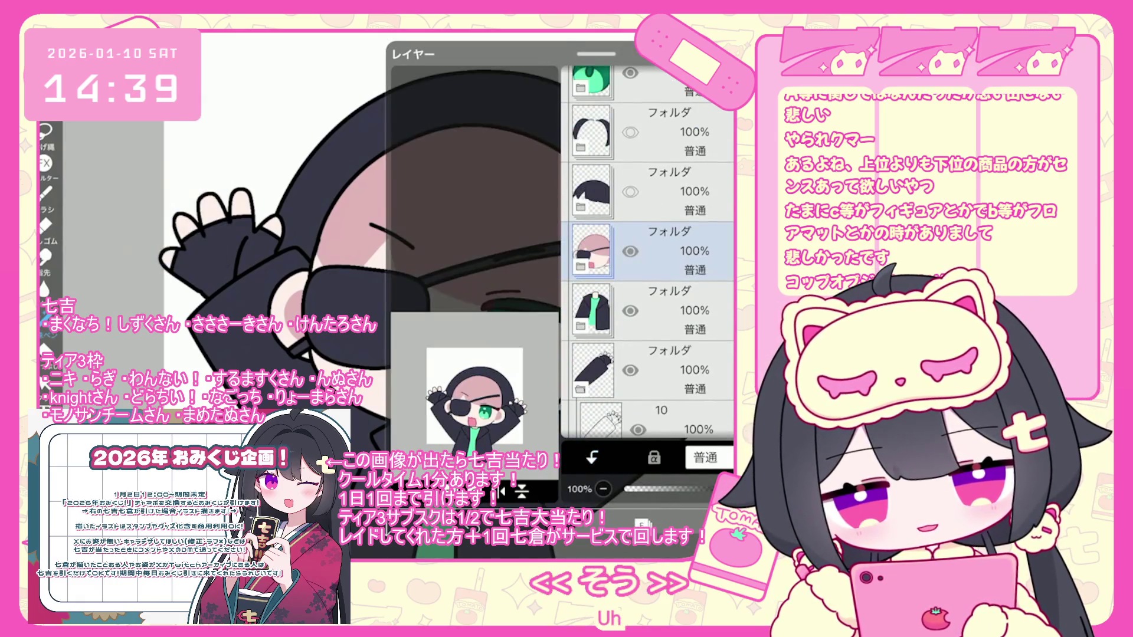
scroll(647, 253, "up", 3)
left_click(655, 289)
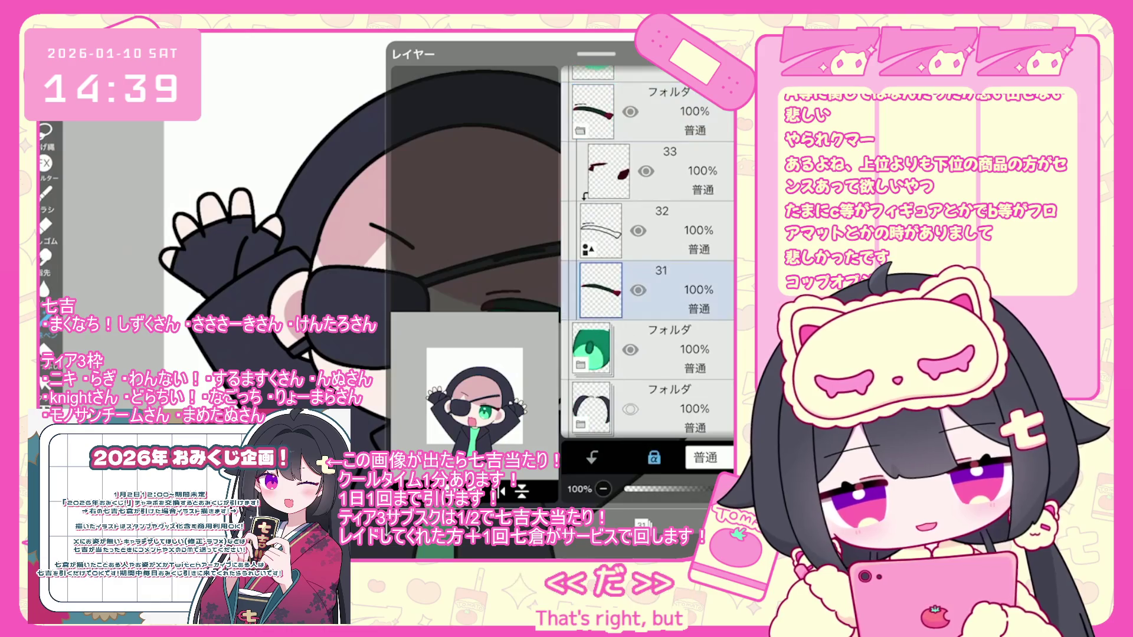
scroll(413, 266, "up", 5)
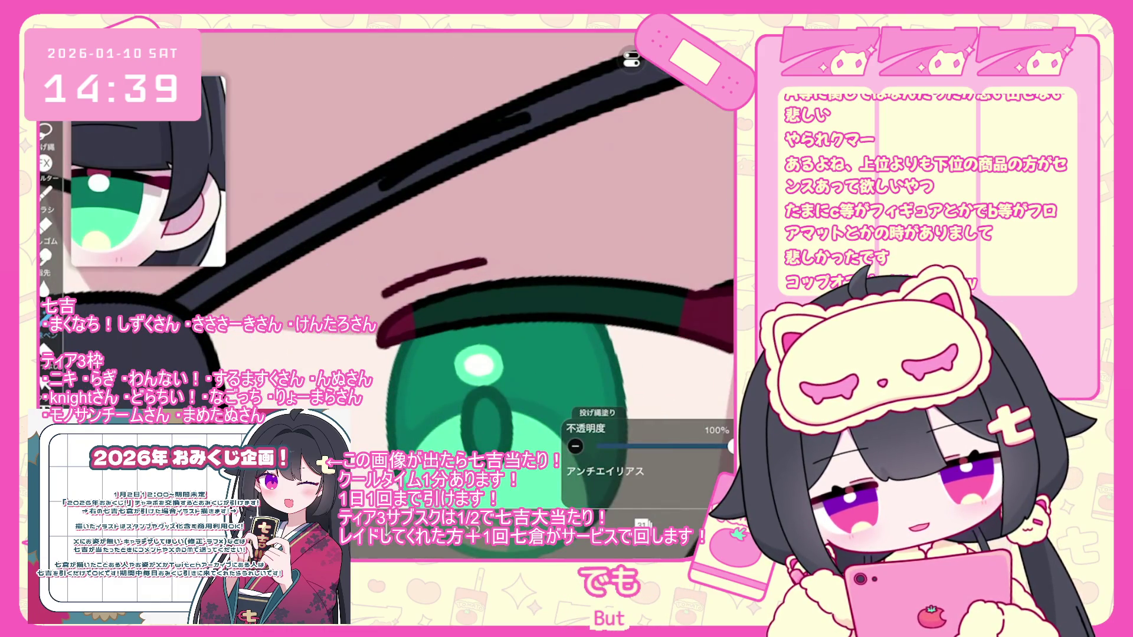
scroll(413, 266, "down", 5)
Collapse the layers 33–31 folder, show the hidden hair folder, and expand the jacket folder
left_click(642, 523)
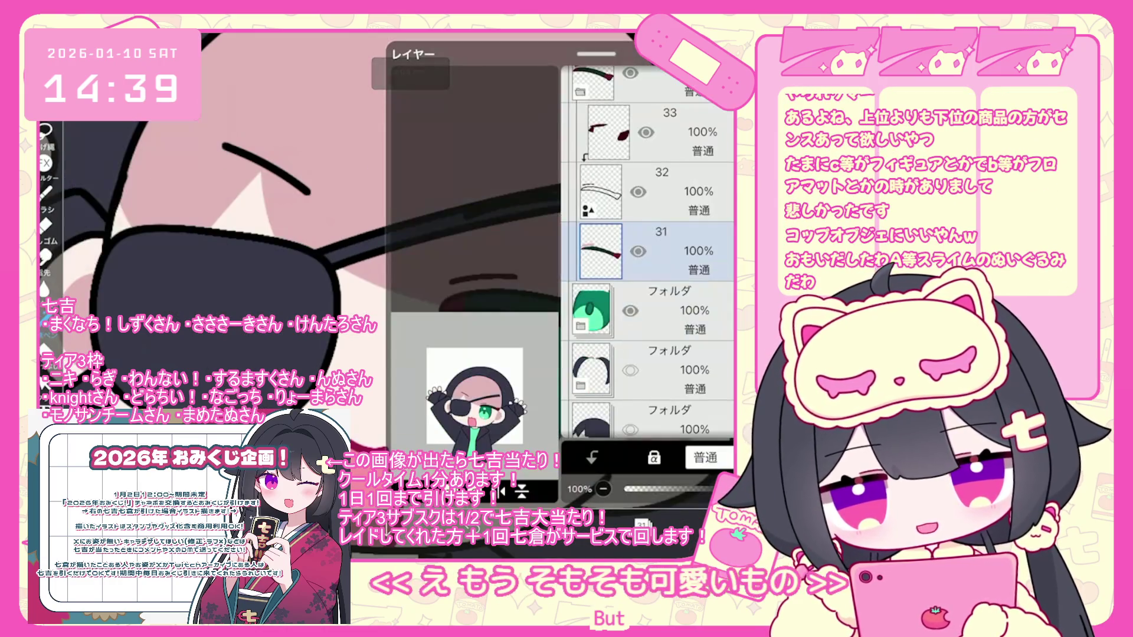
scroll(647, 253, "up", 2)
left_click(649, 251)
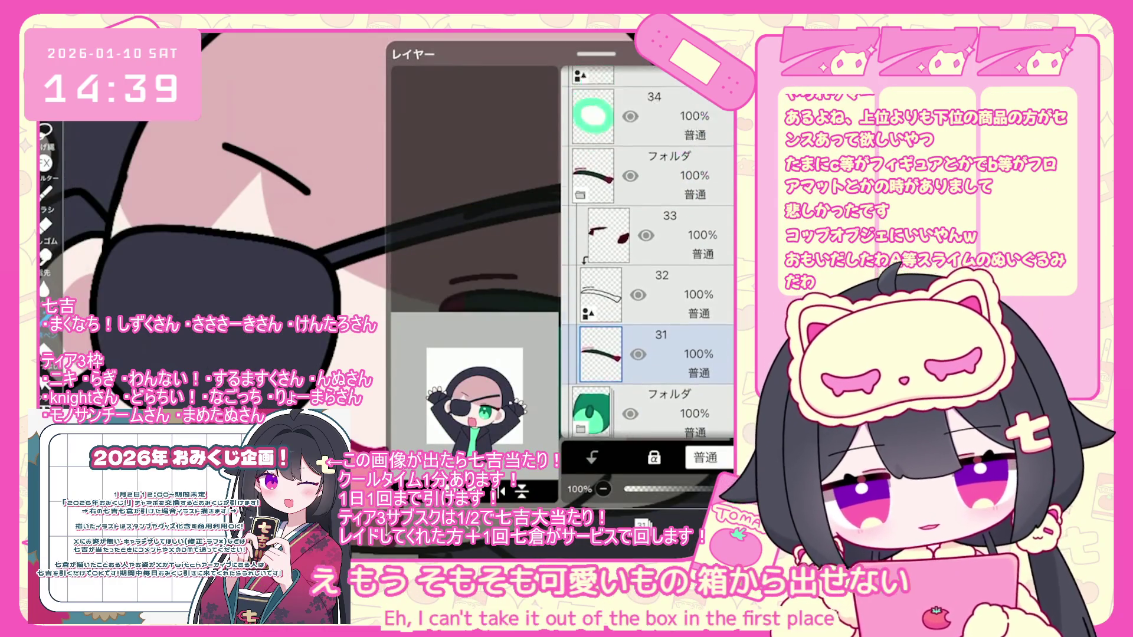
scroll(647, 266, "down", 3)
left_click(678, 293)
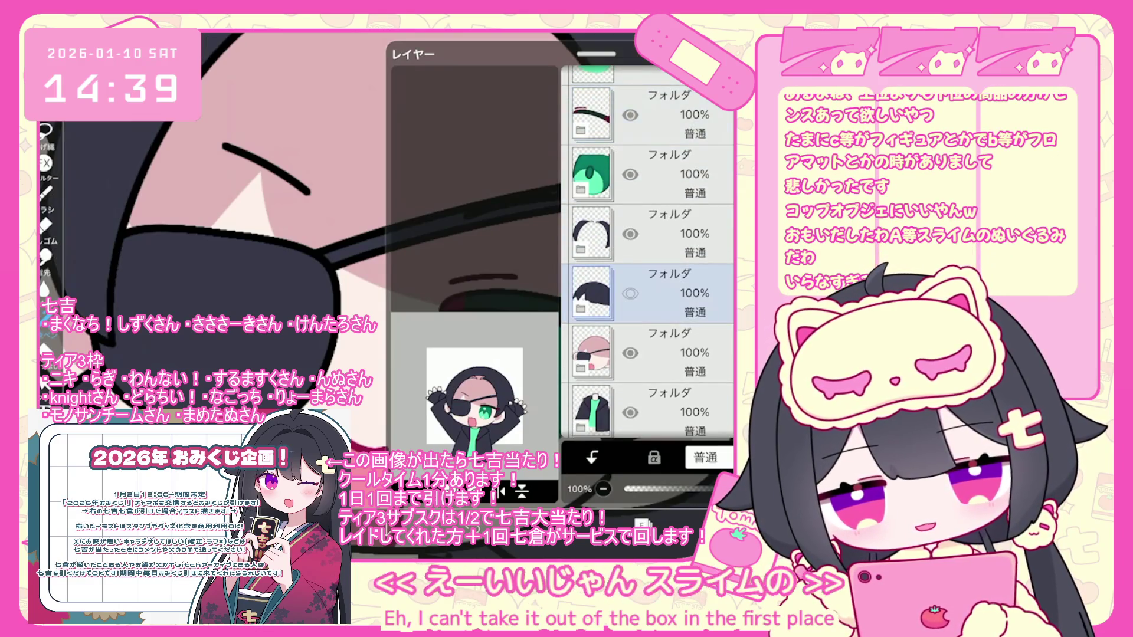
left_click(630, 293)
left_click(678, 412)
Select the green shirt layer and undo the lasso fill applied to it
scroll(647, 265, "down", 3)
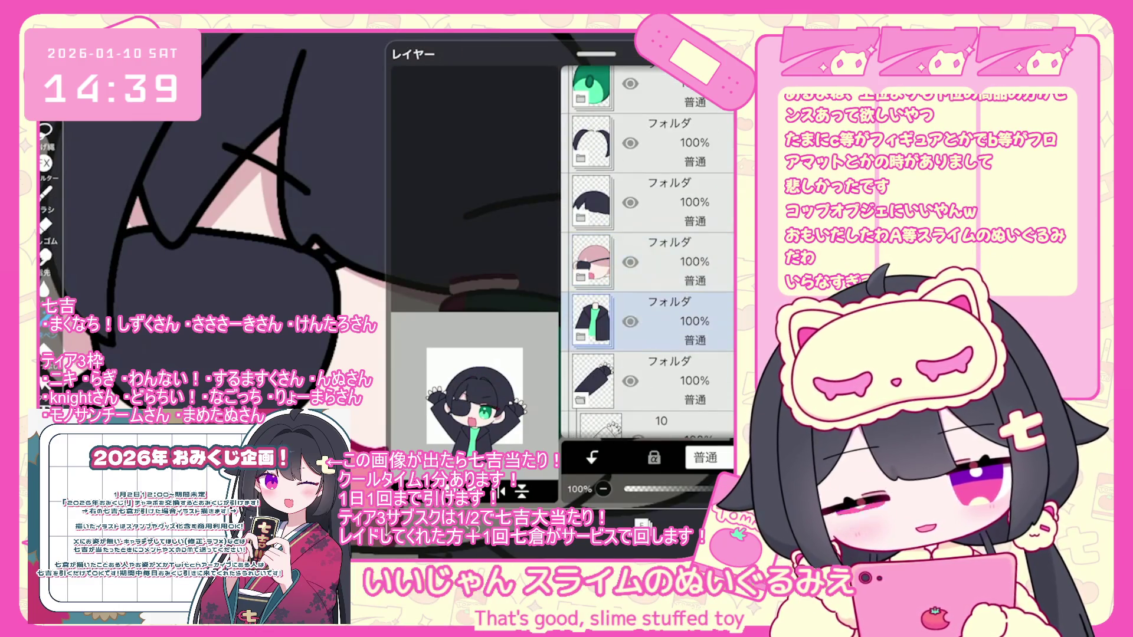
scroll(647, 266, "down", 2)
scroll(383, 266, "down", 3)
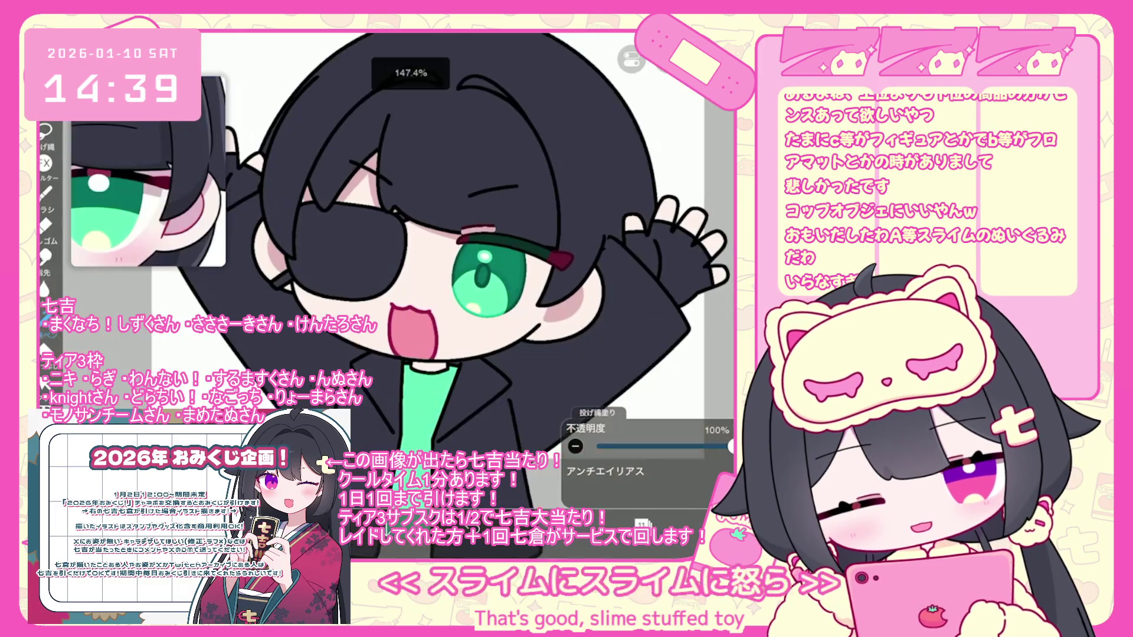
scroll(384, 265, "up", 1)
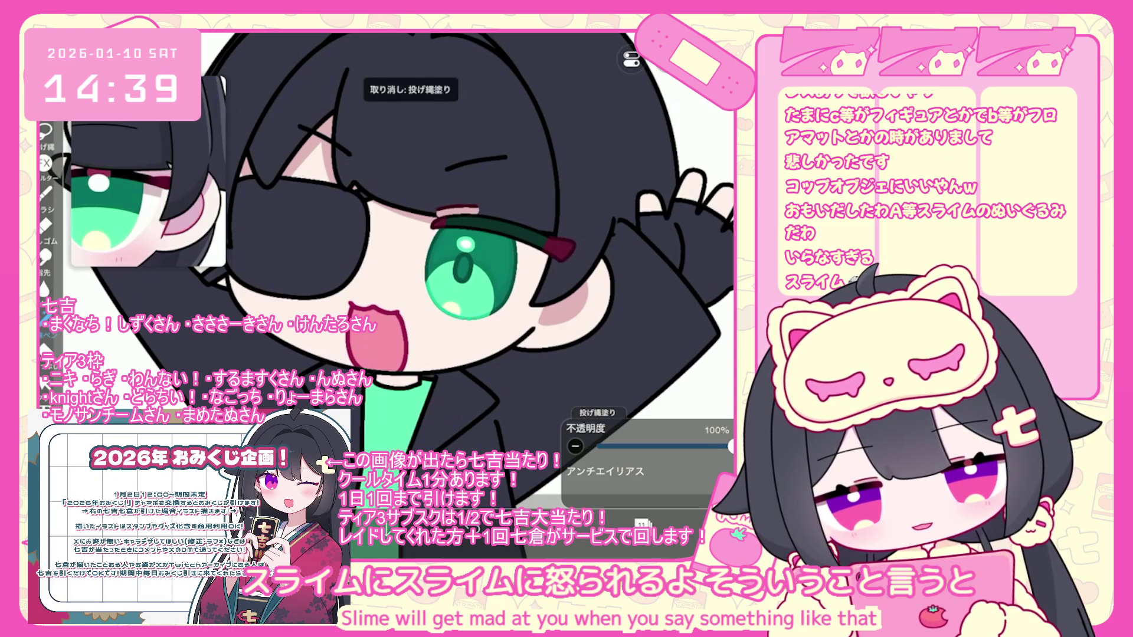
scroll(384, 265, "down", 5)
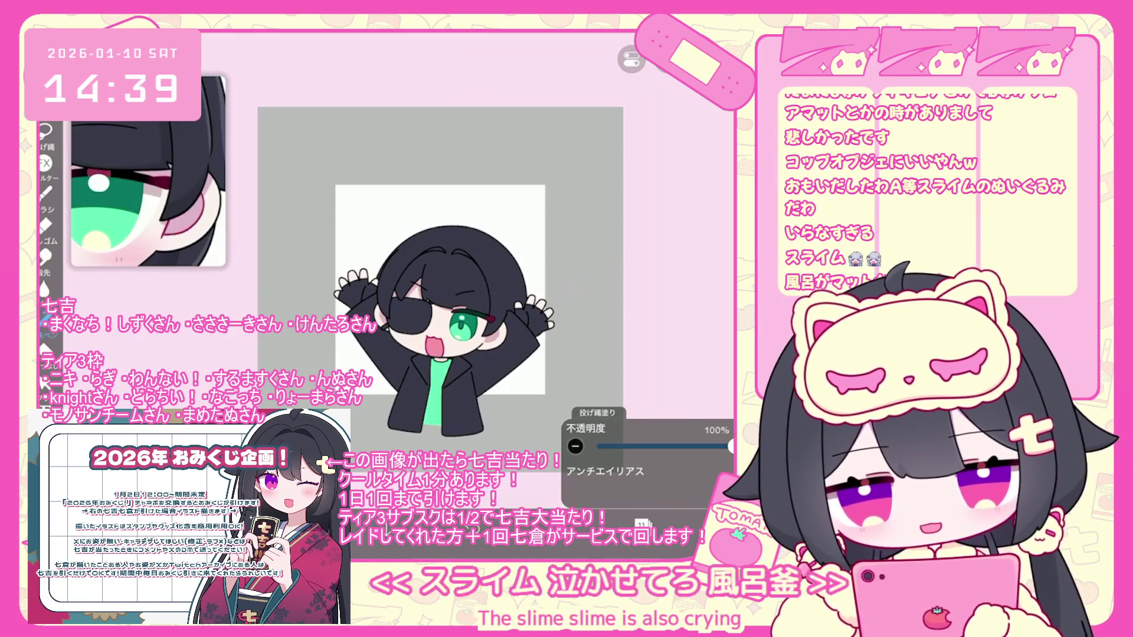
scroll(440, 284, "up", 5)
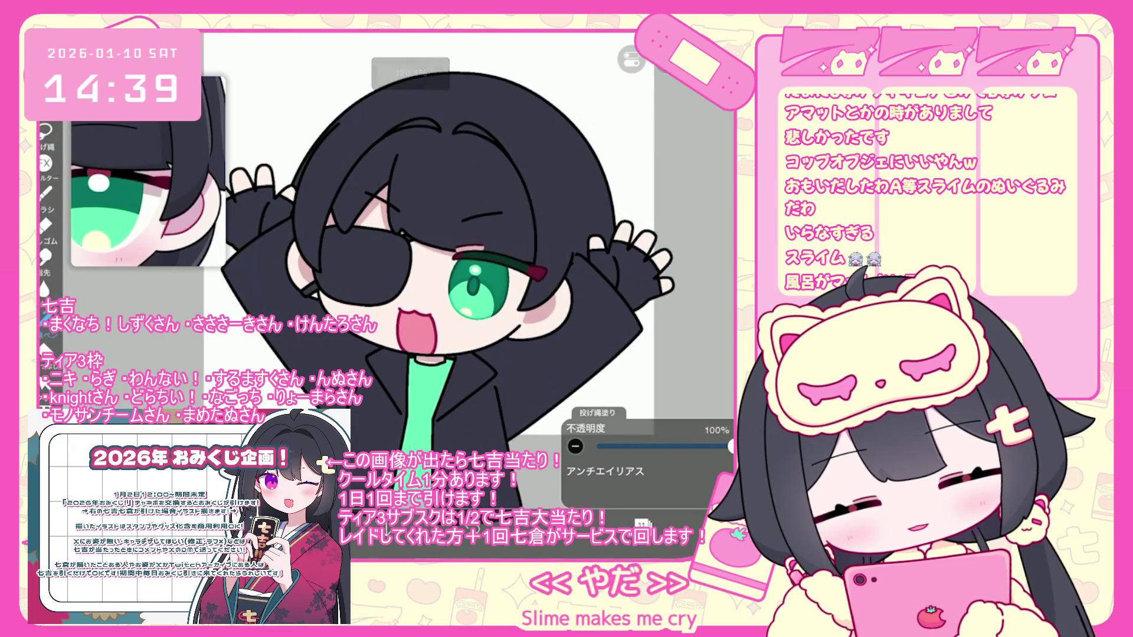
left_click(642, 524)
left_click(660, 192)
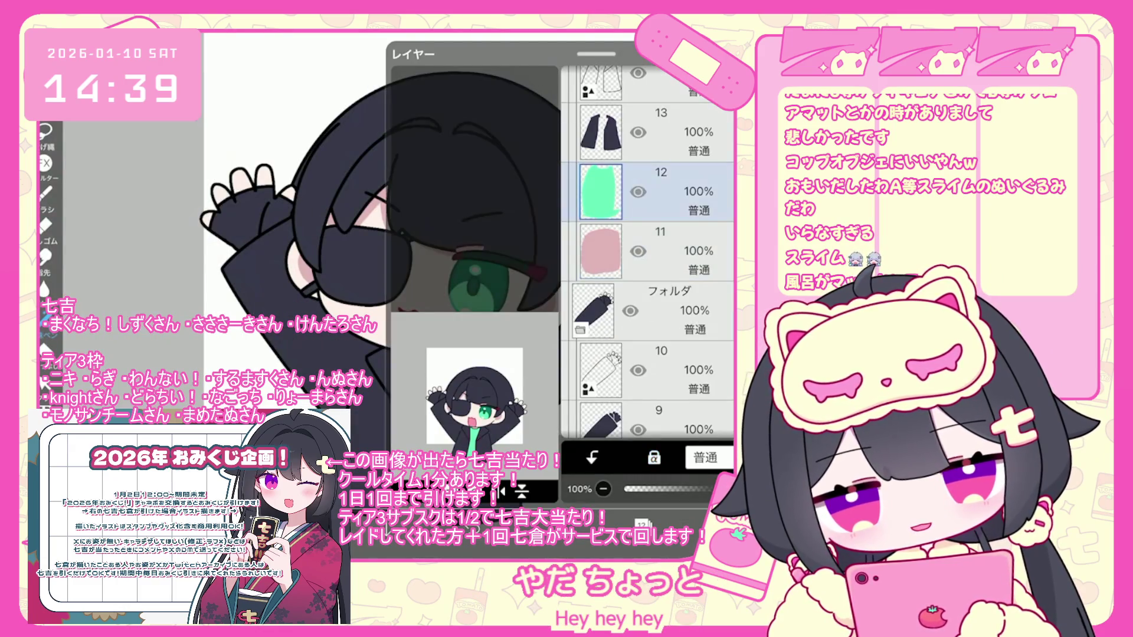
left_click(642, 524)
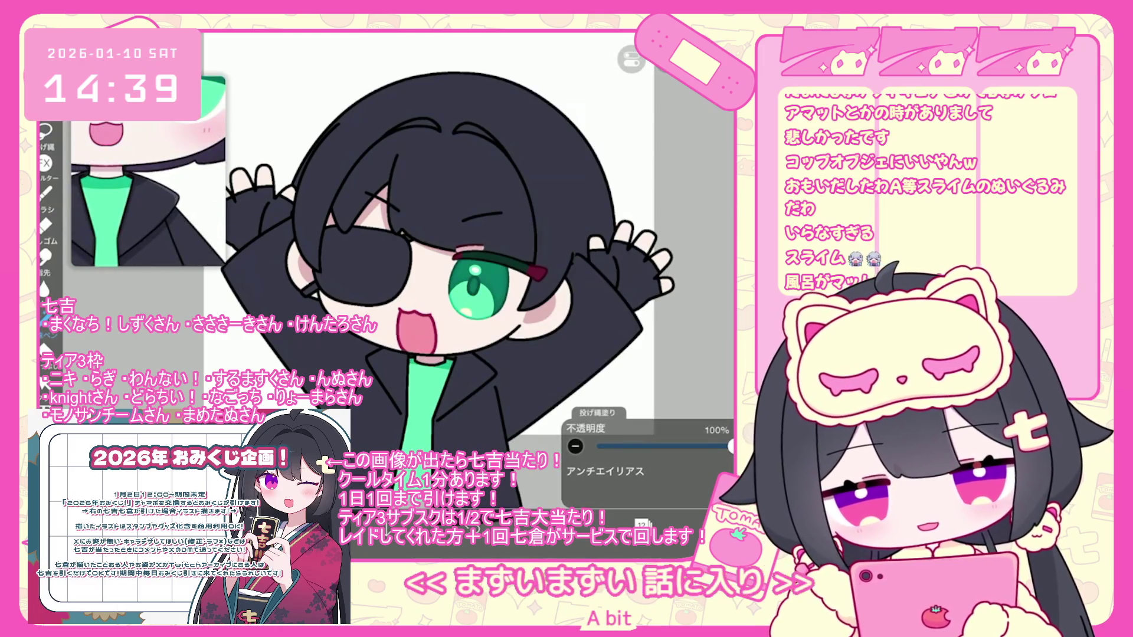
key("ctrl+z")
Select layer 14, zoom out, and bring the layer list back up
left_click(642, 524)
scroll(649, 266, "up", 3)
left_click(661, 251)
left_click(642, 524)
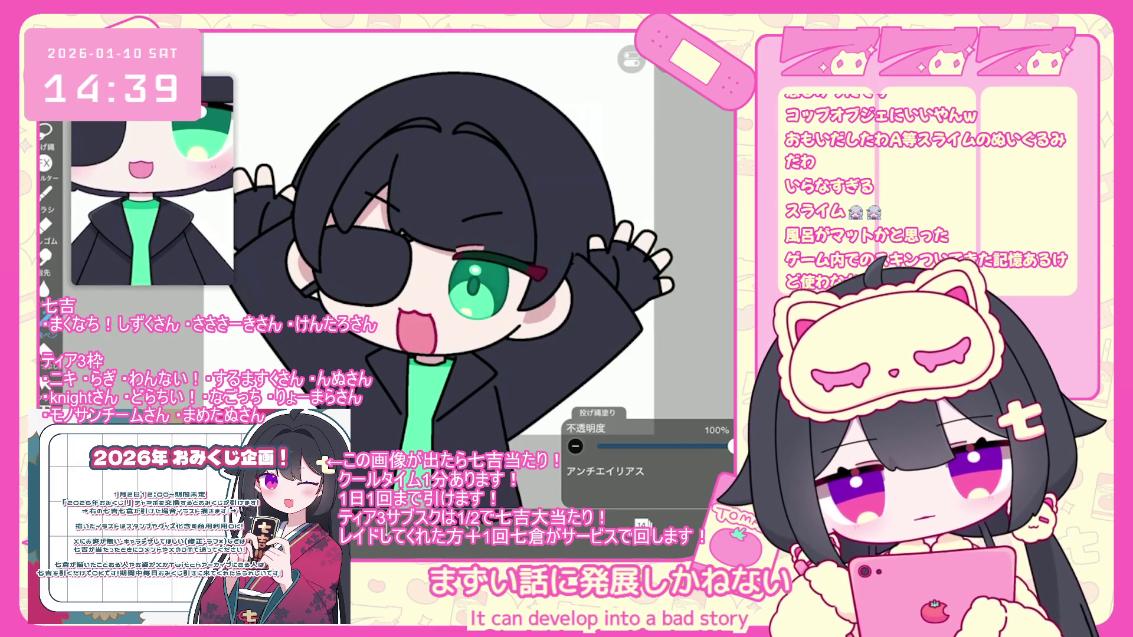
scroll(440, 271, "down", 3)
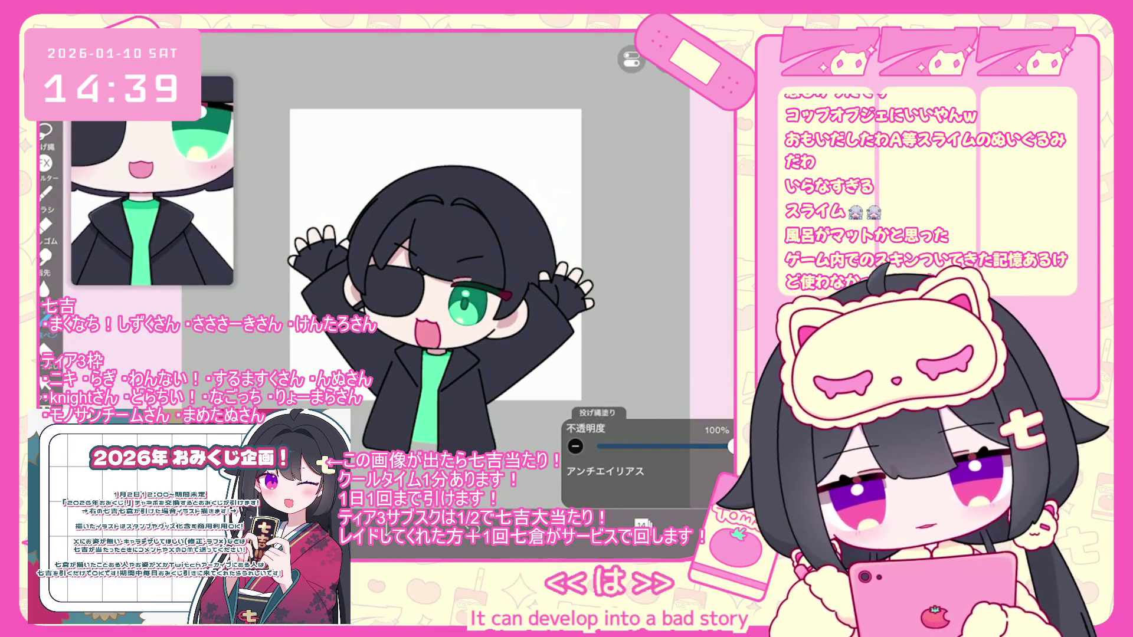
left_click(642, 524)
scroll(649, 254, "up", 3)
scroll(647, 265, "down", 2)
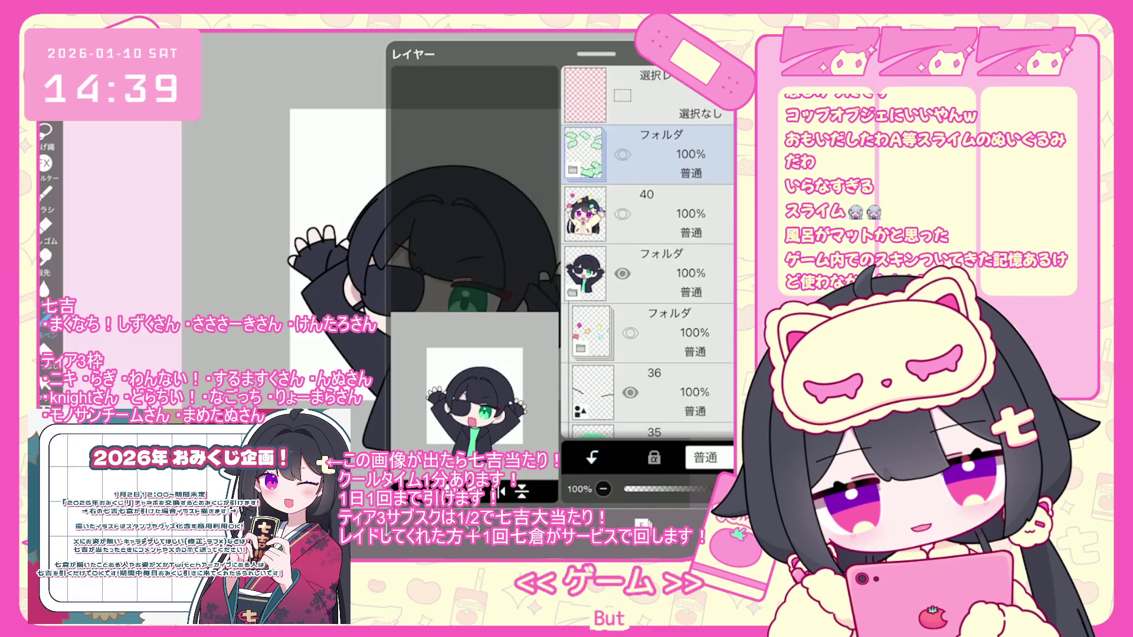
Show and select layer 40, undo that switch, and select layer 12 instead
left_click(622, 214)
left_click(678, 213)
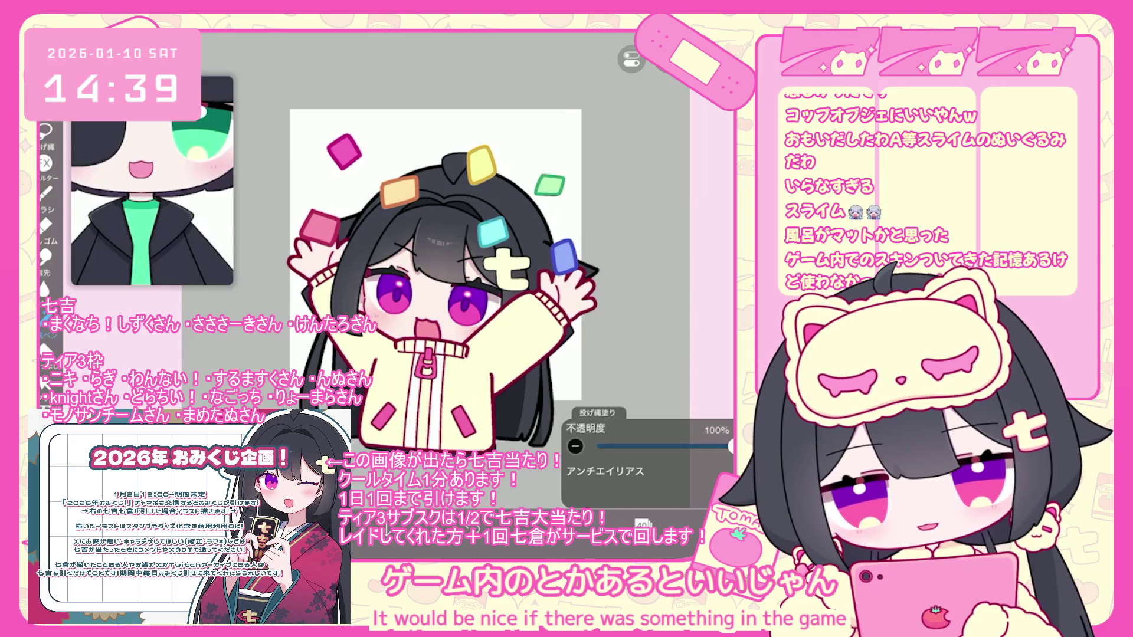
key("ctrl+z")
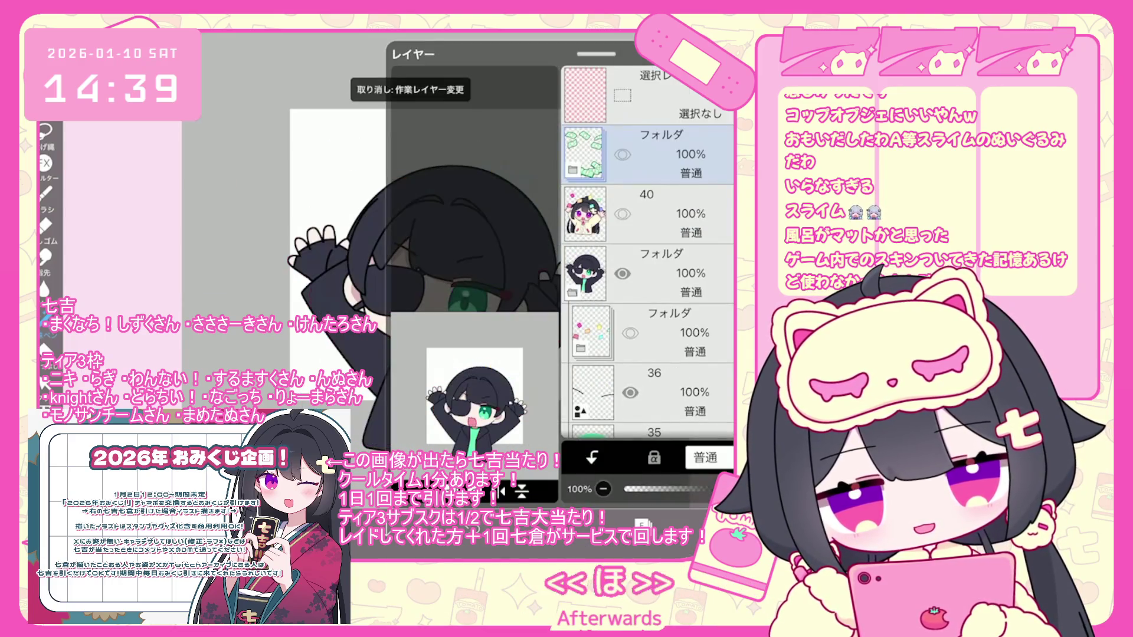
scroll(648, 253, "down", 10)
left_click(661, 277)
scroll(648, 253, "down", 10)
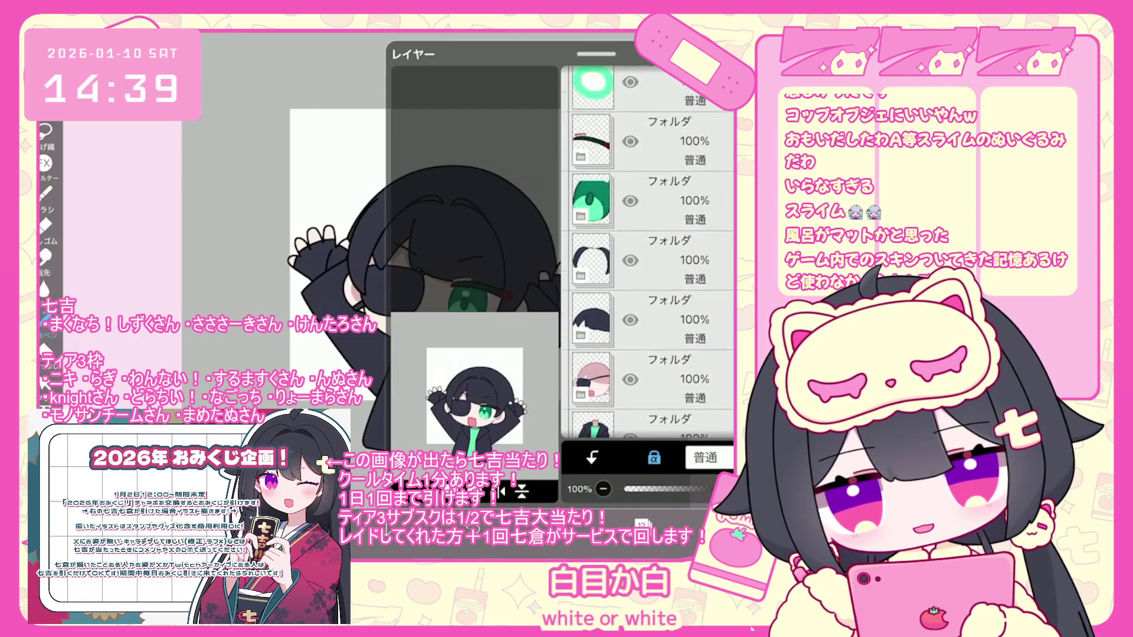
scroll(647, 254, "up", 1)
Group the green-eye folders into a new folder above layer 35, then open the colour picker
left_click(660, 219)
left_click(649, 100)
left_click(411, 469)
left_click(448, 354)
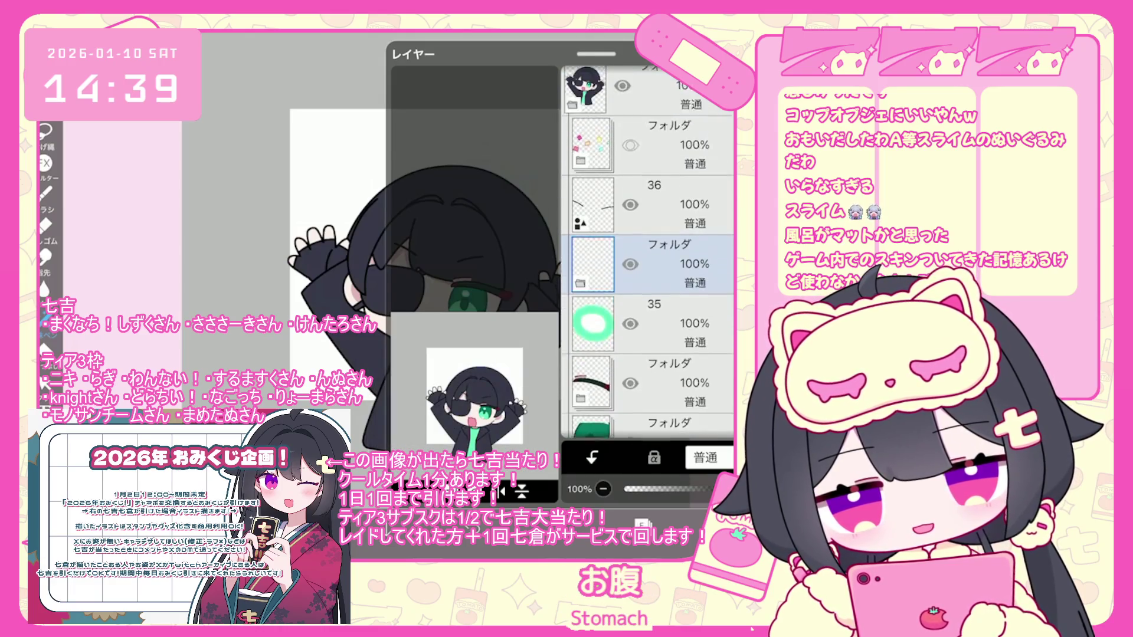
left_click_drag(649, 263, 649, 344)
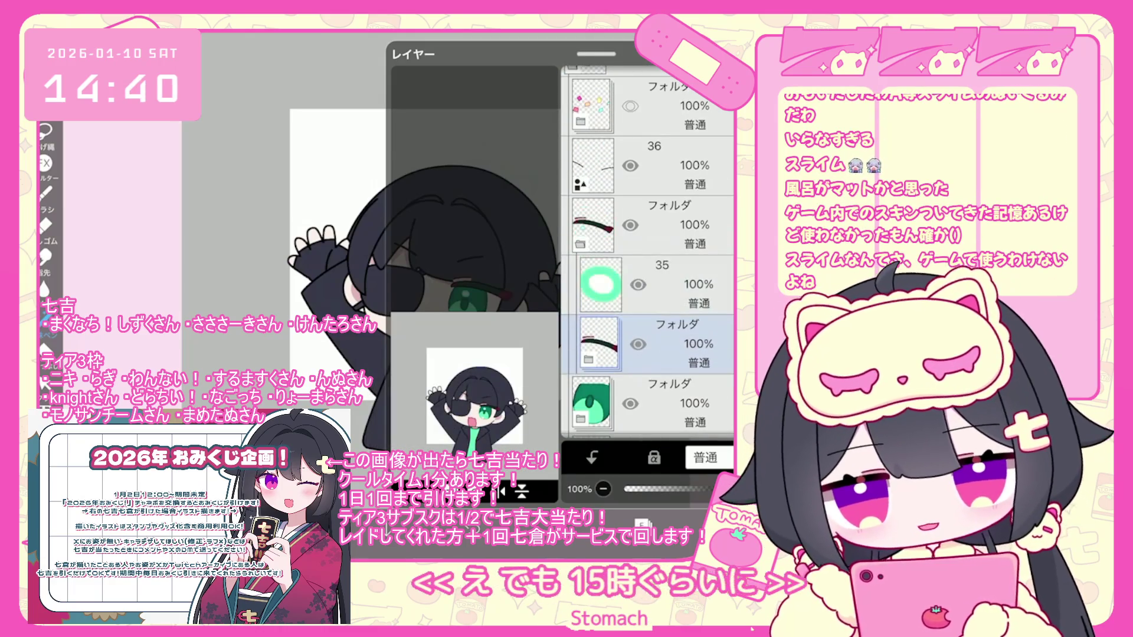
left_click_drag(649, 403, 649, 344)
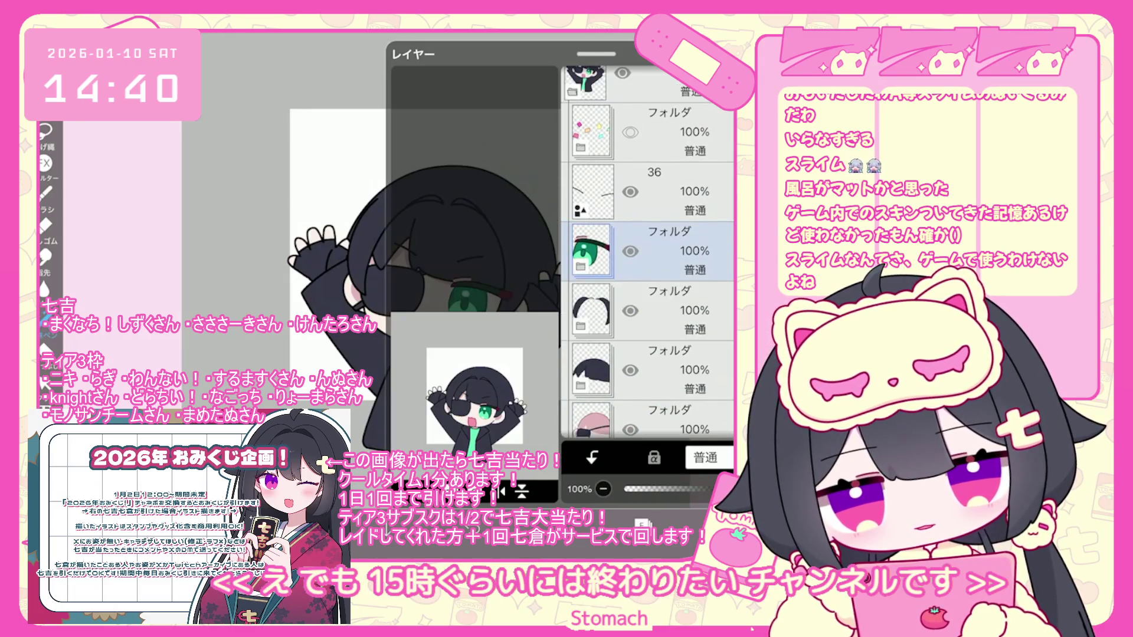
left_click_drag(649, 251, 649, 180)
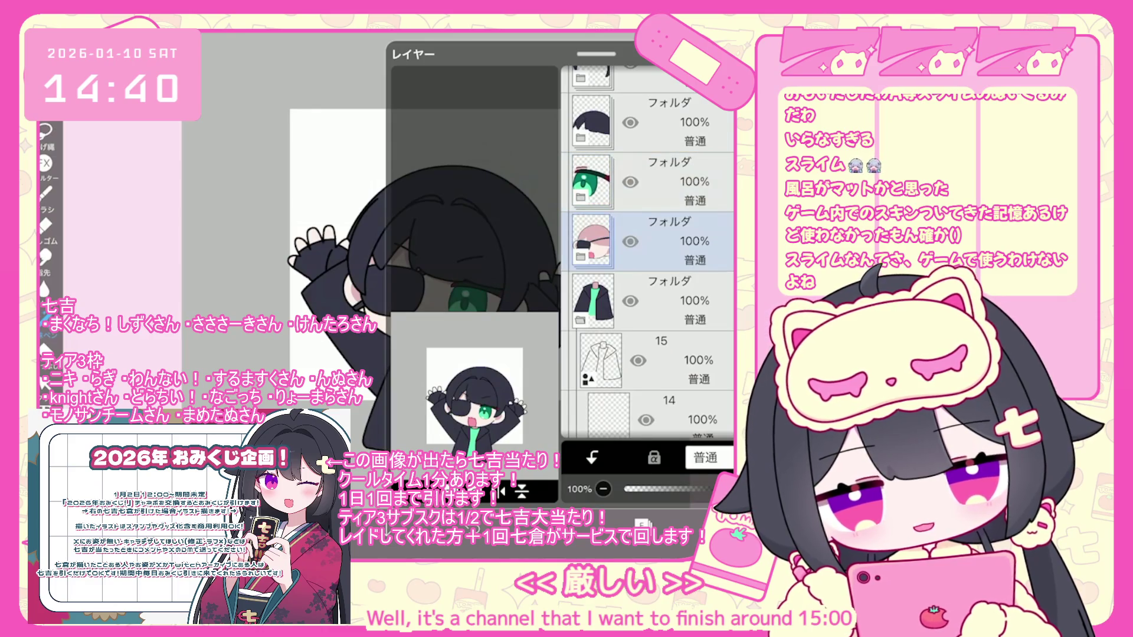
left_click(649, 310)
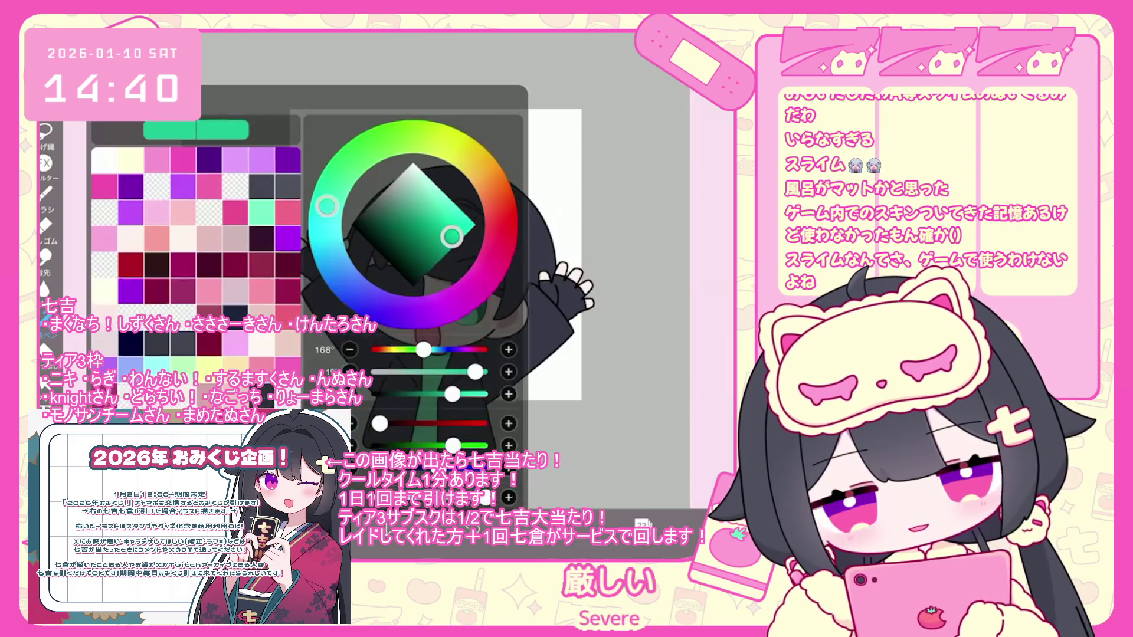
Zoom in on the eye and undo the last lasso fill
scroll(342, 413, "up", 5)
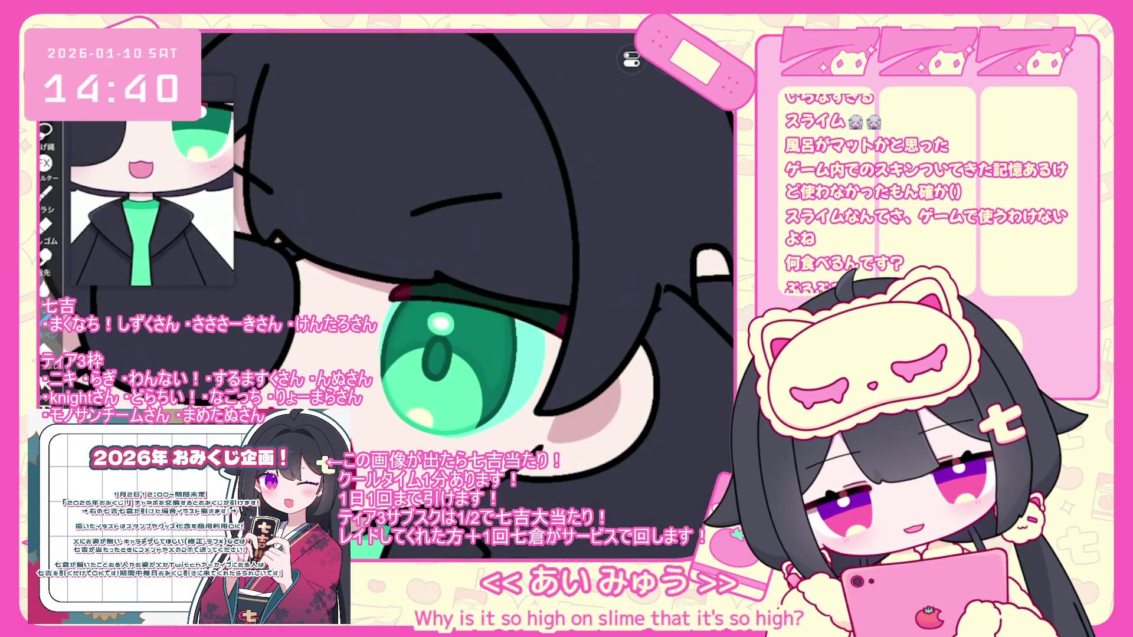
scroll(449, 254, "up", 1)
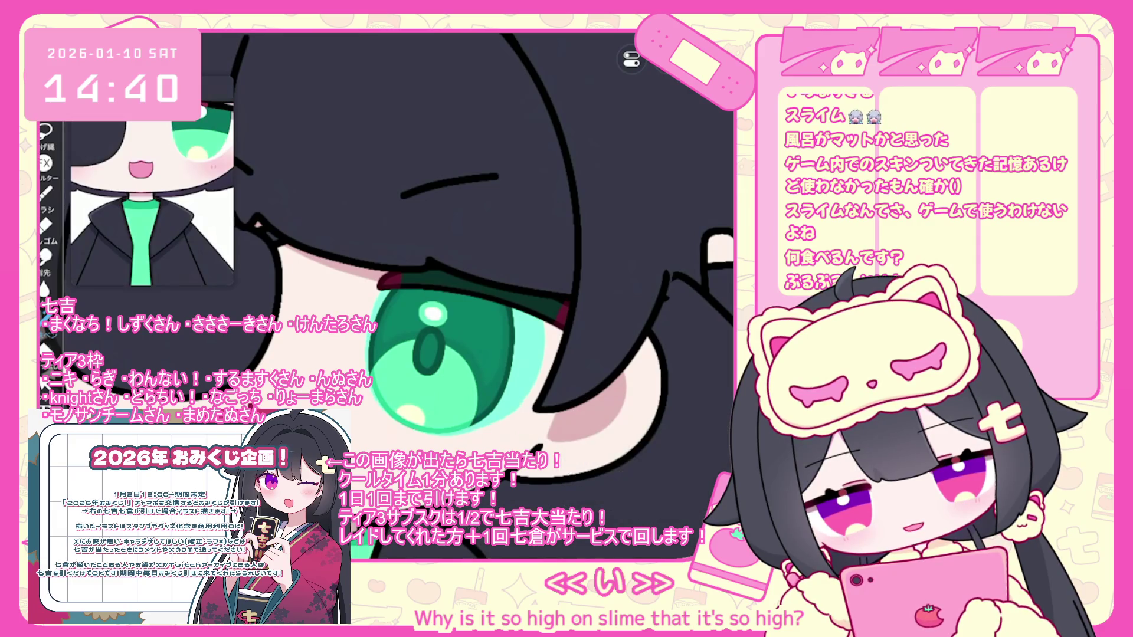
scroll(448, 254, "up", 2)
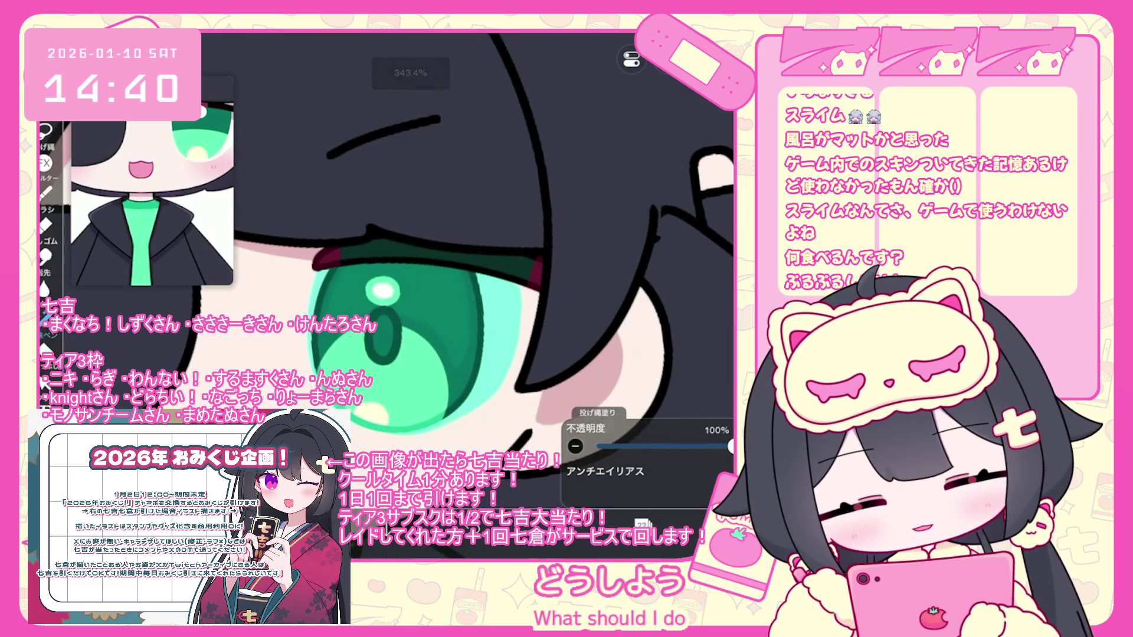
key("ctrl+z")
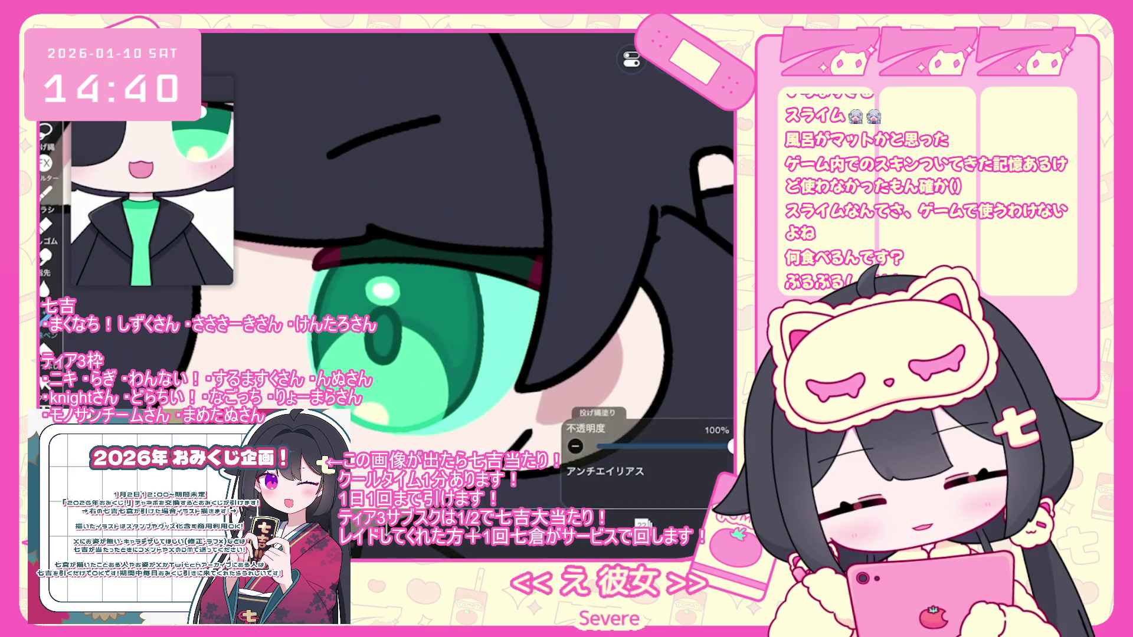
scroll(448, 295, "down", 3)
Step through layers 41, 22 and 18 in the layer list
left_click(643, 524)
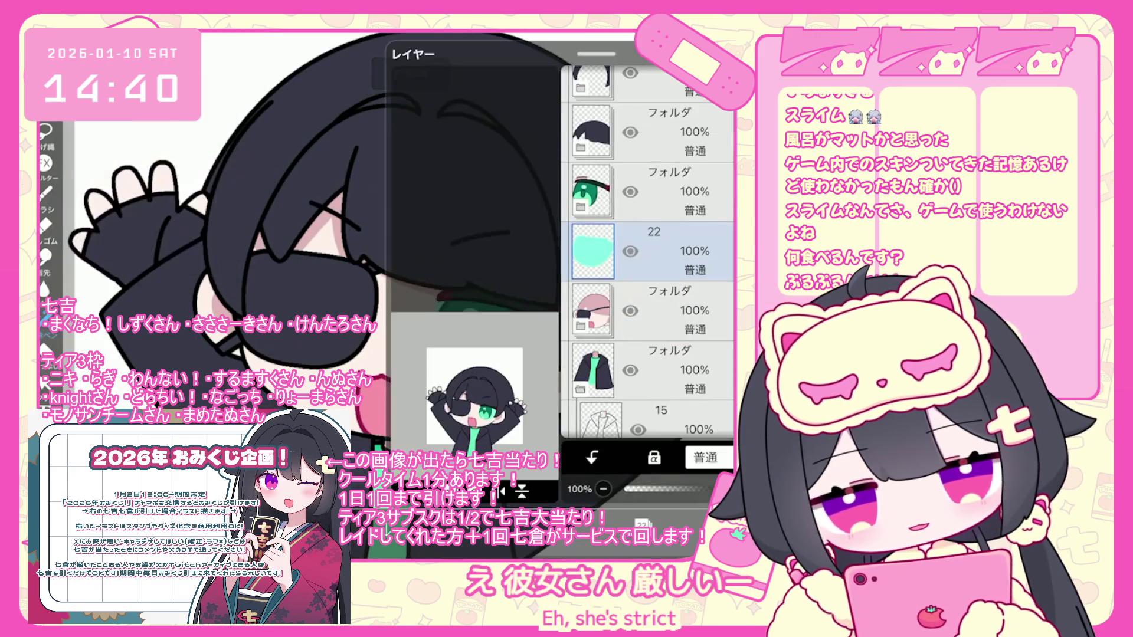
scroll(413, 265, "up", 3)
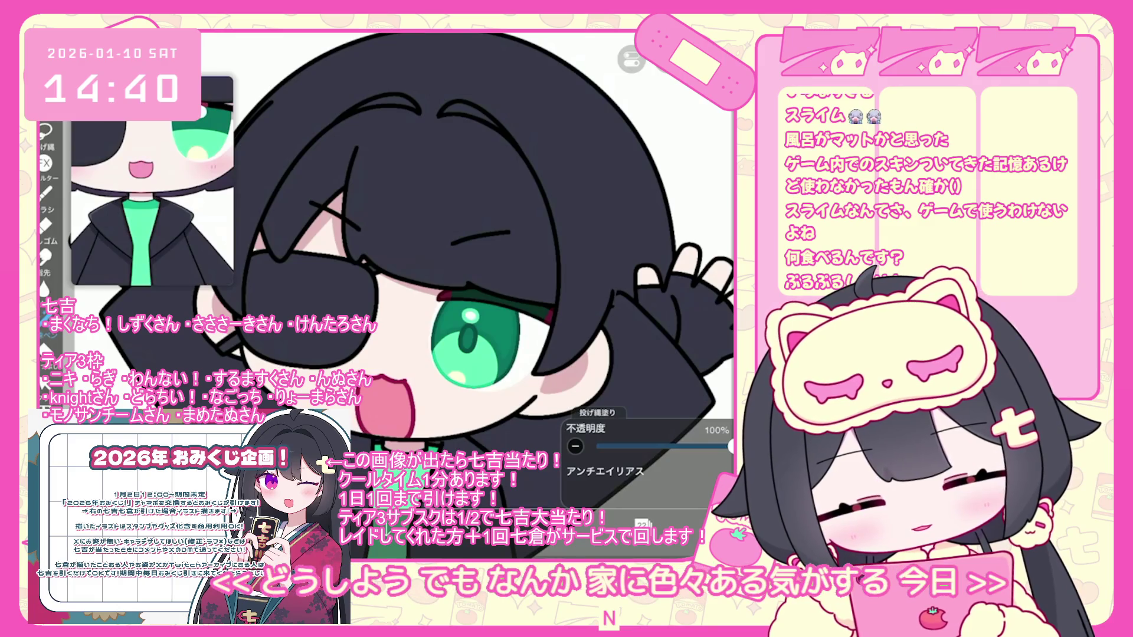
scroll(413, 247, "up", 2)
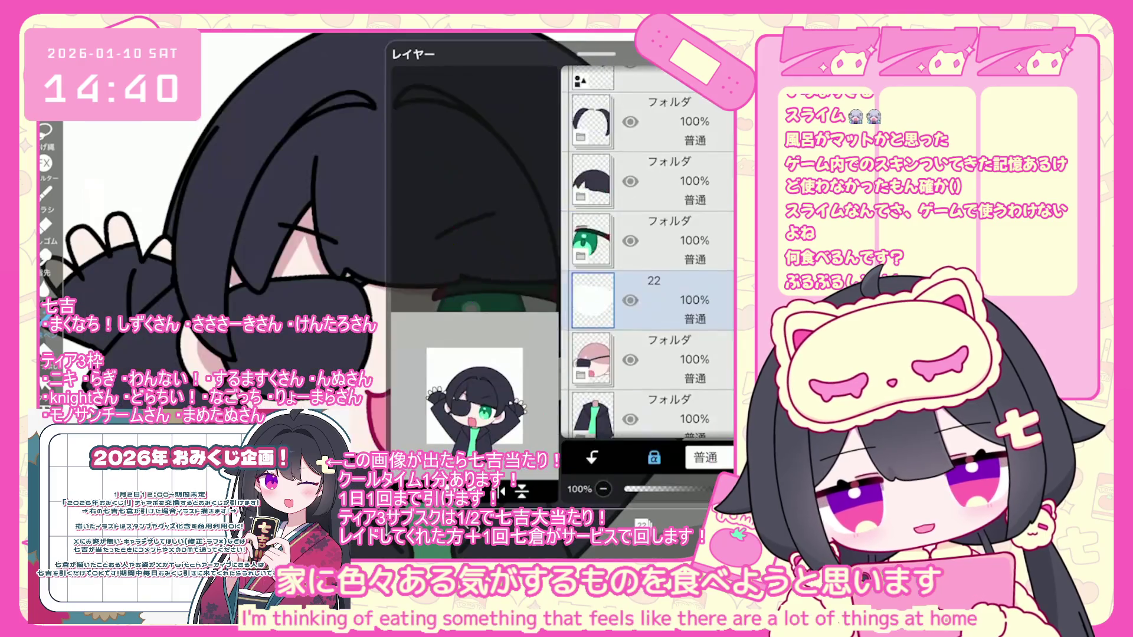
scroll(647, 253, "up", 5)
left_click(649, 213)
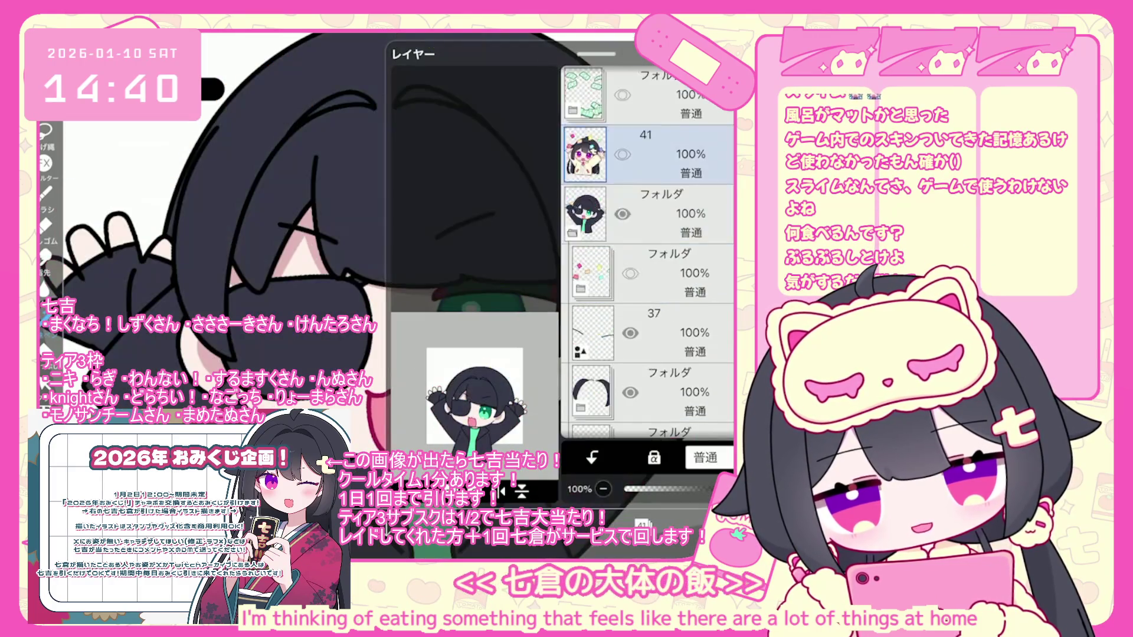
left_click(655, 183)
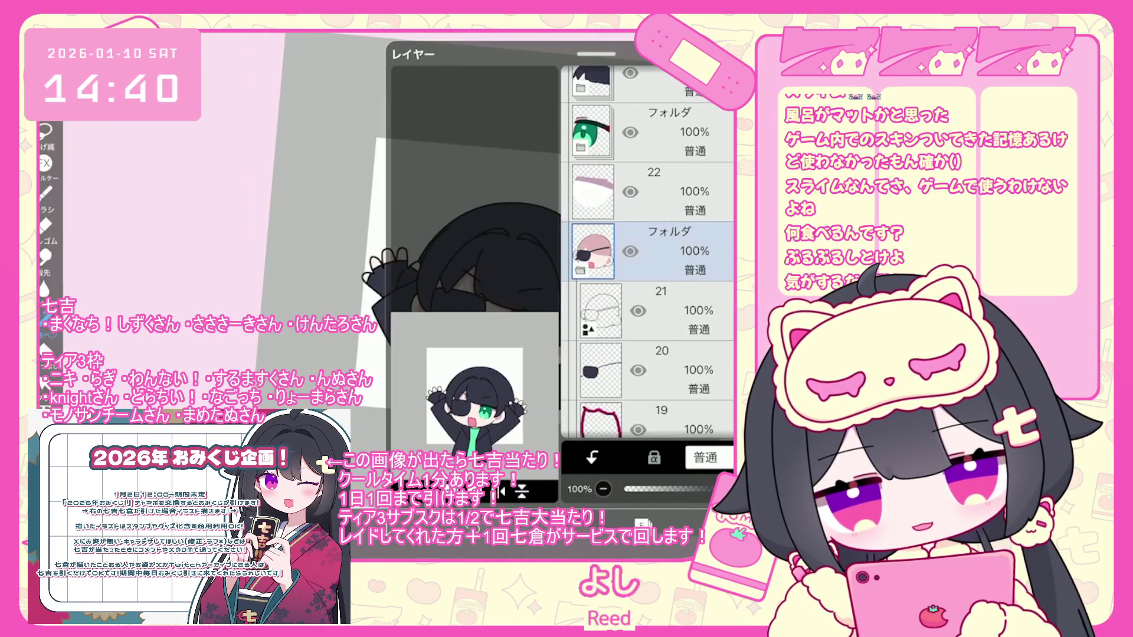
left_click(649, 251)
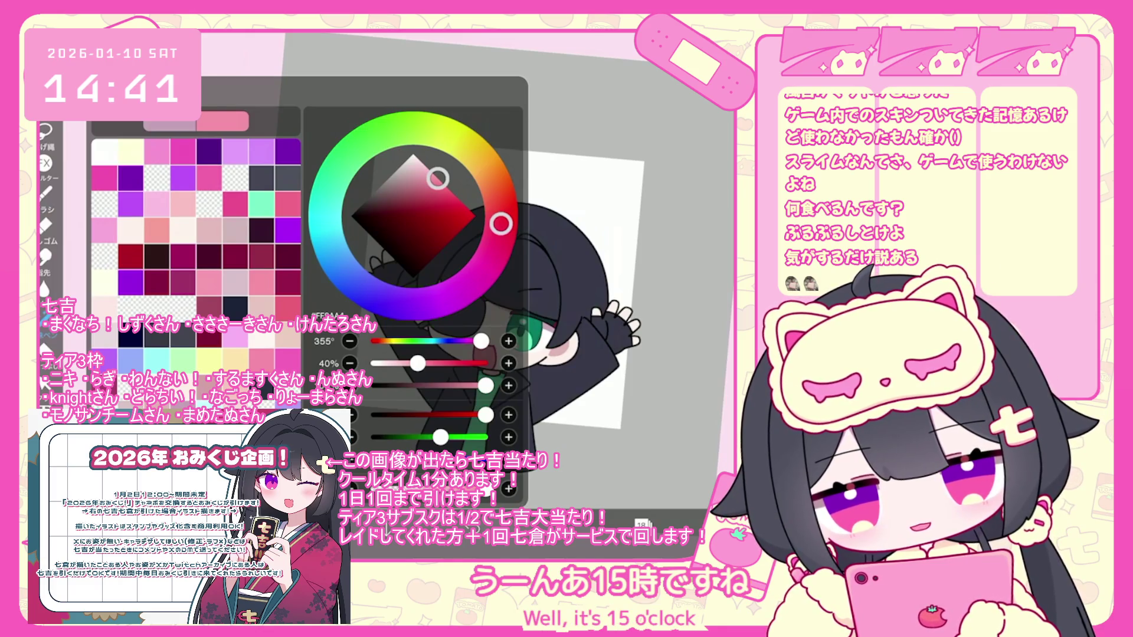
Try the triangular airbrush, then go back to the 7 px hard pen
left_click(45, 192)
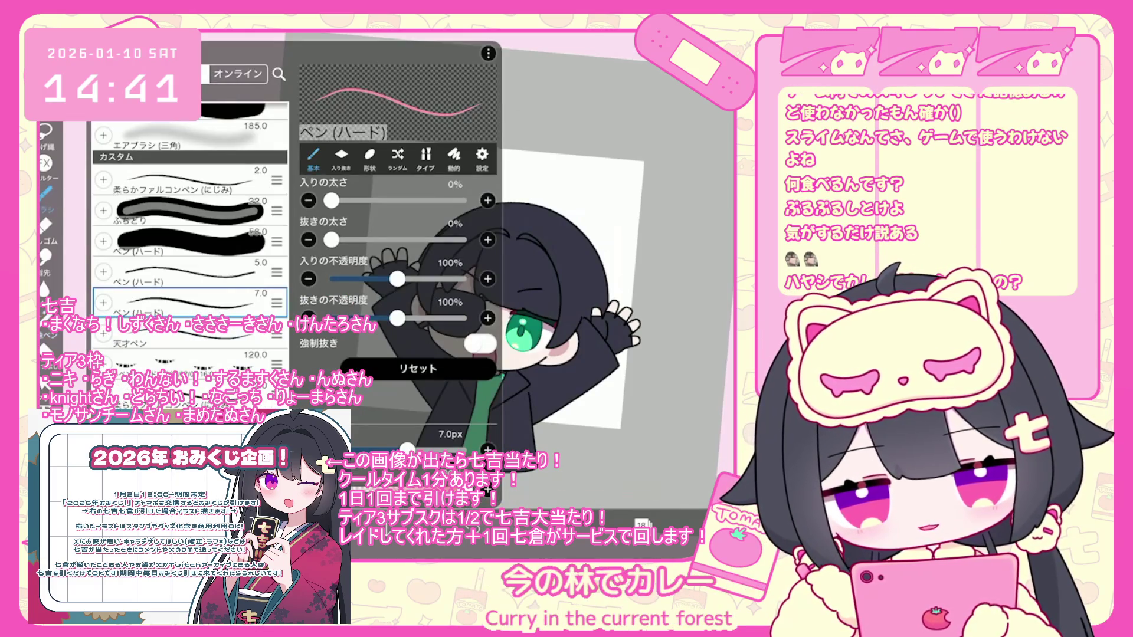
left_click(177, 137)
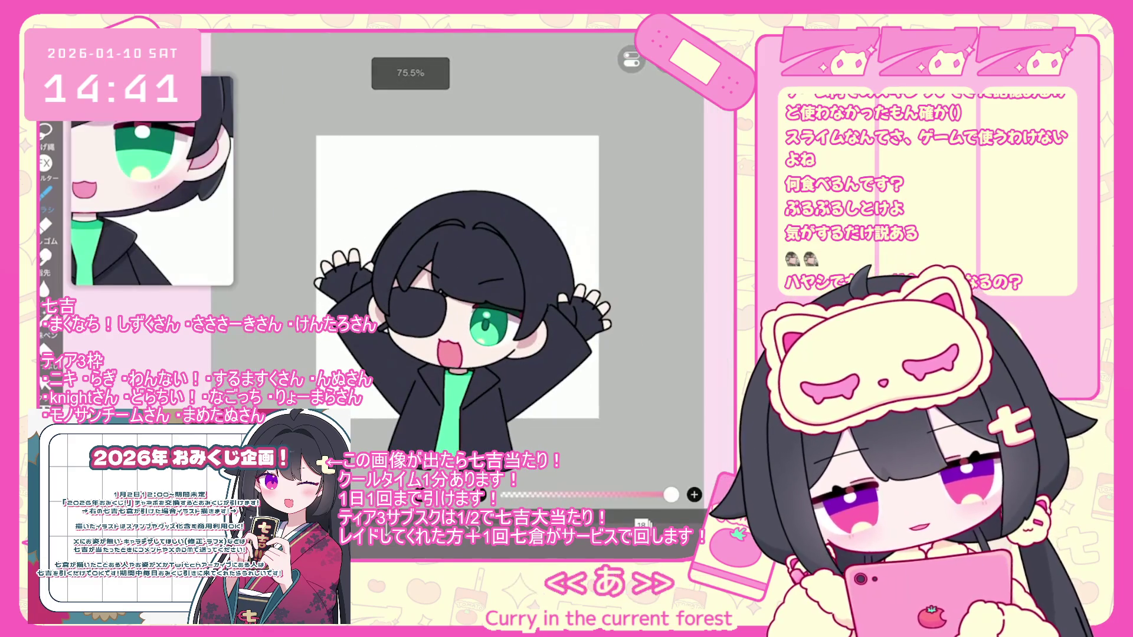
scroll(413, 266, "up", 2)
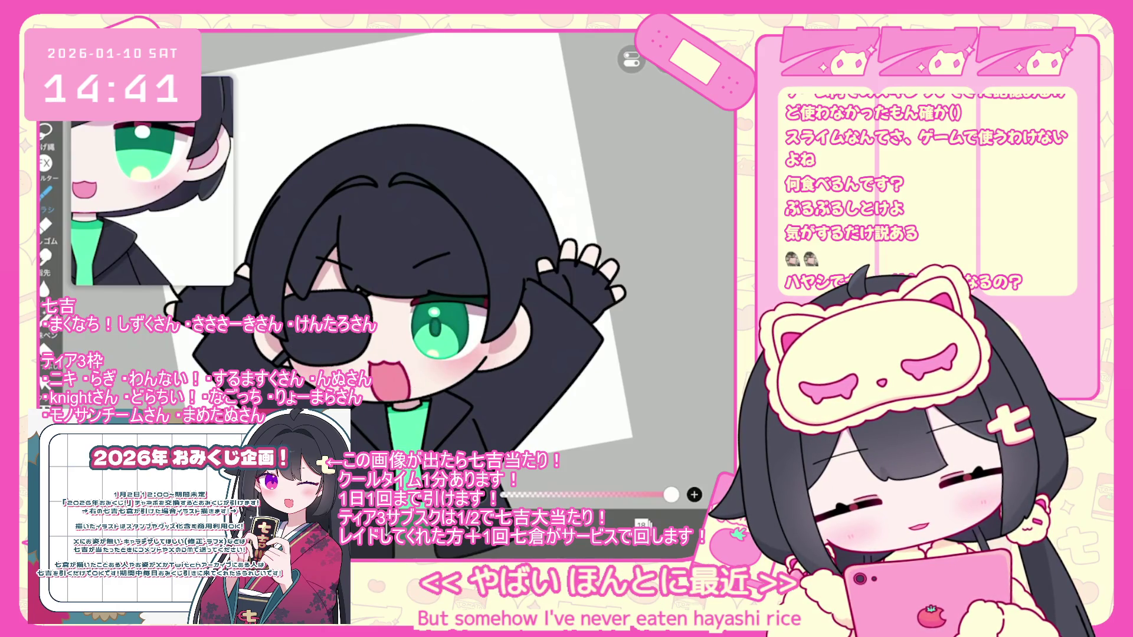
left_click(177, 180)
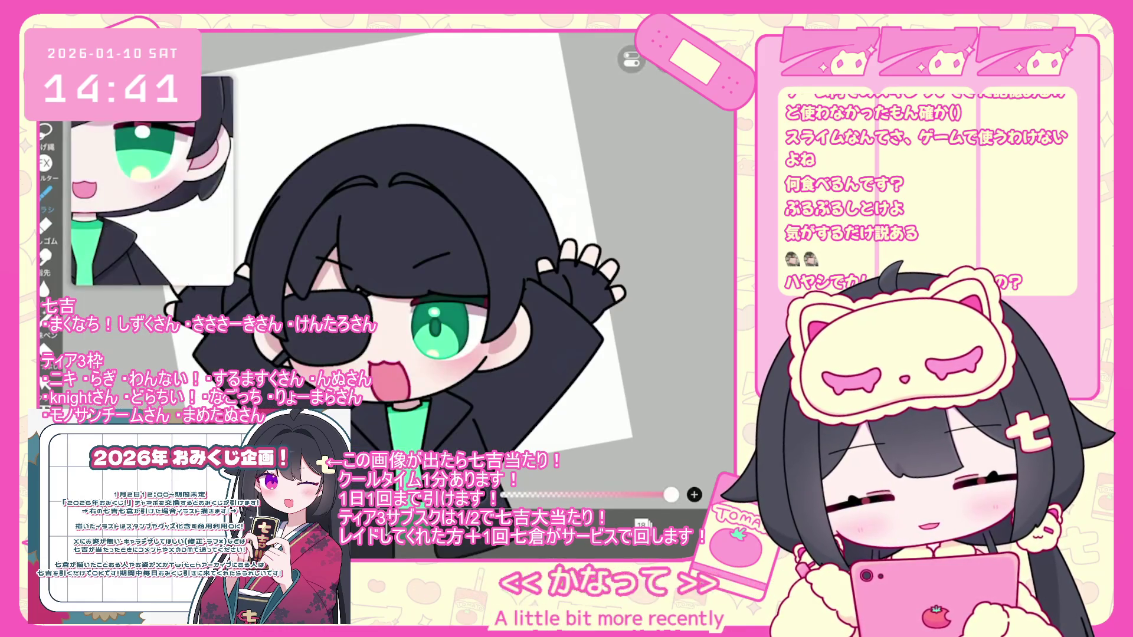
Draw two small pink blush strokes on the cheek, then bring up the layer list
scroll(437, 284, "up", 5)
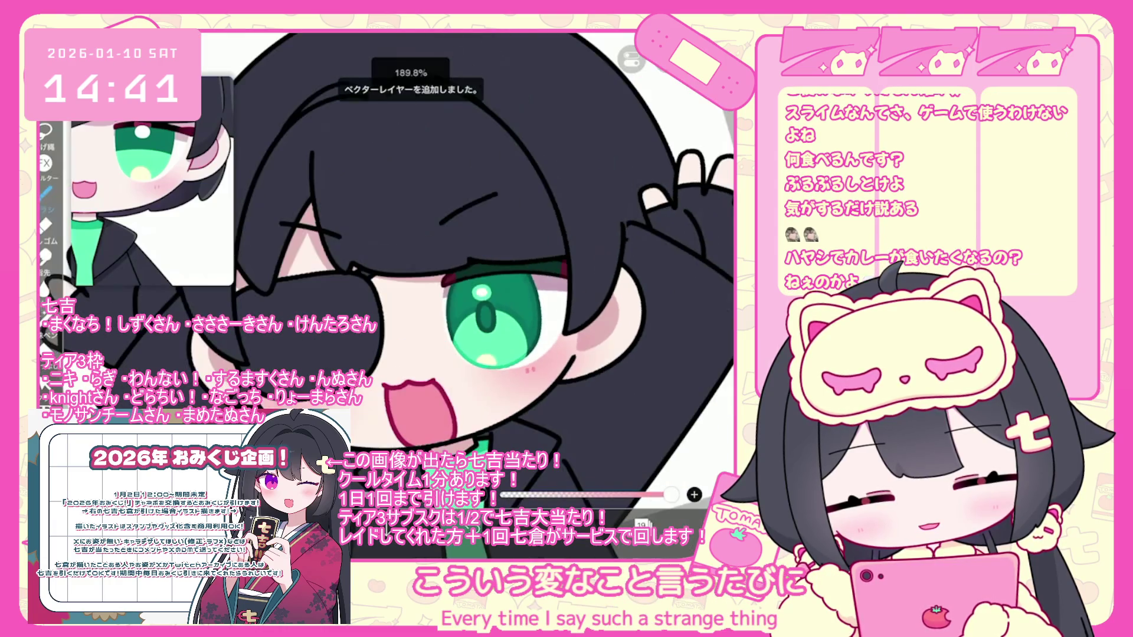
scroll(413, 247, "down", 1)
scroll(538, 312, "up", 2)
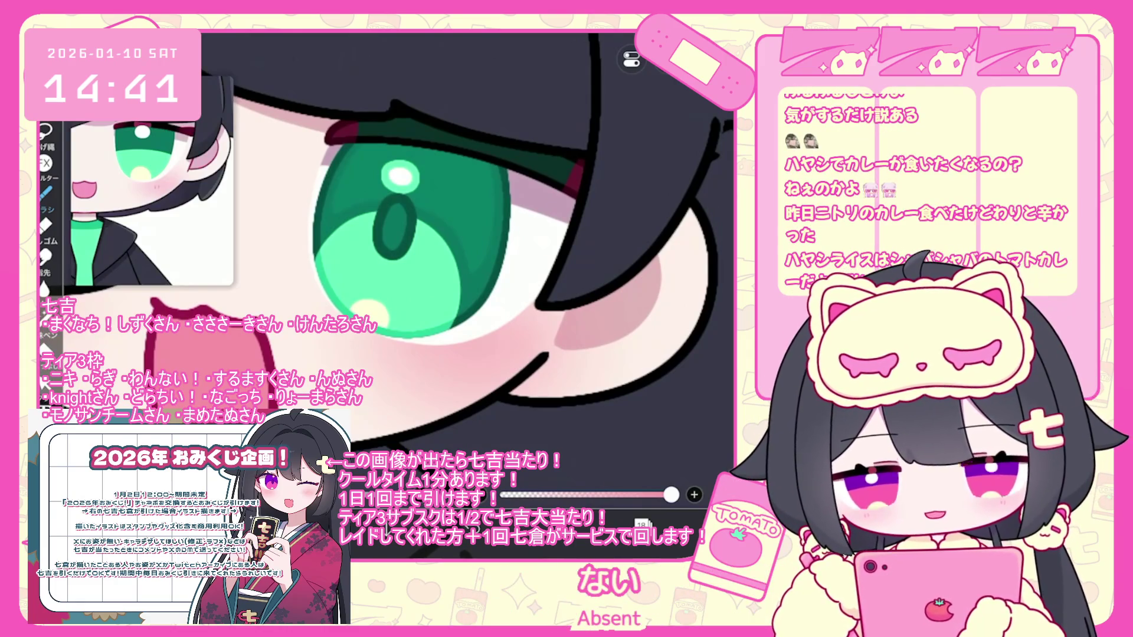
mouse_move(447, 351)
left_mouse_down()
mouse_move(446, 362)
mouse_move(460, 363)
left_mouse_up()
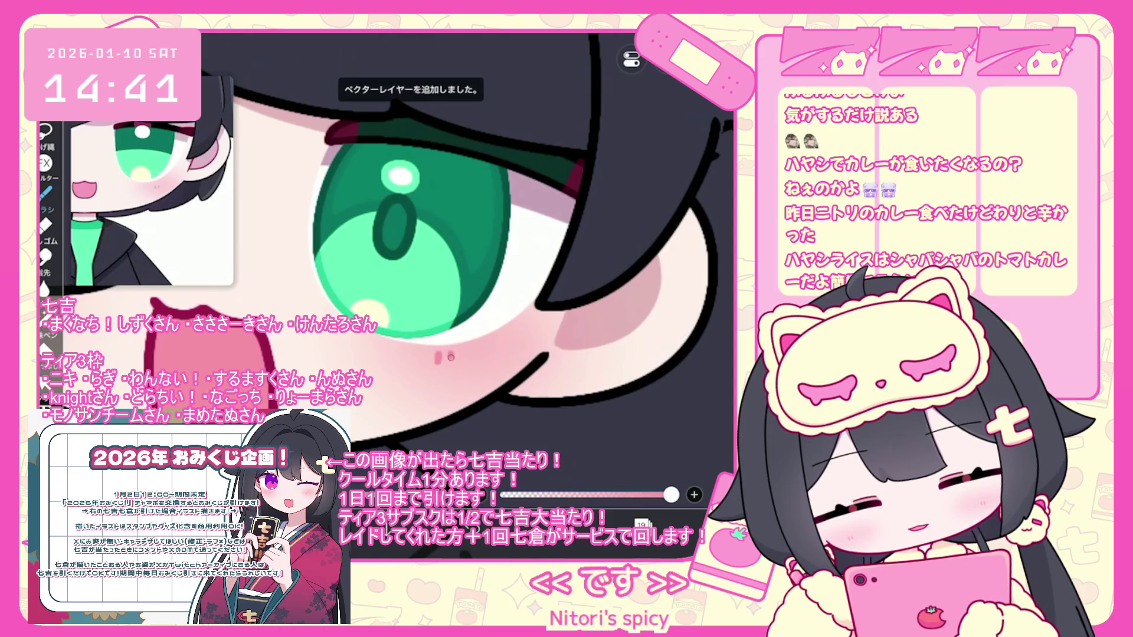
scroll(448, 265, "down", 3)
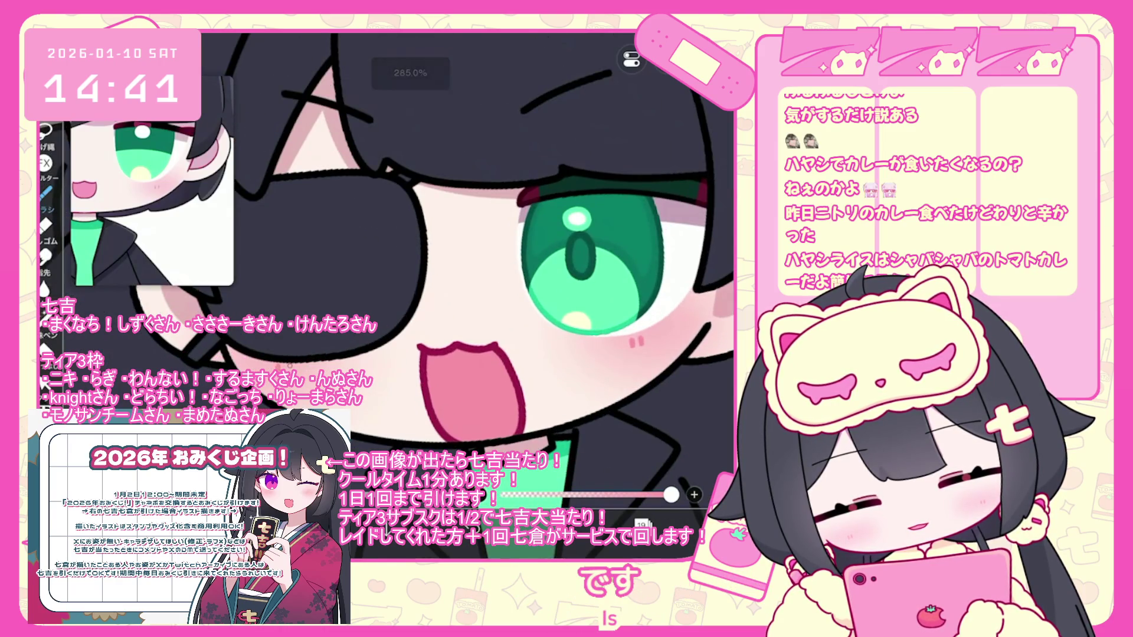
scroll(449, 265, "down", 5)
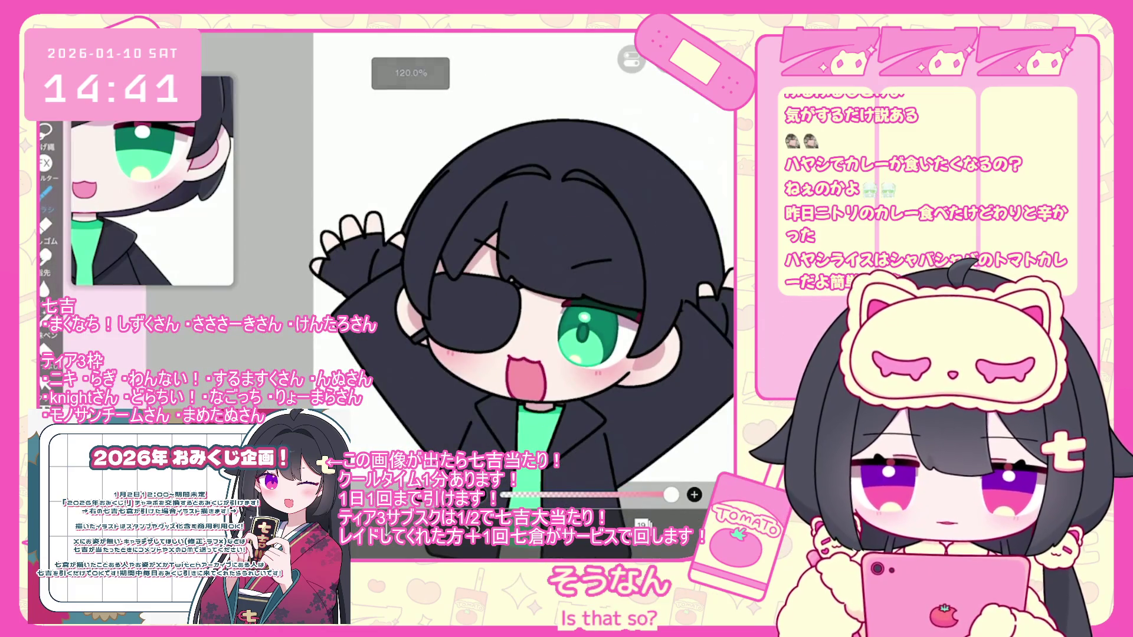
scroll(519, 295, "down", 2)
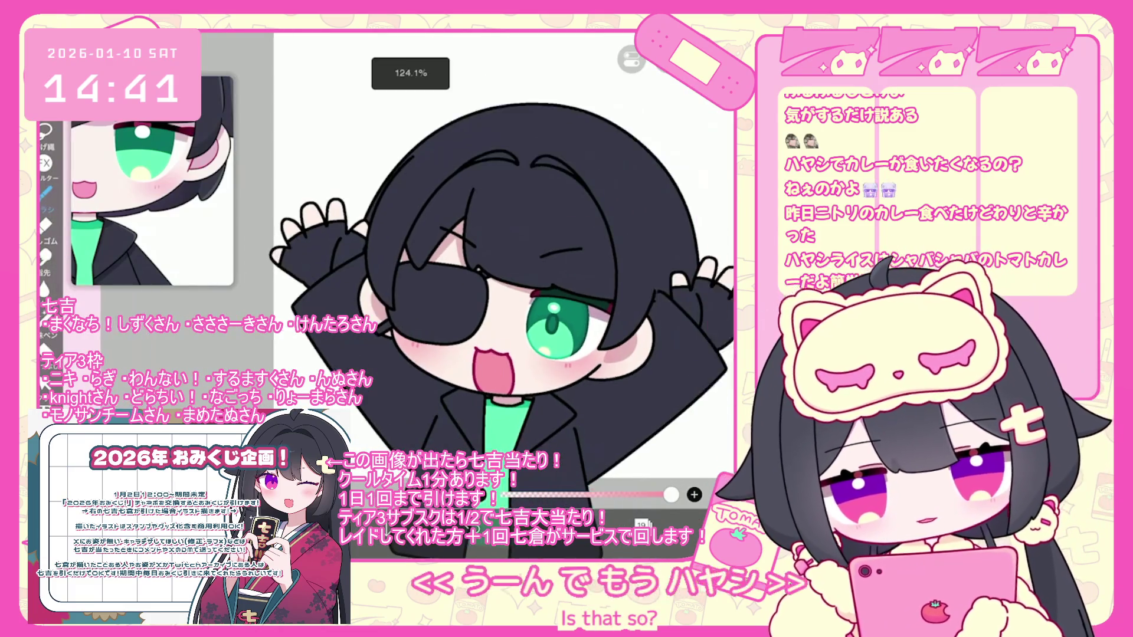
left_click(640, 523)
scroll(647, 251, "up", 5)
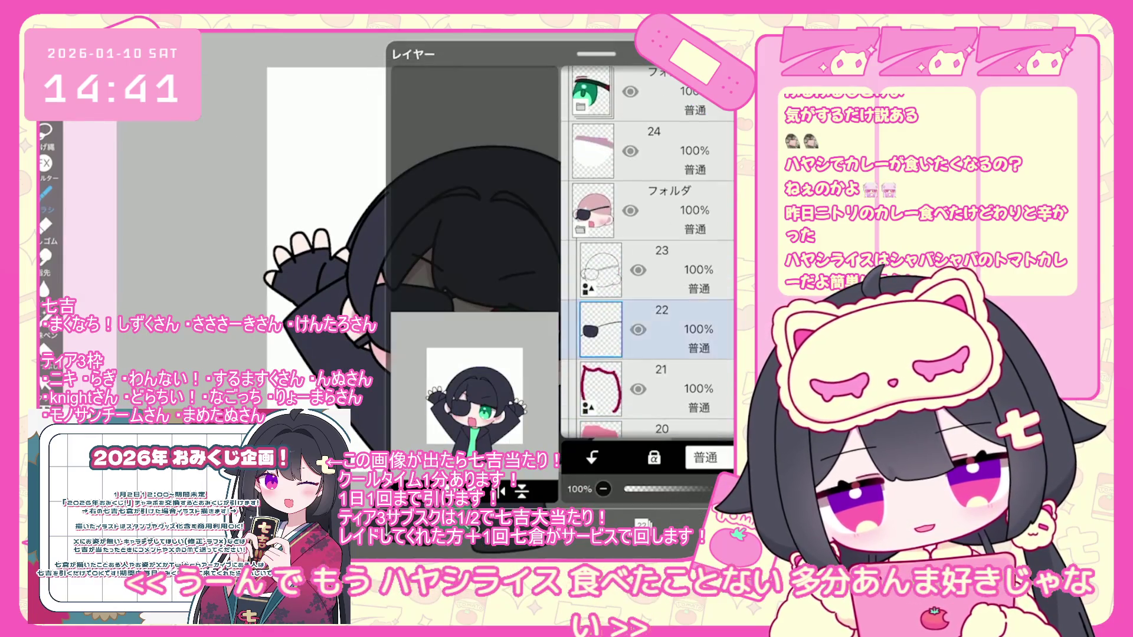
Clip layer 24 to the layer below it
left_click(679, 250)
left_click(591, 457)
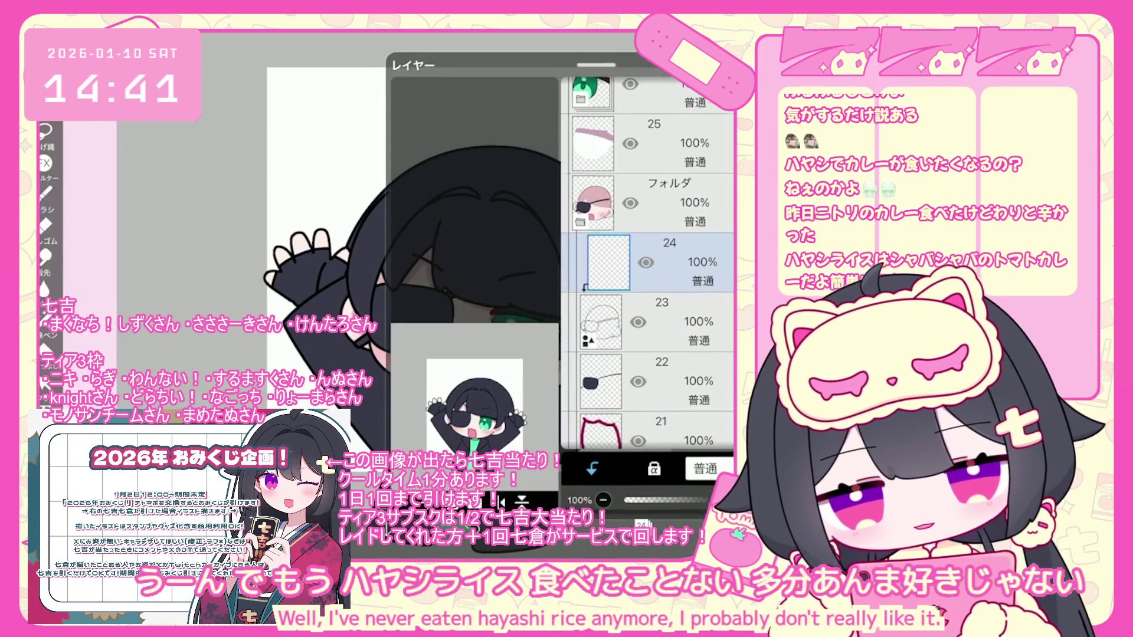
left_click(640, 524)
left_click(596, 524)
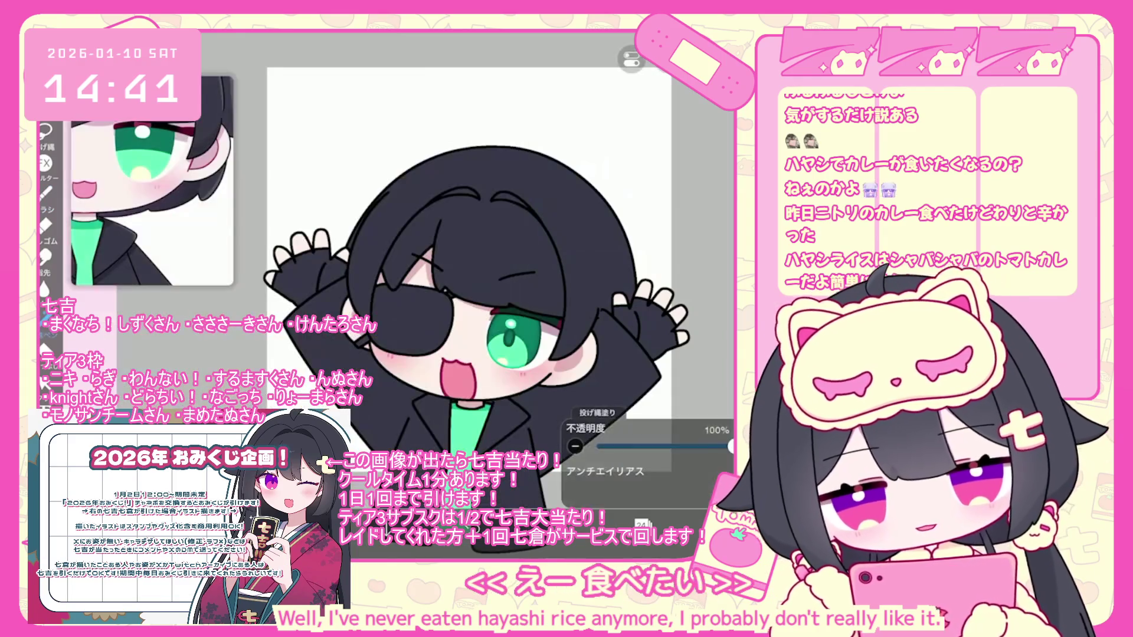
Hide the hair folder so the bare face shows
scroll(413, 265, "up", 5)
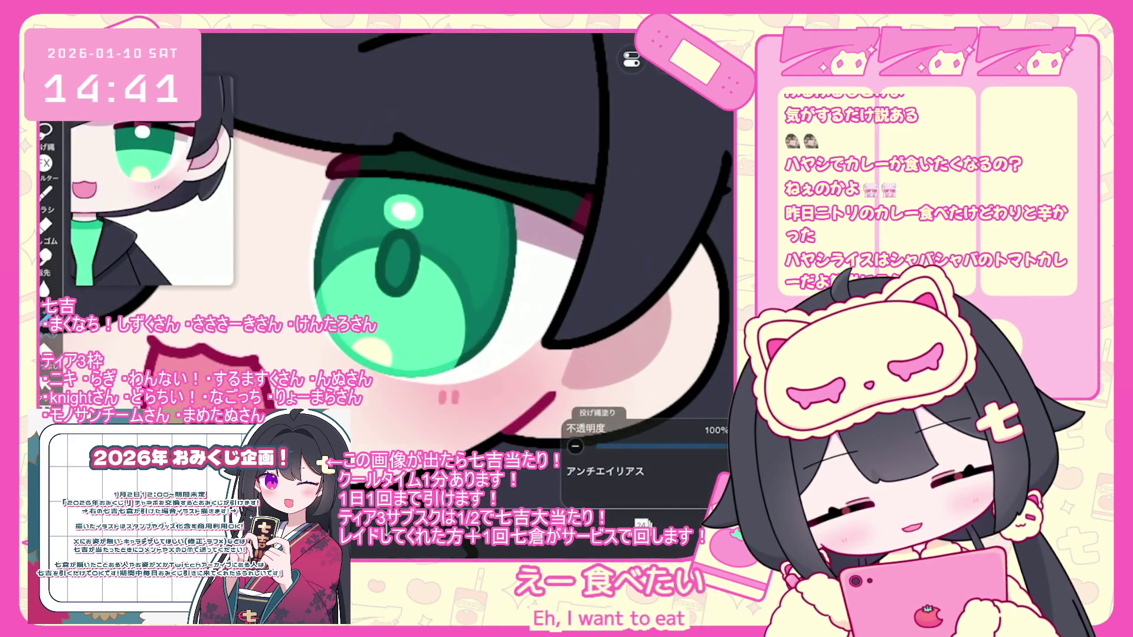
scroll(383, 247, "down", 5)
scroll(413, 247, "up", 5)
scroll(442, 265, "up", 3)
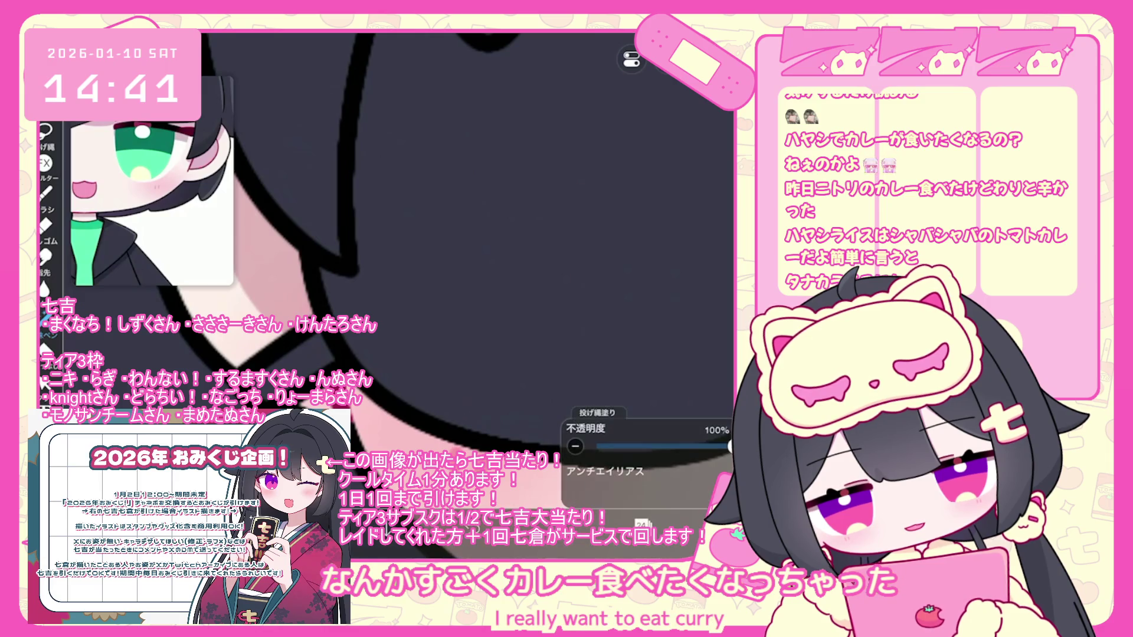
scroll(413, 248, "down", 3)
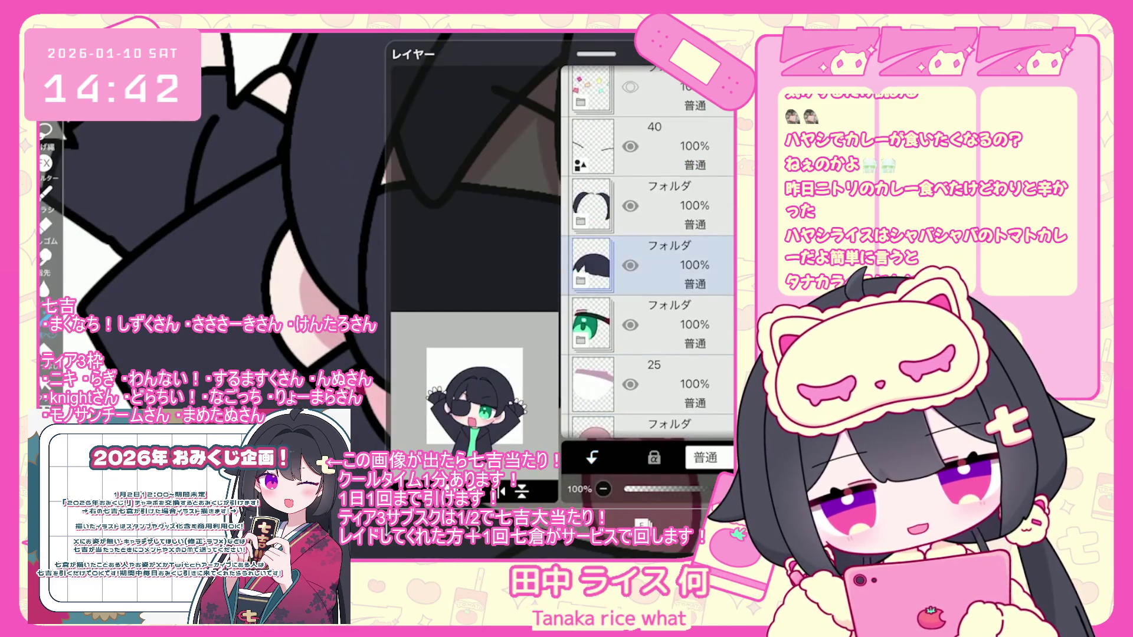
left_click(630, 266)
On vector layer 23, lasso-select the eyepatch and face outline shapes
scroll(649, 265, "down", 3)
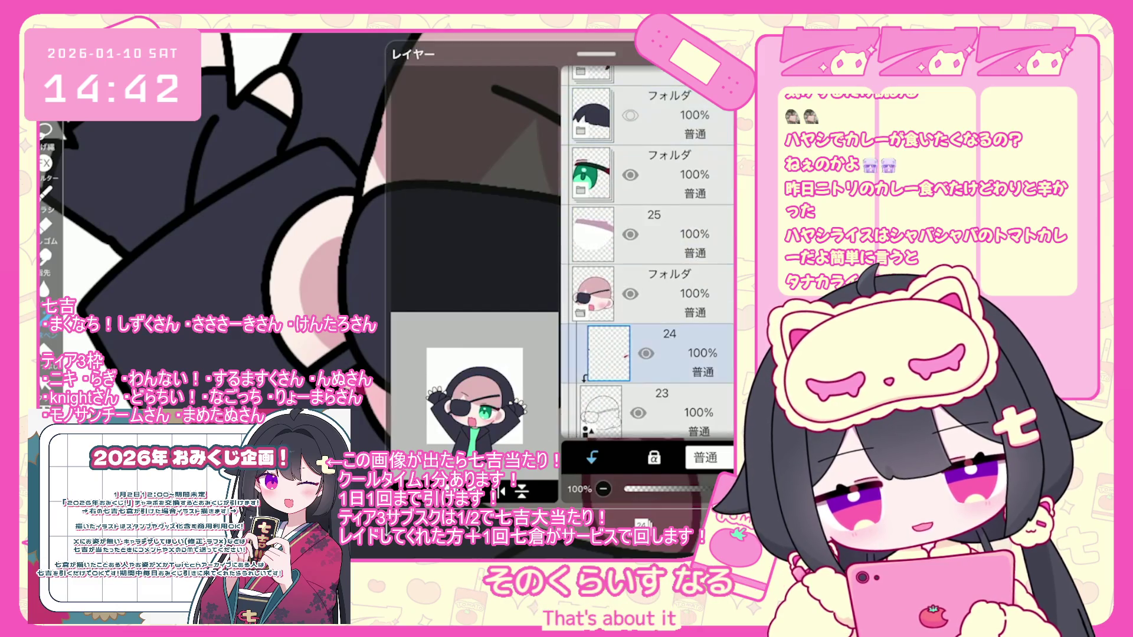
left_click(667, 348)
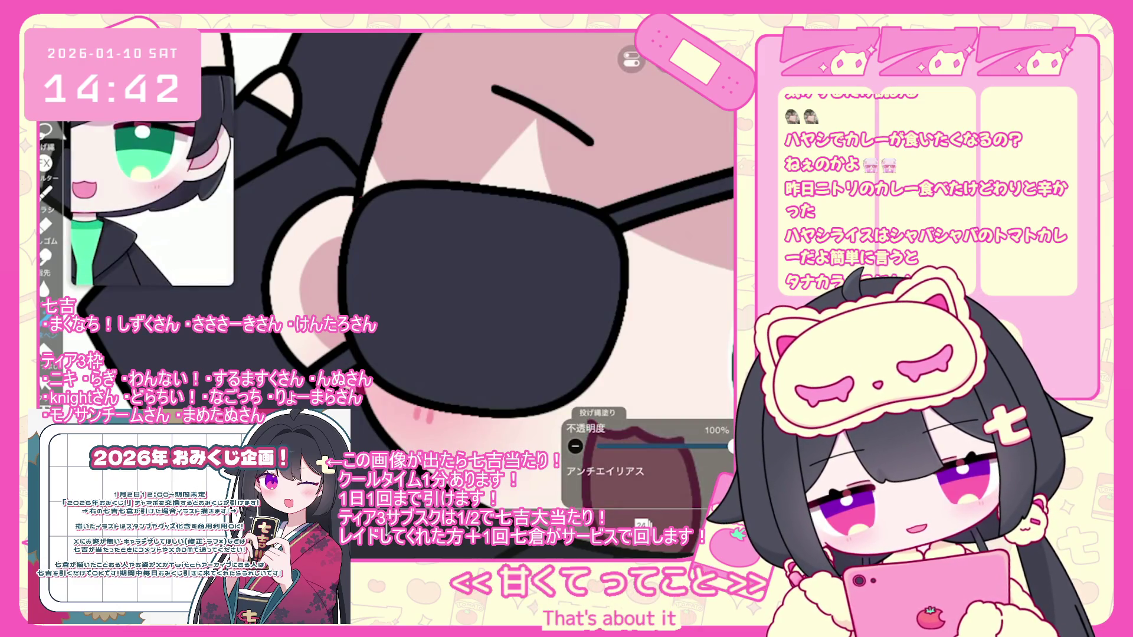
scroll(460, 266, "down", 5)
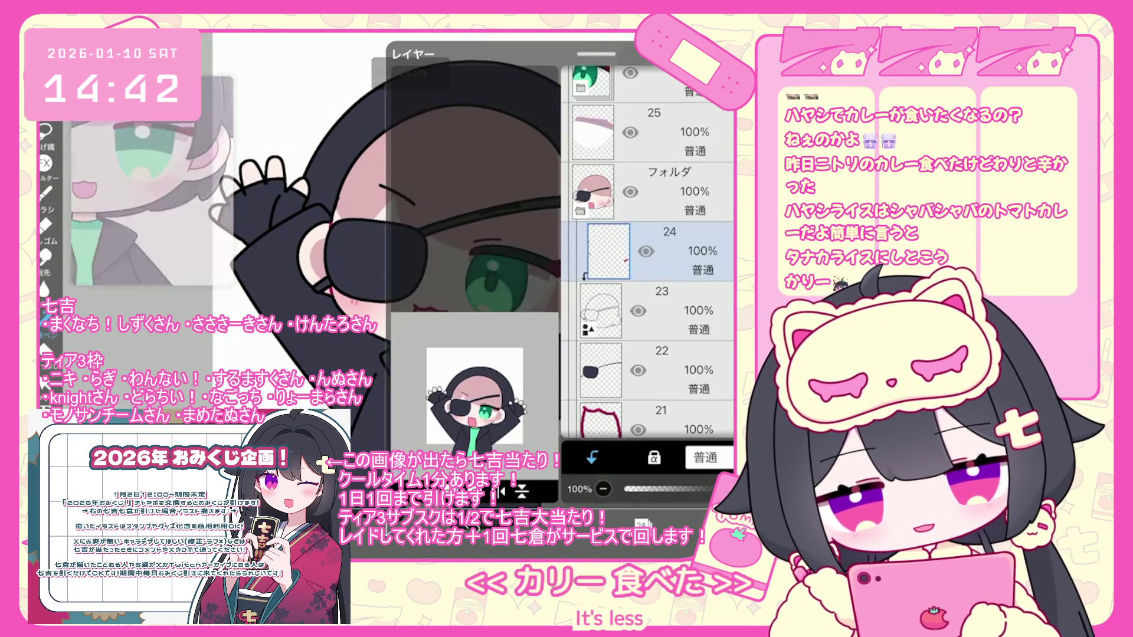
left_click(649, 311)
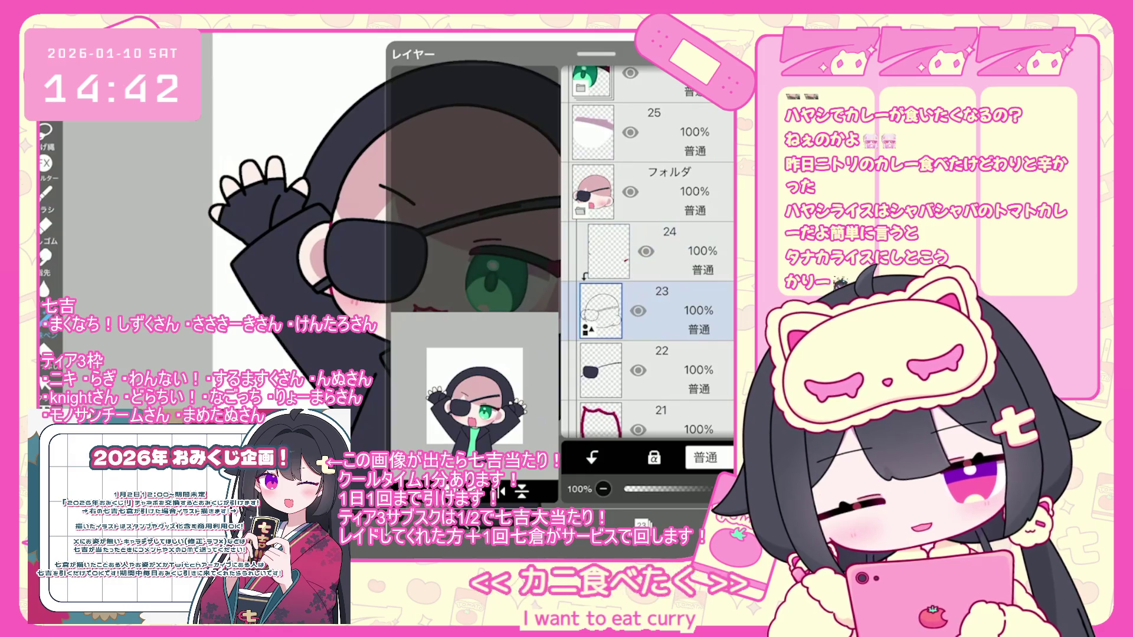
left_click_drag(334, 295, 537, 348)
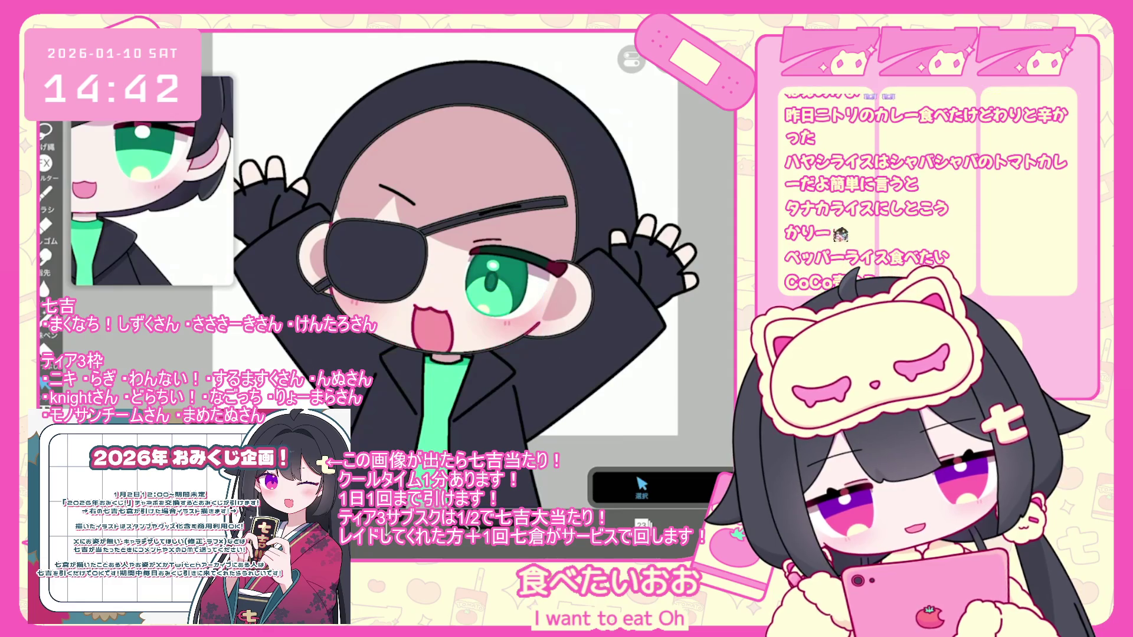
left_click_drag(300, 322, 452, 338)
left_click_drag(300, 275, 573, 338)
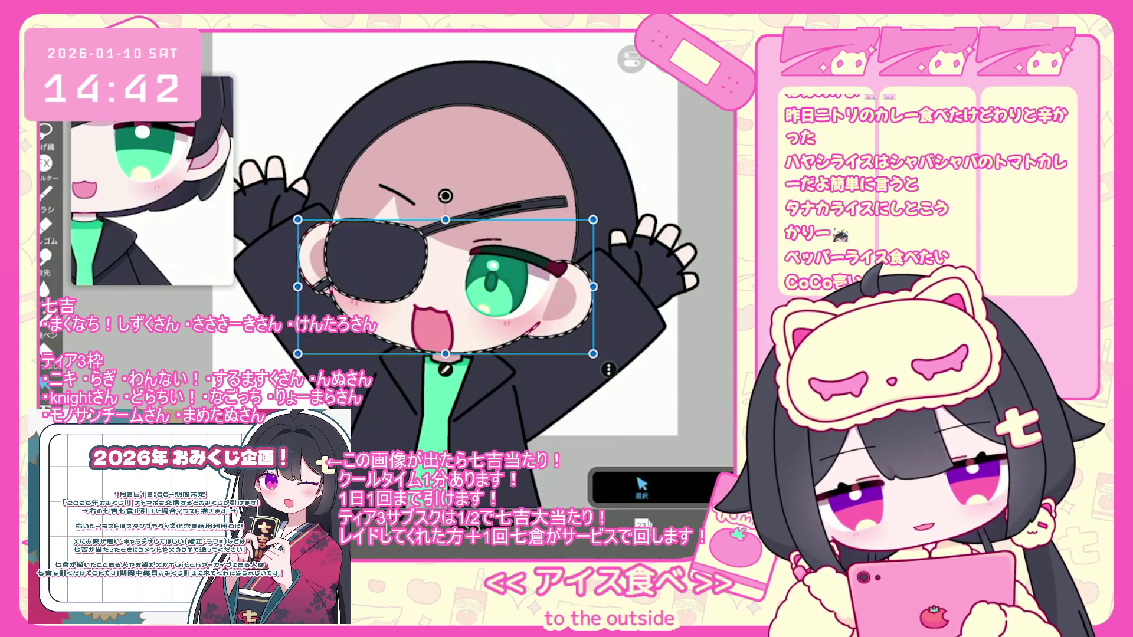
Set the selected shapes' line colour to a dark maroon palette swatch
scroll(472, 283, "up", 5)
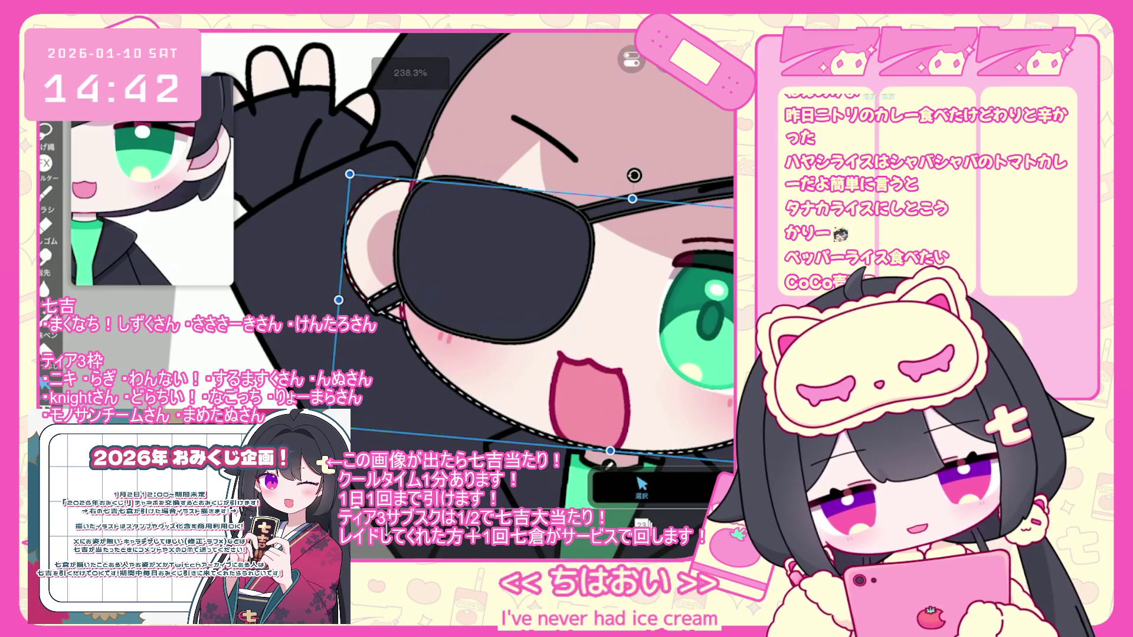
scroll(472, 283, "down", 3)
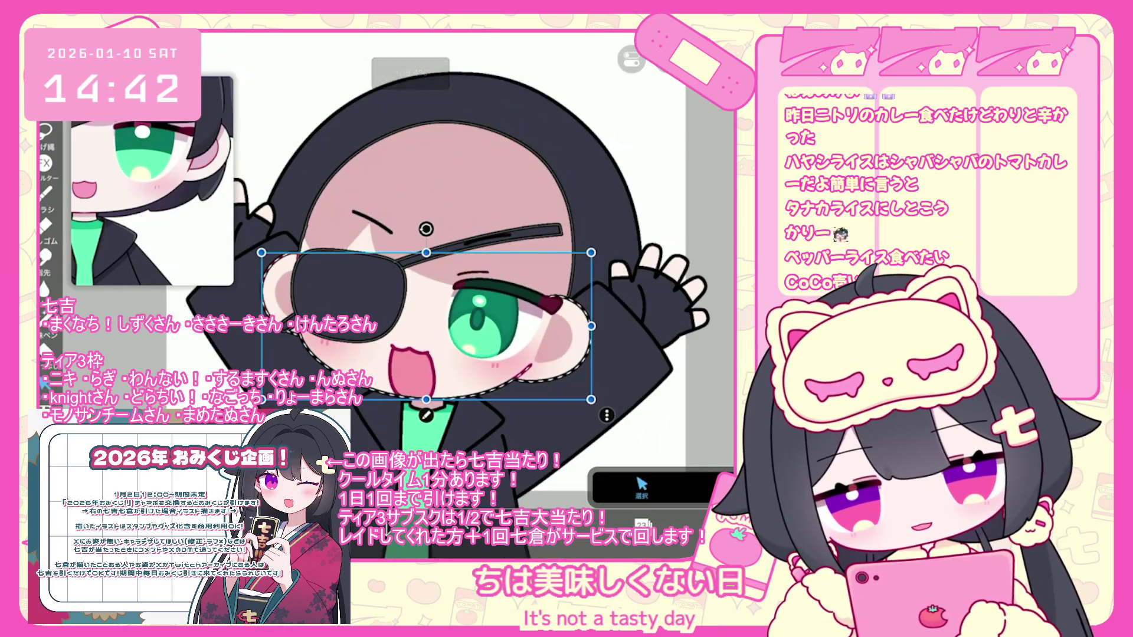
left_click(642, 487)
left_click(668, 418)
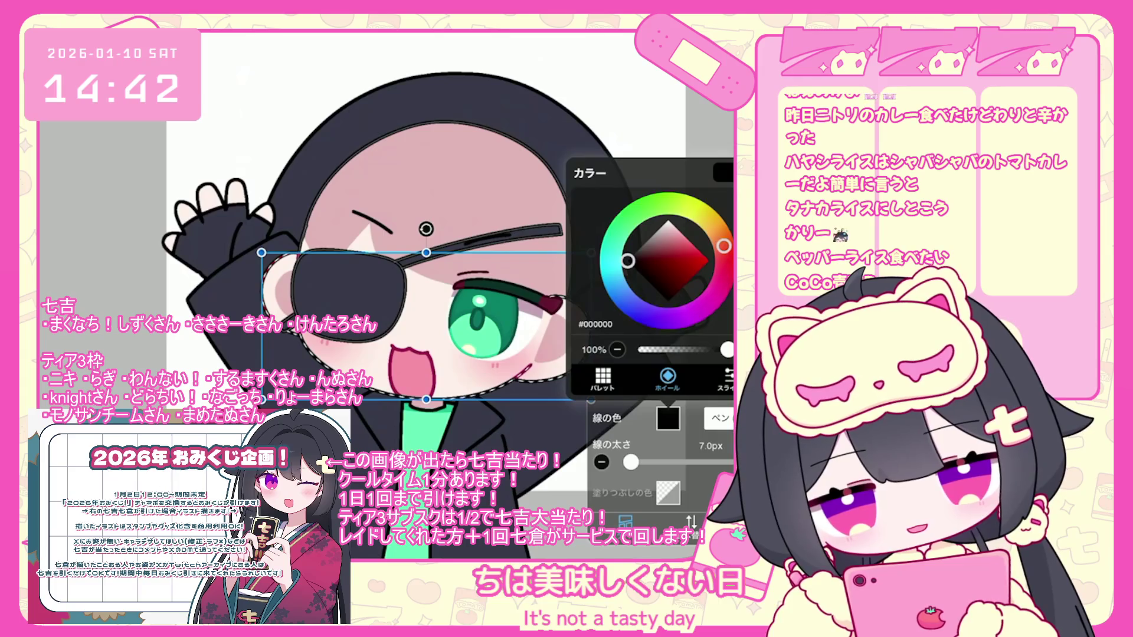
left_click(602, 378)
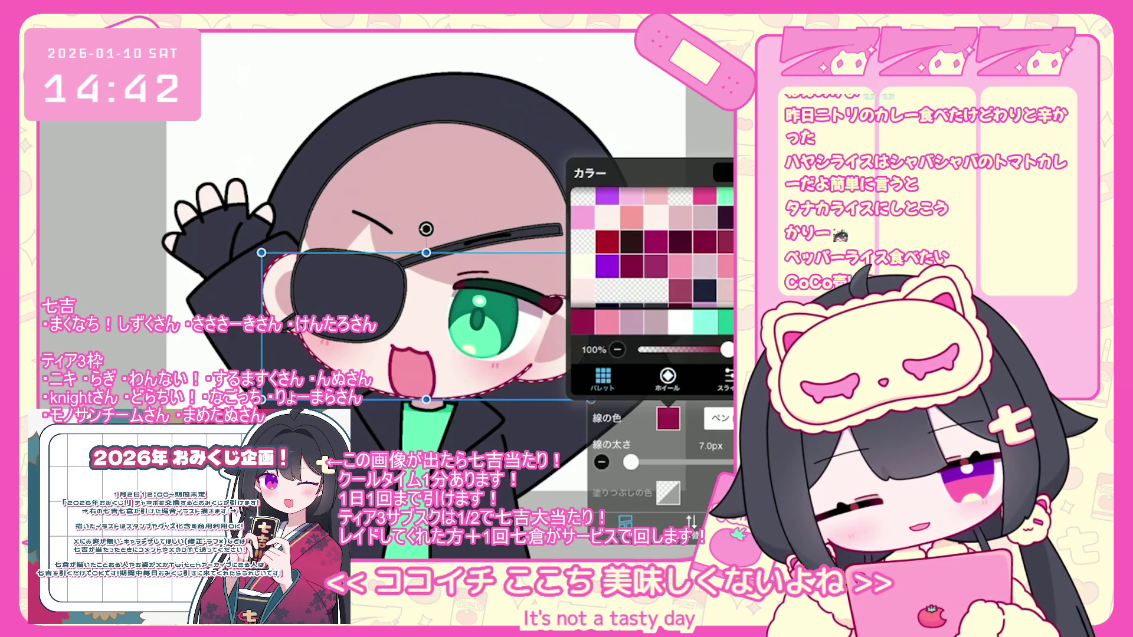
scroll(652, 247, "down", 2)
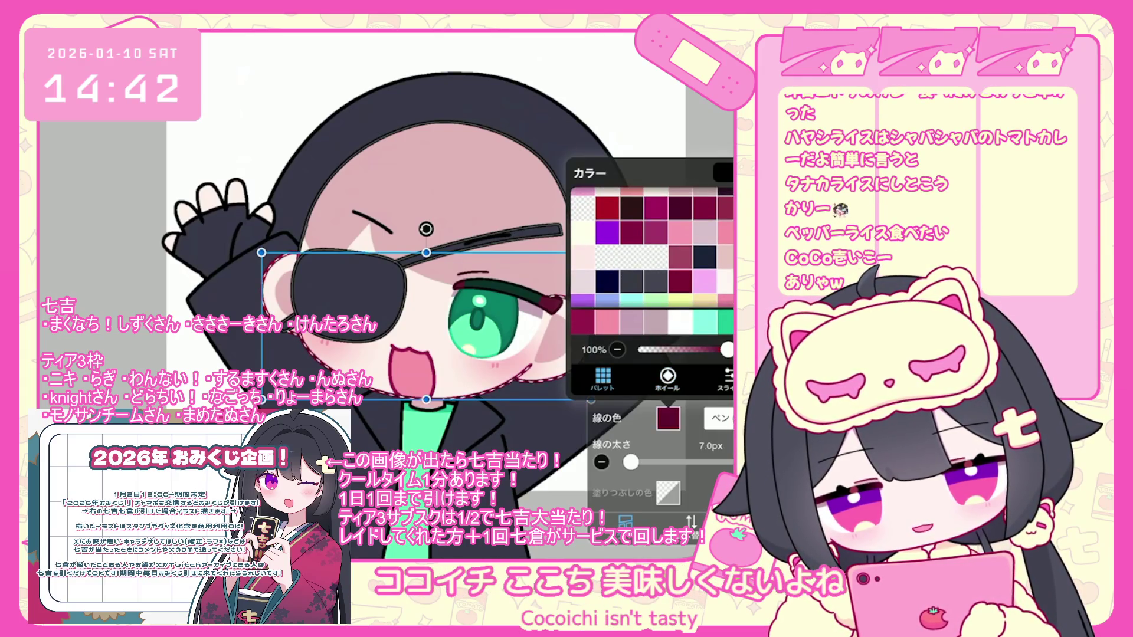
left_click(668, 418)
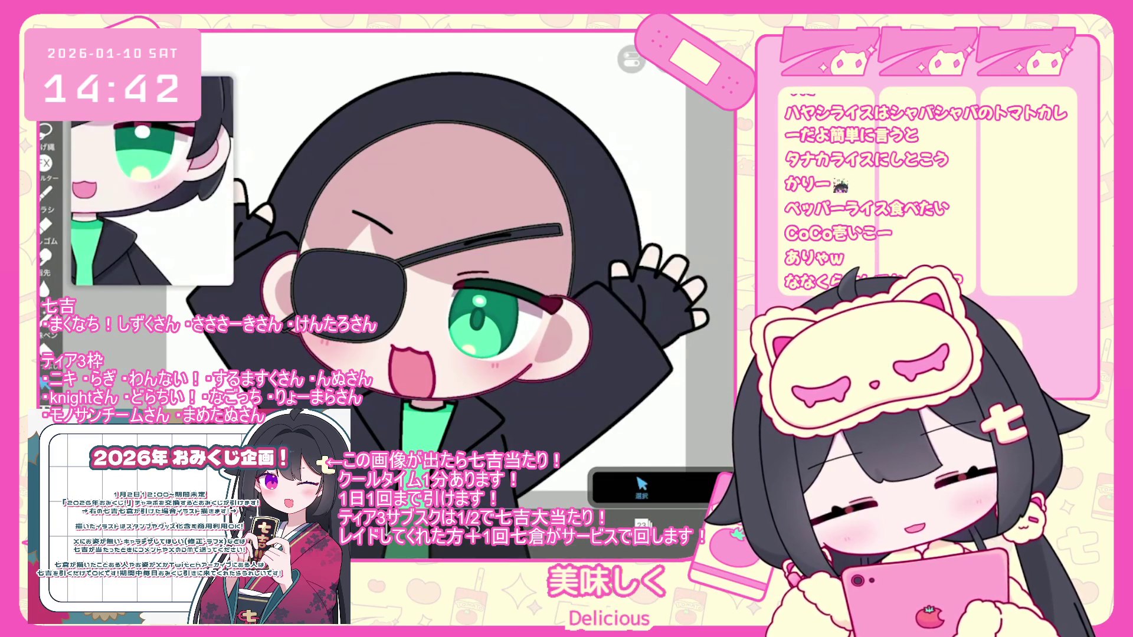
Undo the last brush shape and the hair visibility change so the hair reappears
left_click(641, 524)
scroll(647, 254, "up", 5)
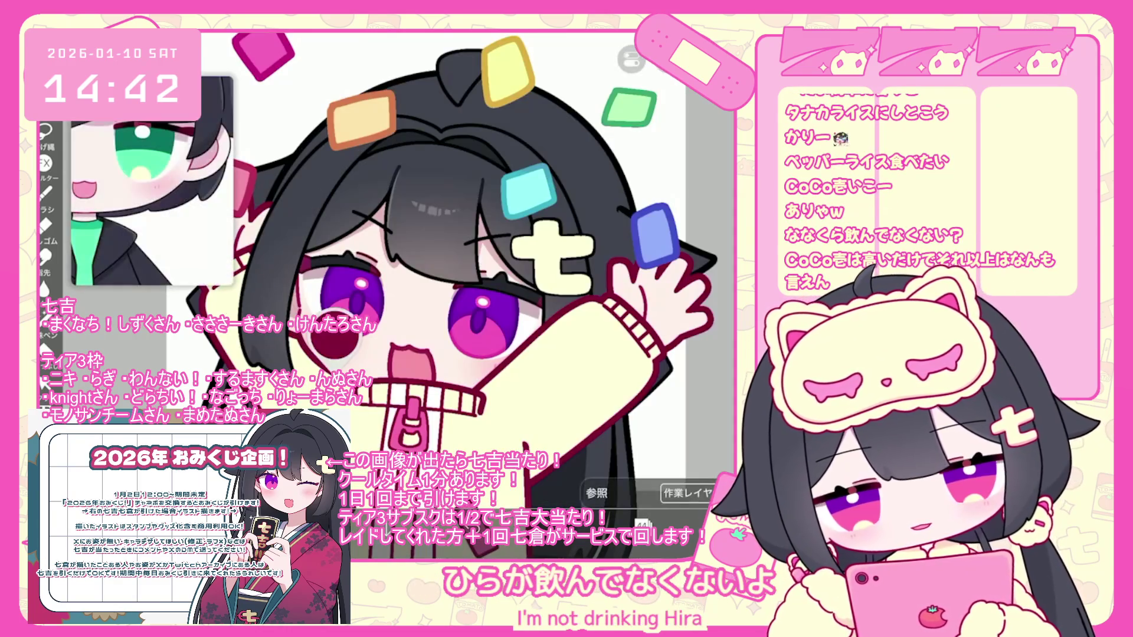
key("ctrl+z")
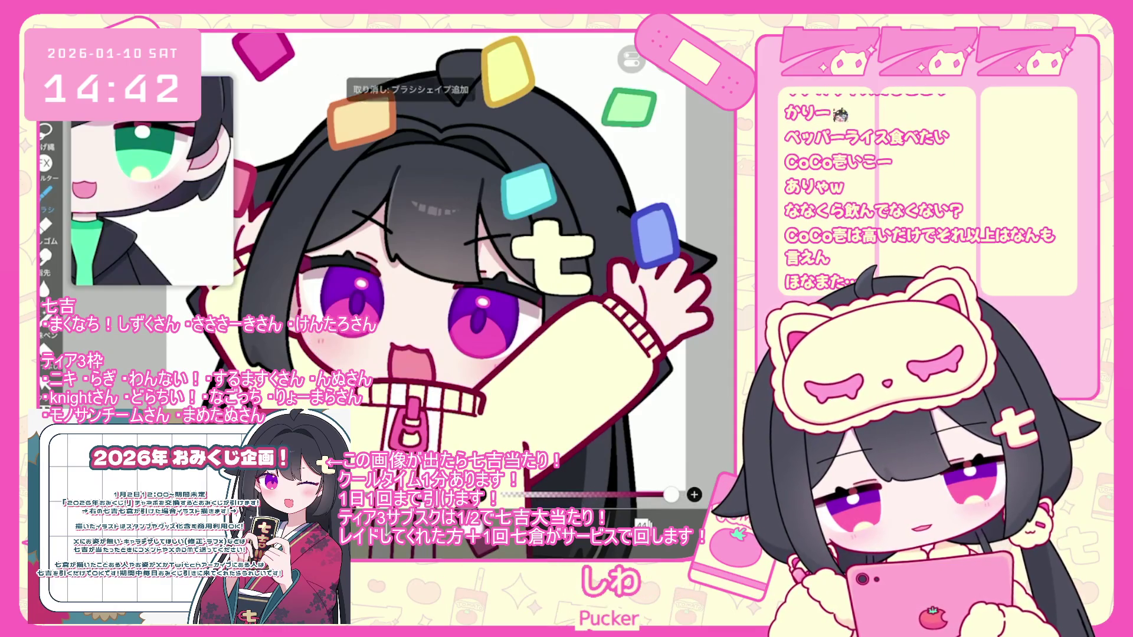
key("ctrl+z")
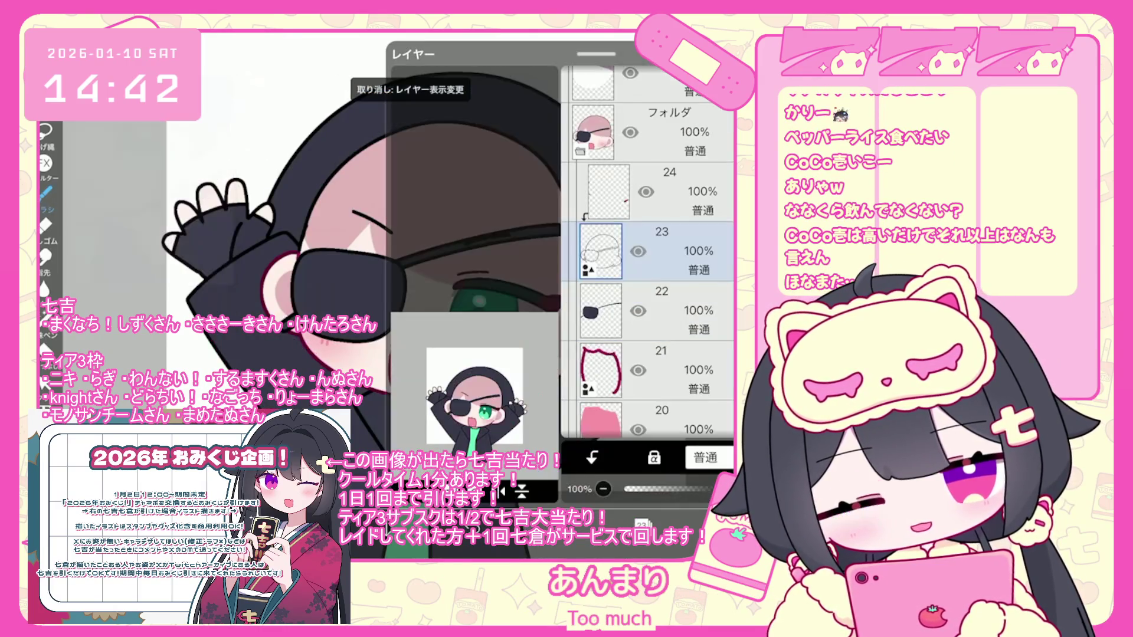
scroll(649, 253, "down", 1)
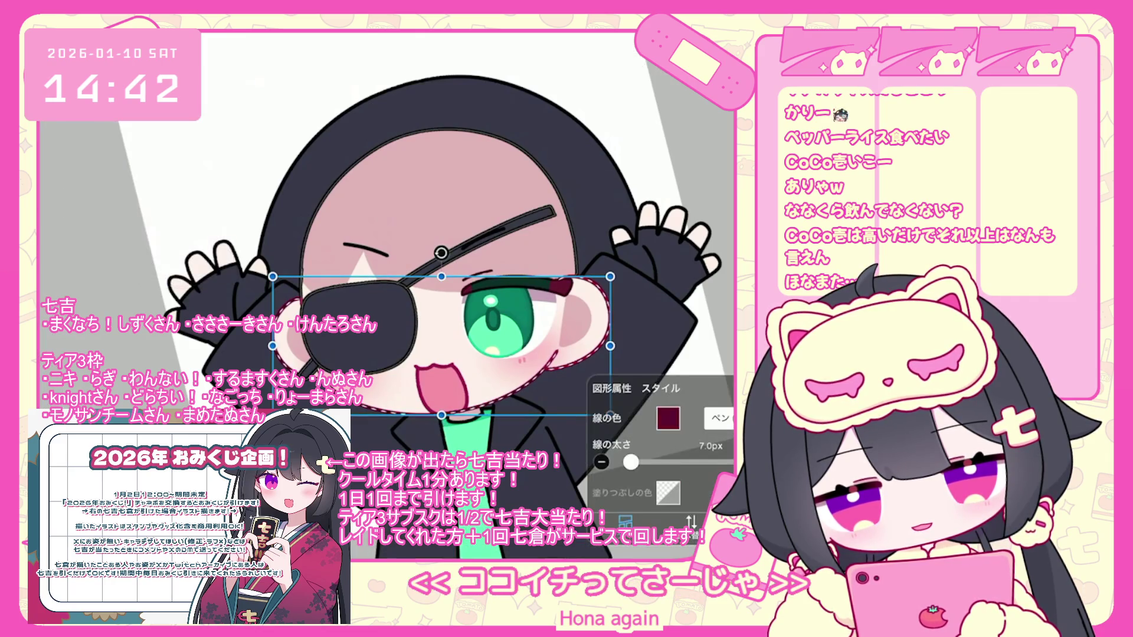
Duplicate vector layer 23 and place the copy between layers 15 and 14
left_click(667, 418)
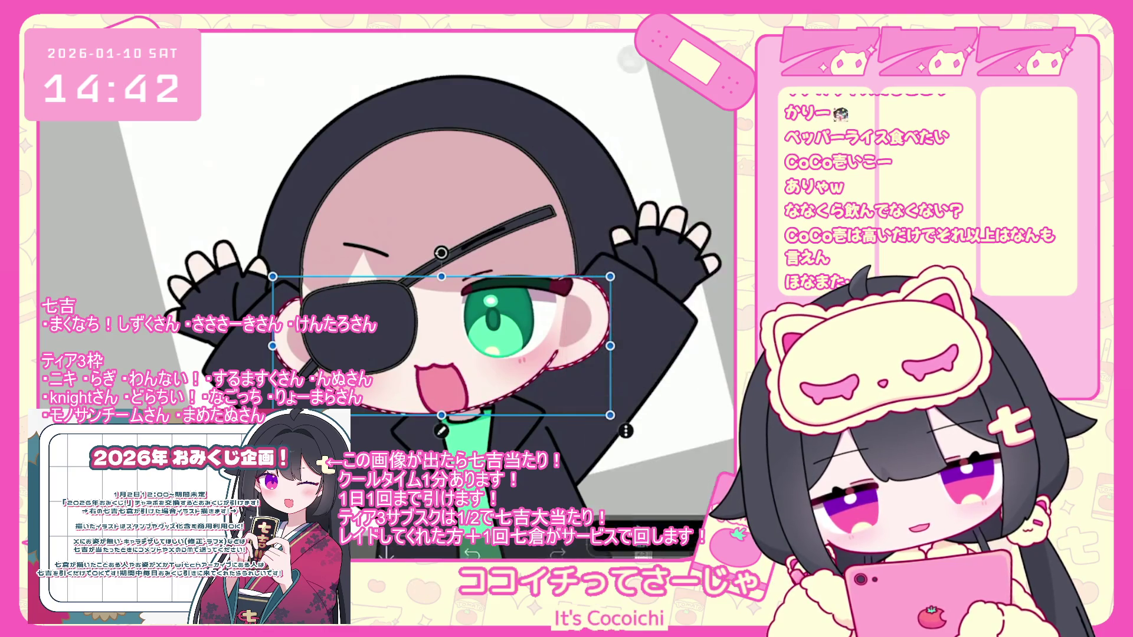
scroll(466, 277, "down", 3)
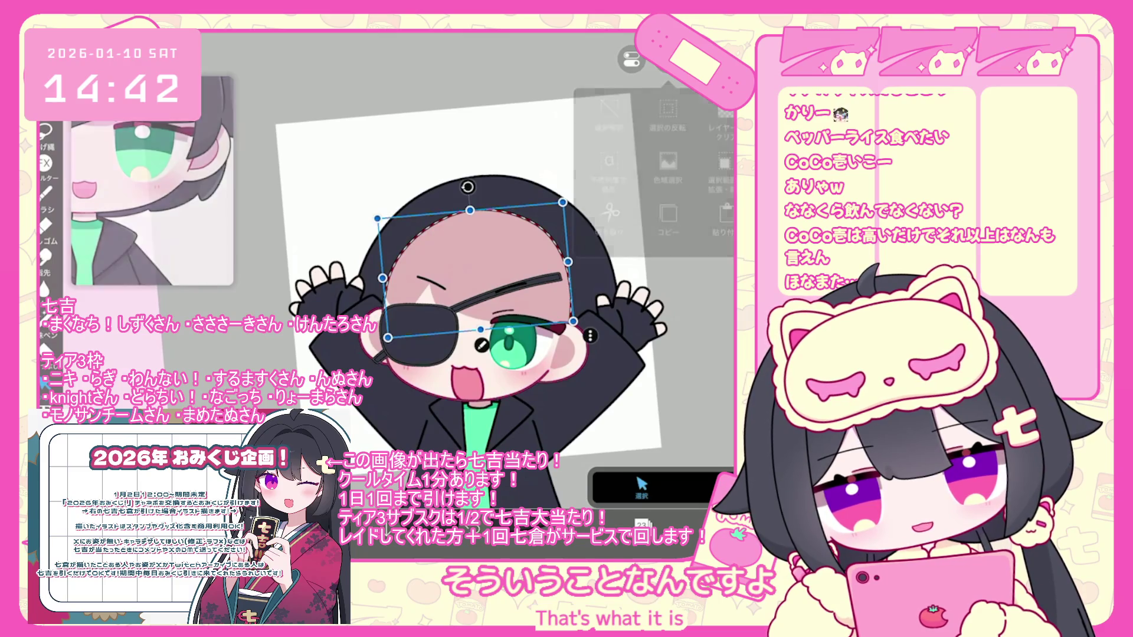
left_click(642, 523)
left_click(522, 490)
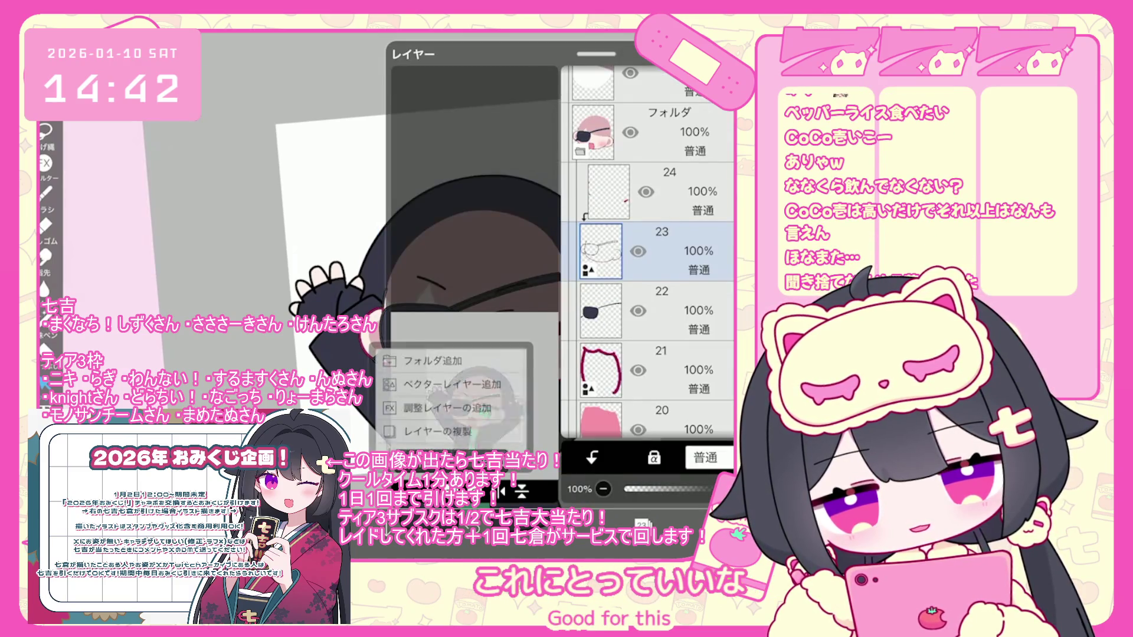
left_click(449, 413)
mouse_move(601, 251)
left_mouse_down()
mouse_move(600, 413)
mouse_move(601, 302)
left_mouse_up()
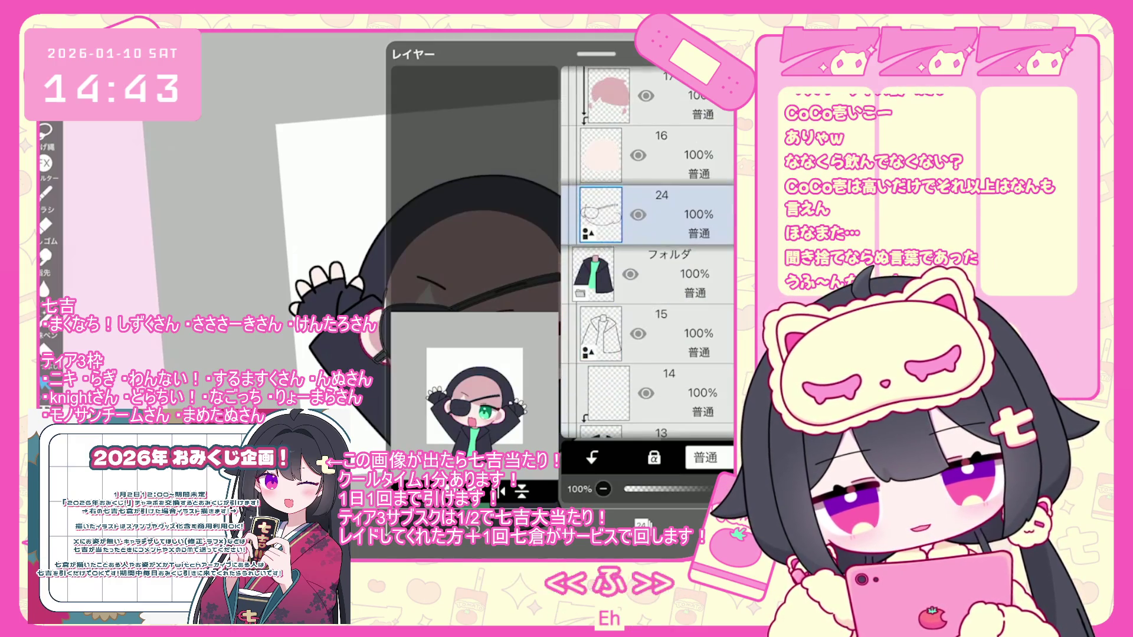
left_click(642, 524)
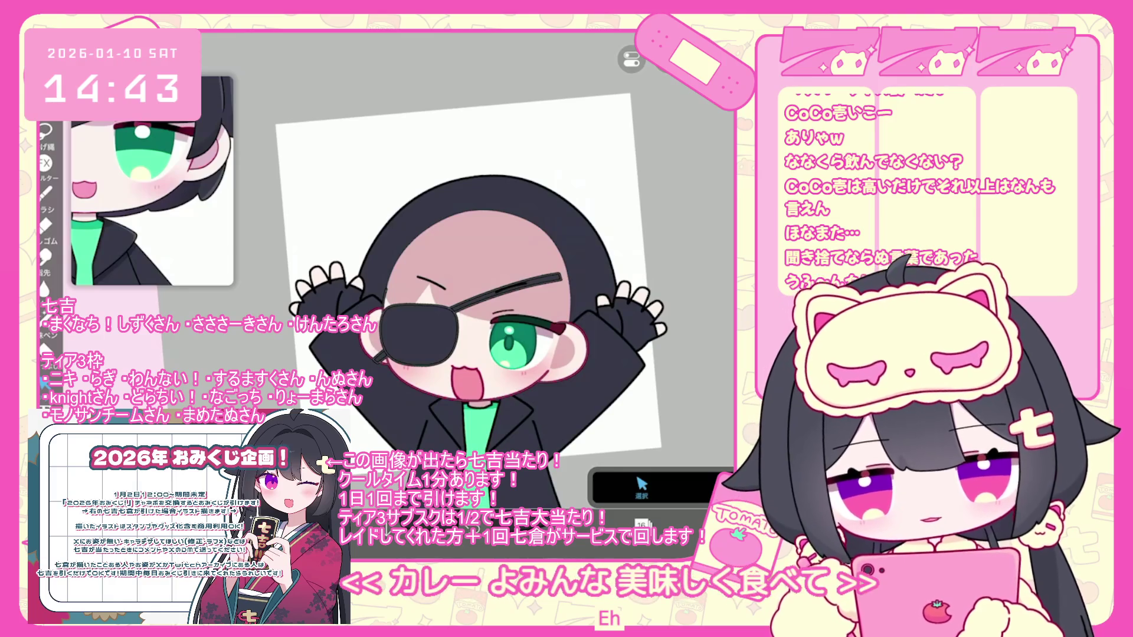
Adjust the eyepatch outline thickness to 15.1 px
left_click(413, 334)
left_click_drag(630, 462, 637, 462)
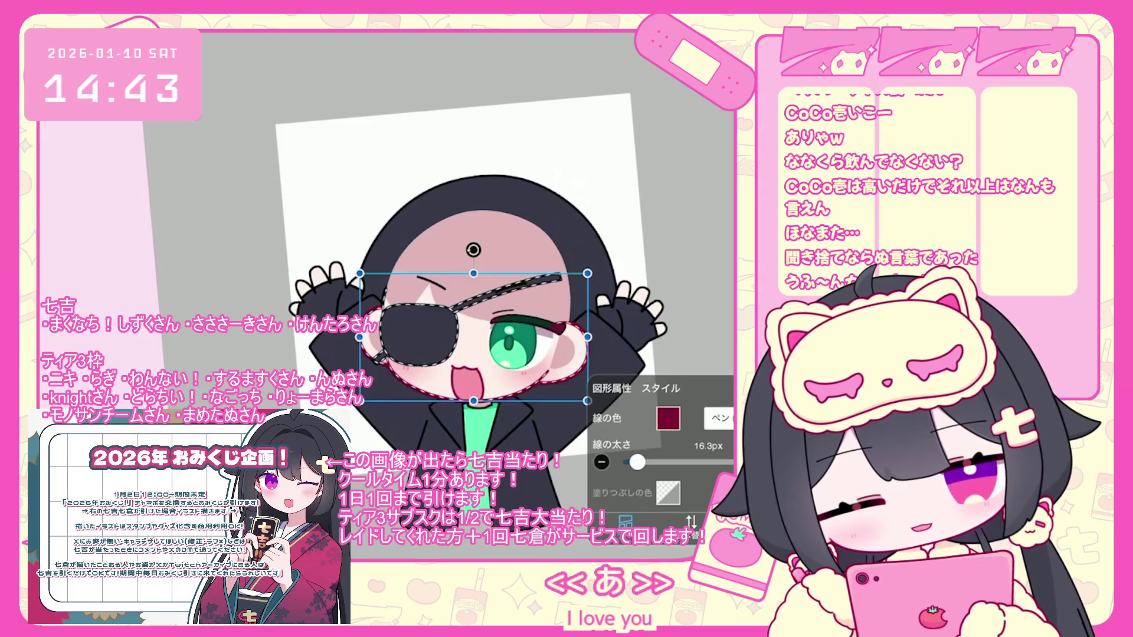
left_click(601, 462)
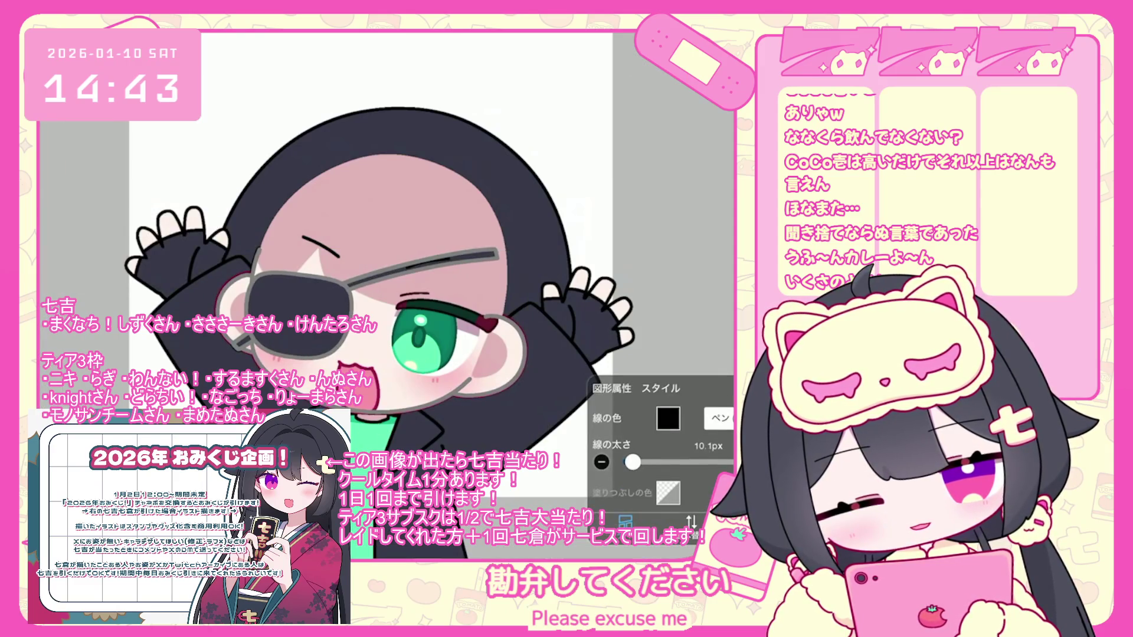
left_click(297, 295)
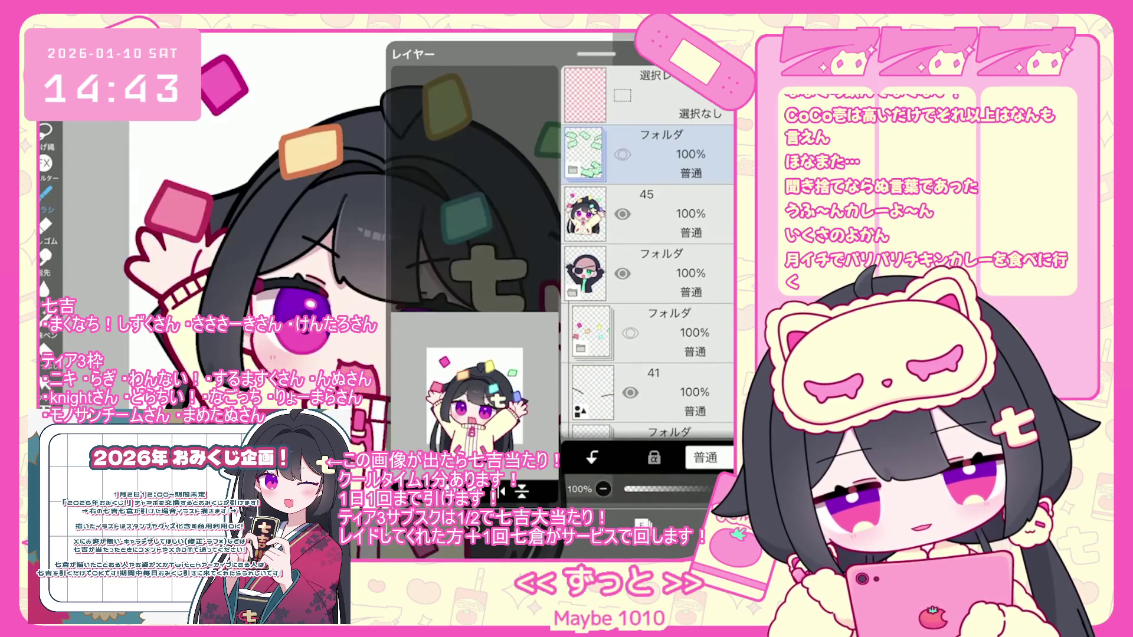
Select layer 16, reselect the eyepatch shape, and scroll the layer list to the hair folders
scroll(647, 253, "down", 10)
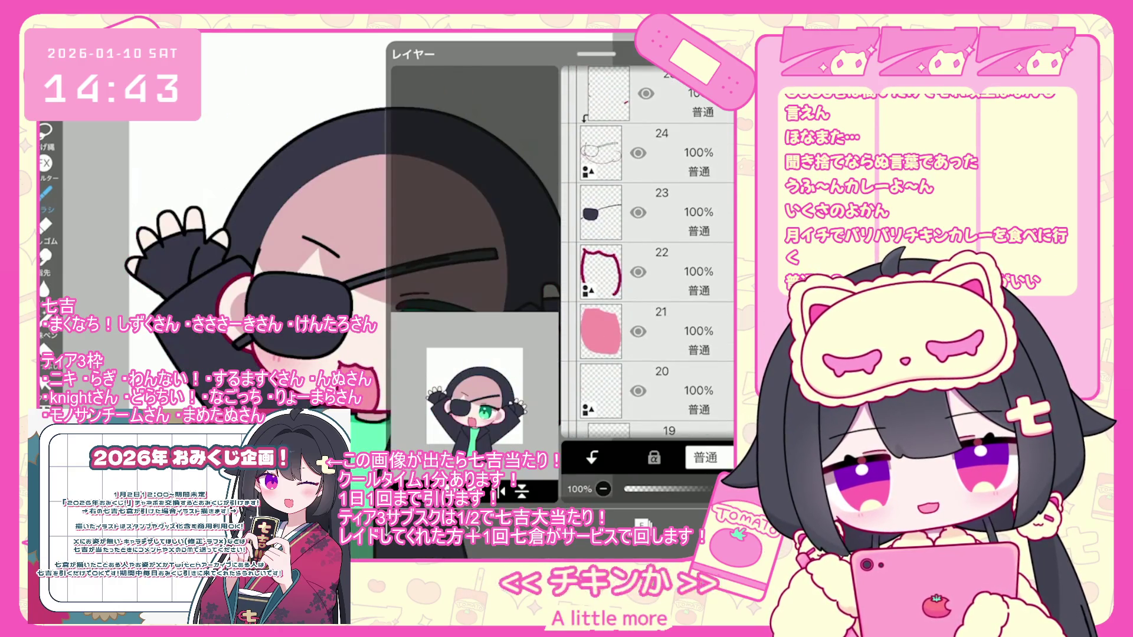
scroll(647, 253, "down", 5)
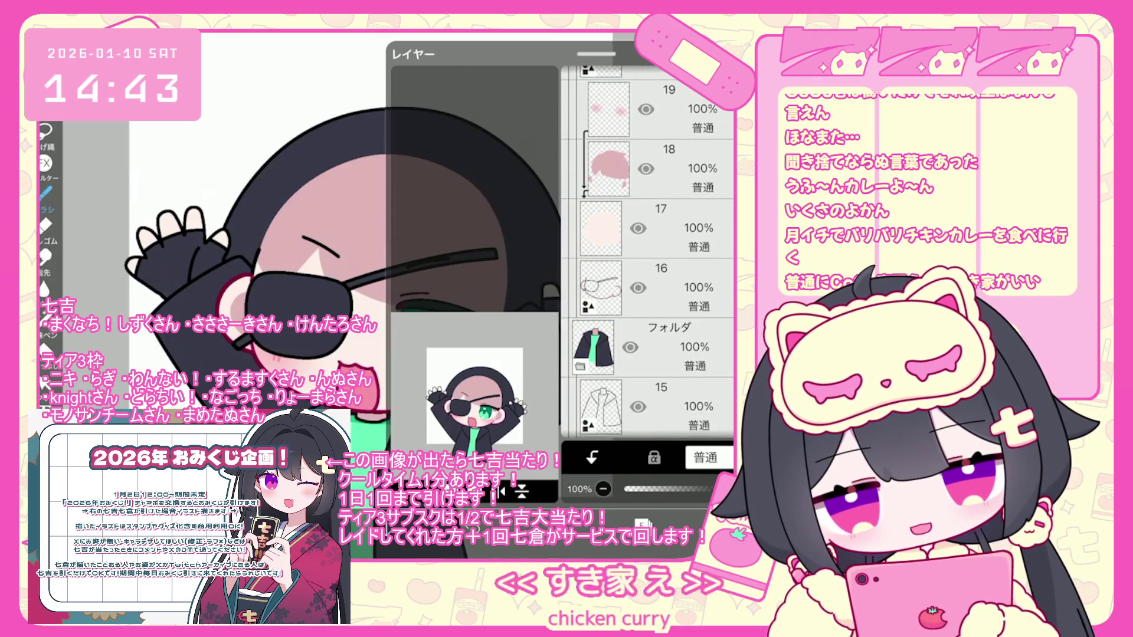
left_click(601, 288)
left_click(295, 177)
left_click_drag(413, 177, 389, 236)
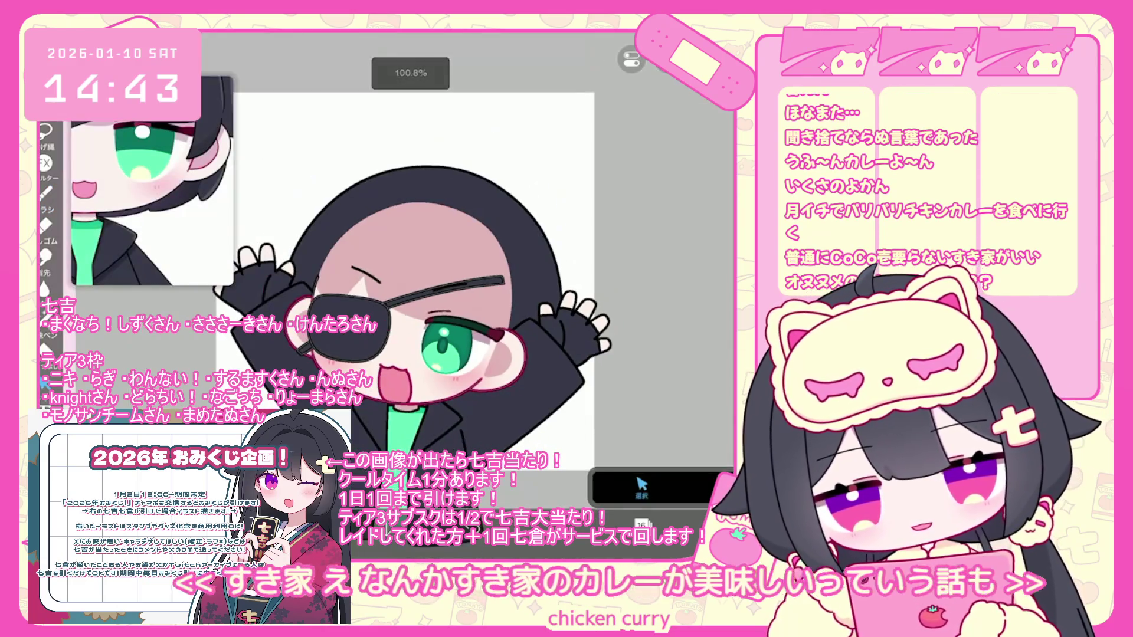
left_click(342, 322)
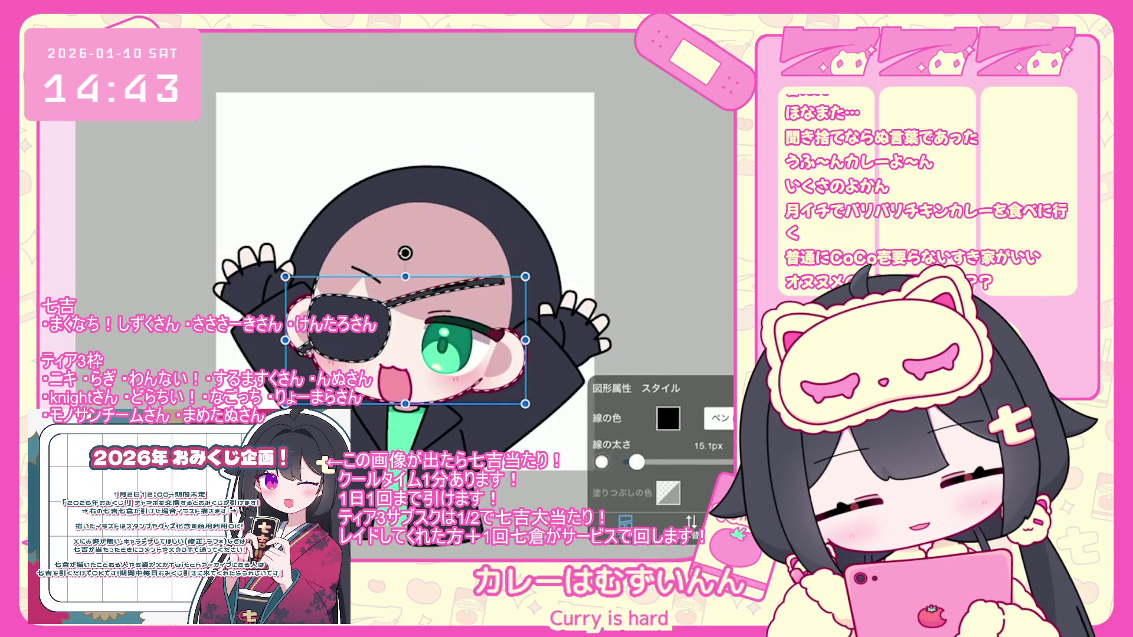
scroll(390, 277, "up", 3)
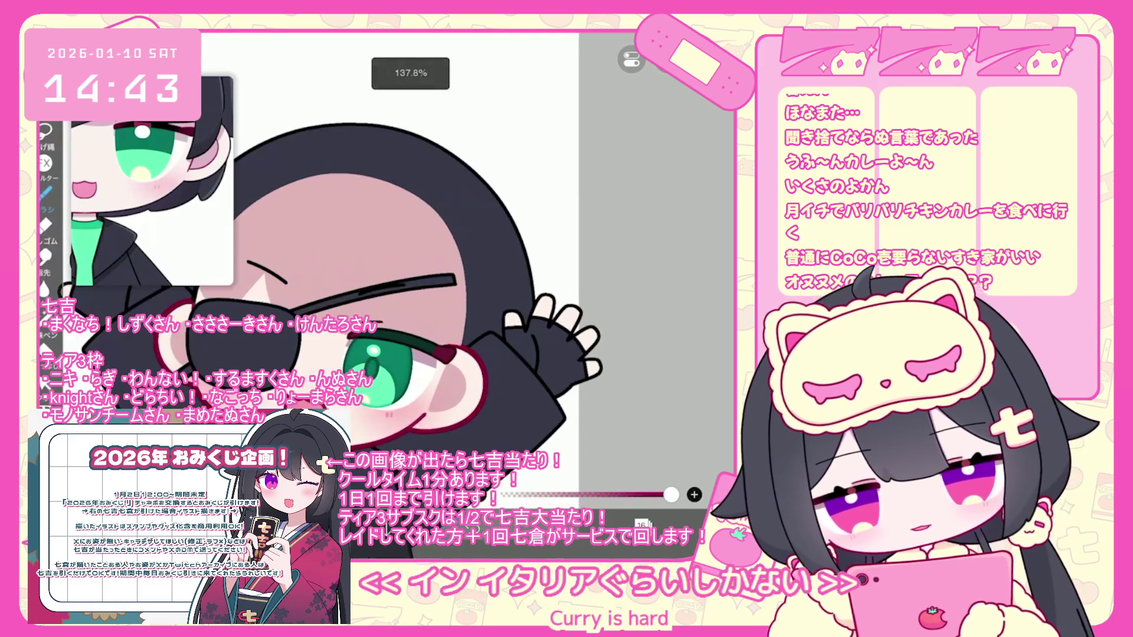
left_click(642, 524)
scroll(647, 254, "down", 5)
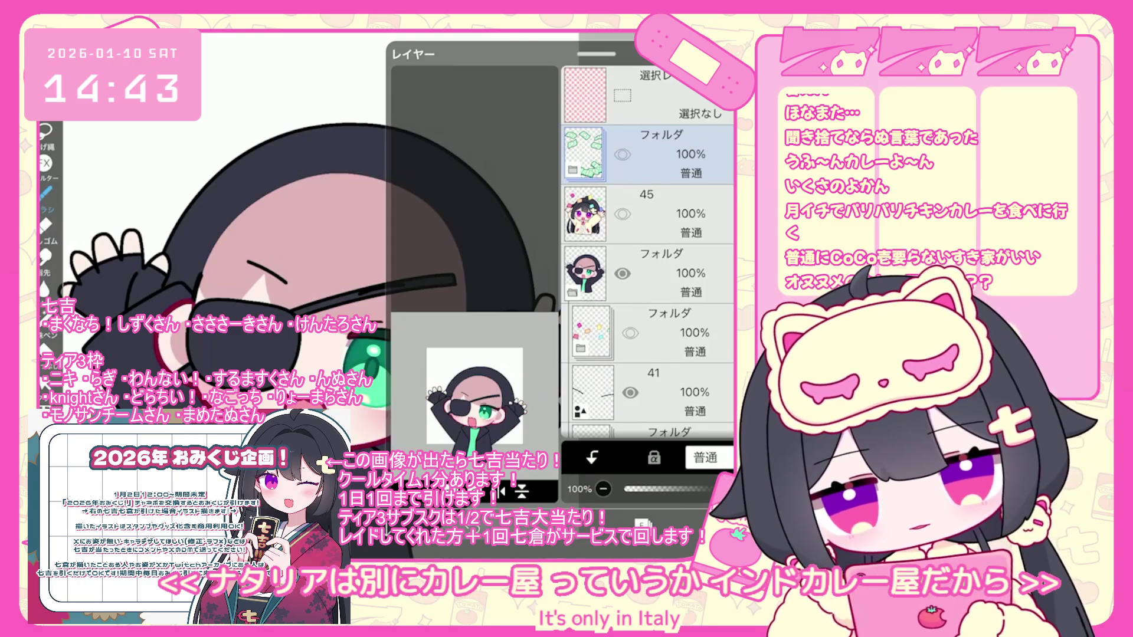
scroll(648, 254, "down", 5)
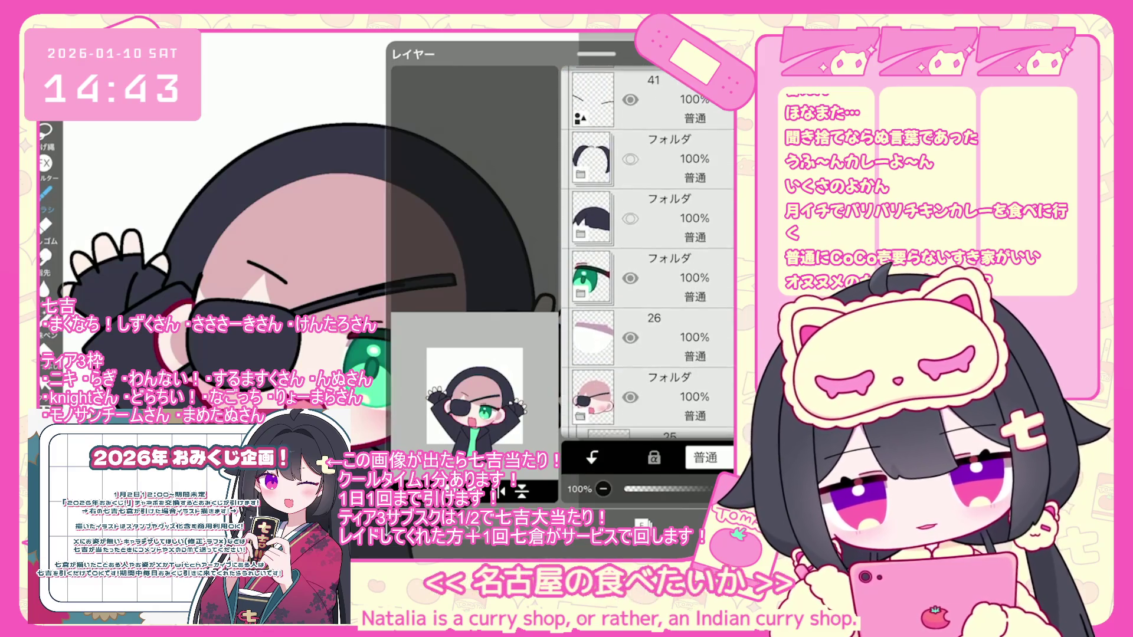
Make the hidden hair folder visible and expand it to select layer 39
left_click(630, 216)
left_click(630, 156)
left_click(678, 156)
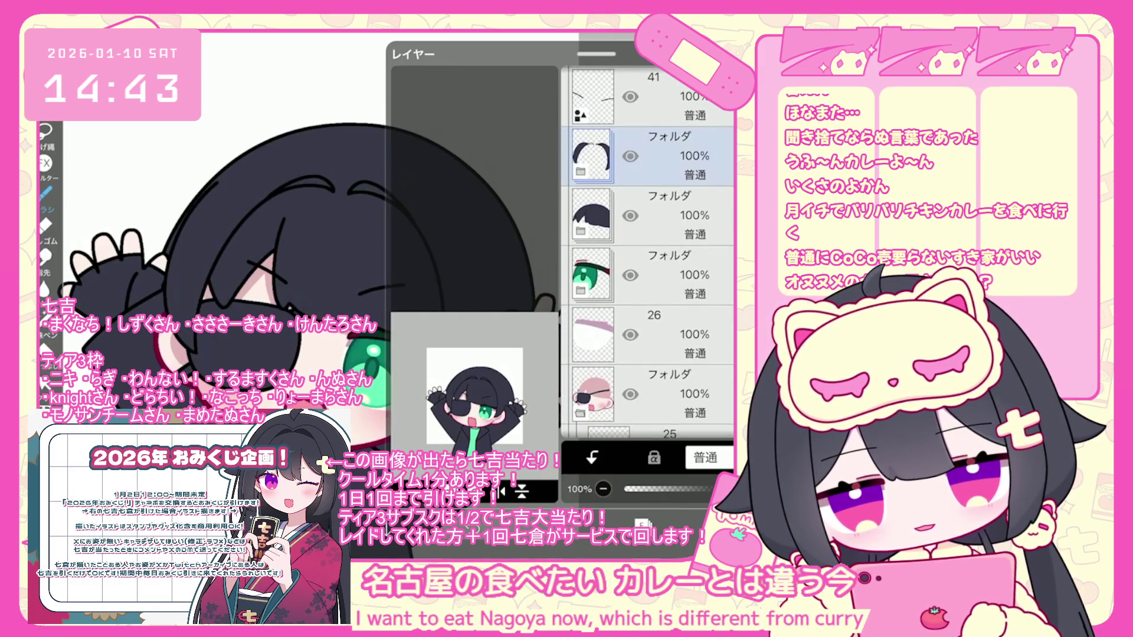
left_click(580, 171)
scroll(648, 254, "up", 2)
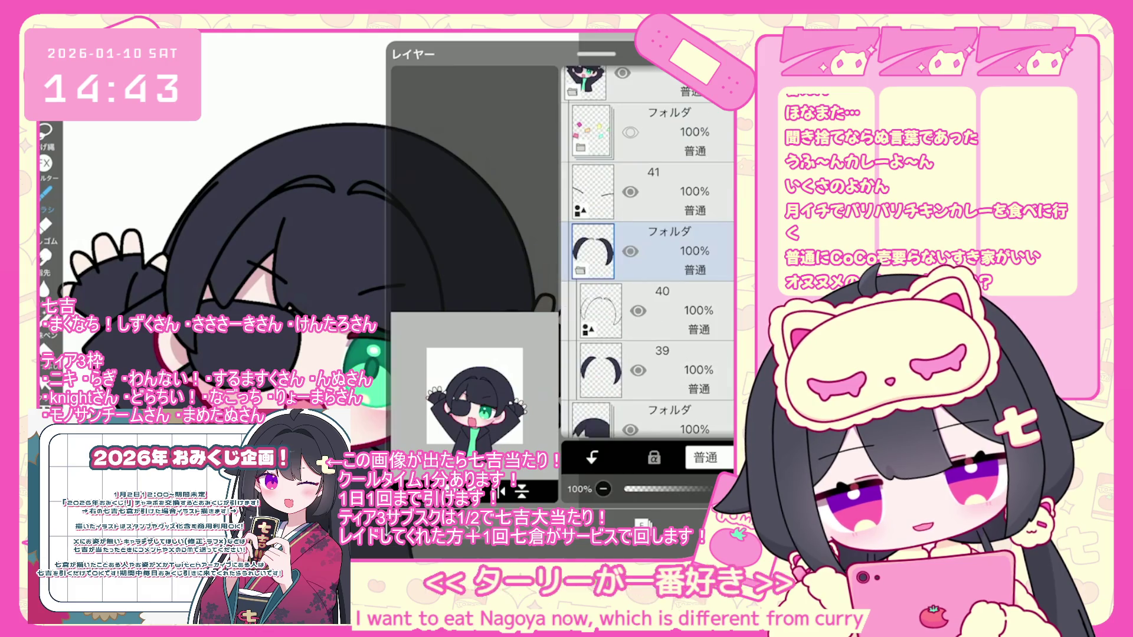
left_click(679, 370)
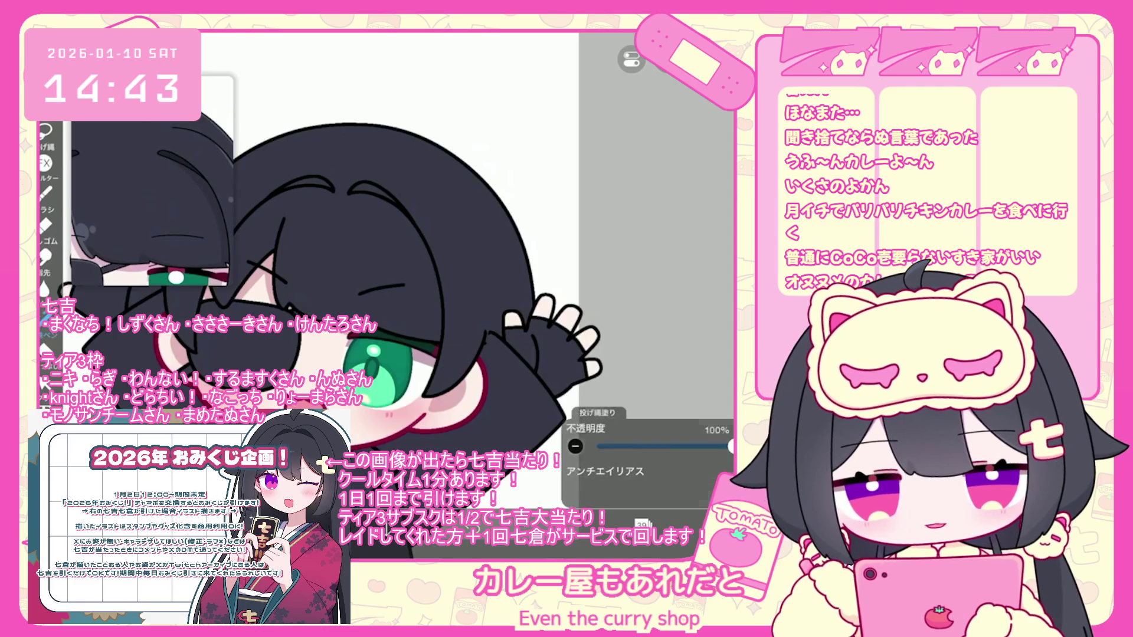
Collapse the hair folder and the eyepatch folder
scroll(413, 295, "up", 5)
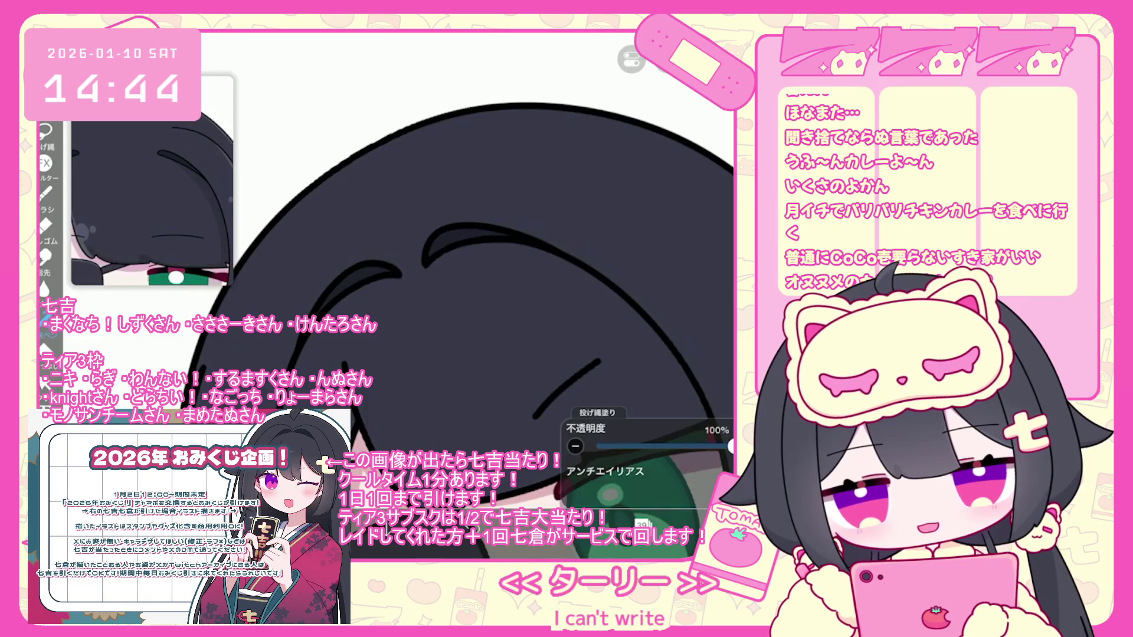
scroll(457, 317, "down", 5)
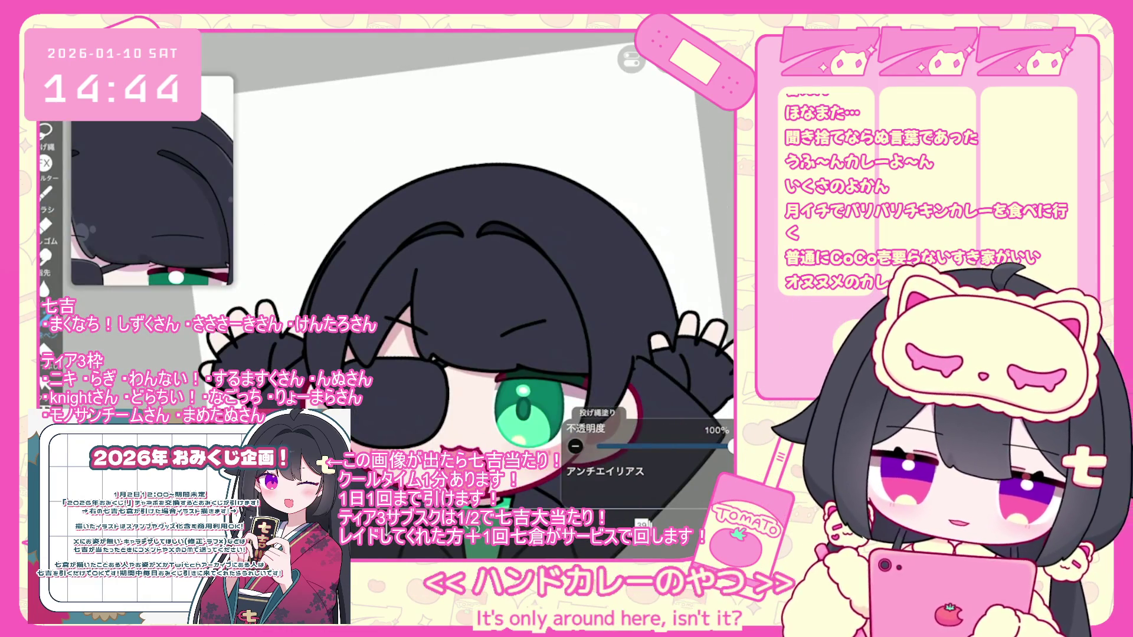
scroll(456, 317, "down", 3)
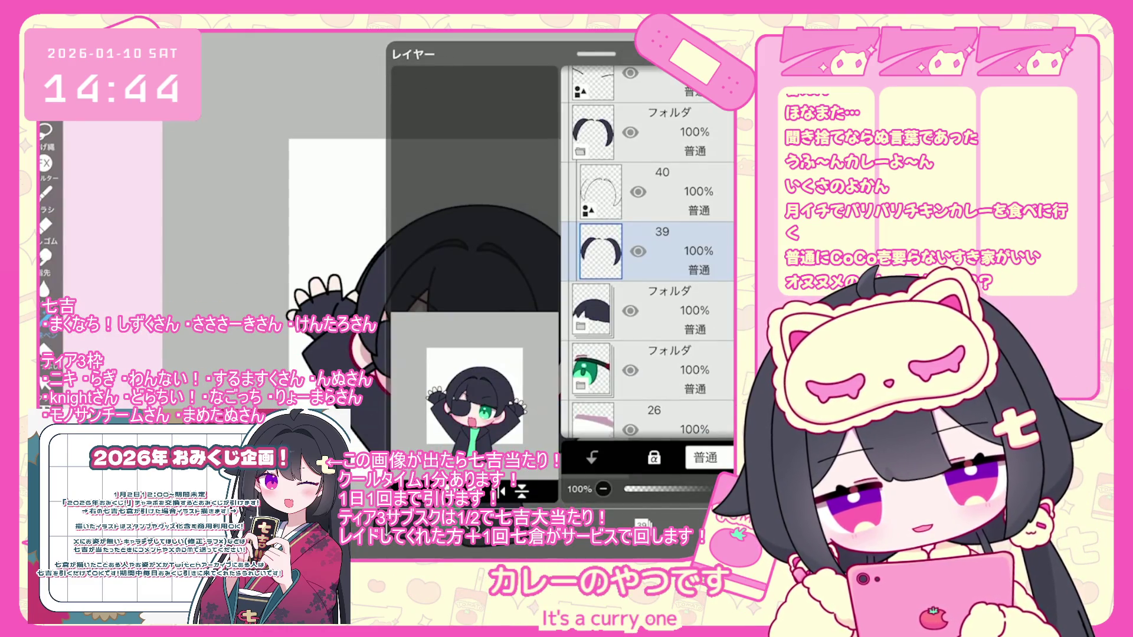
left_click(593, 251)
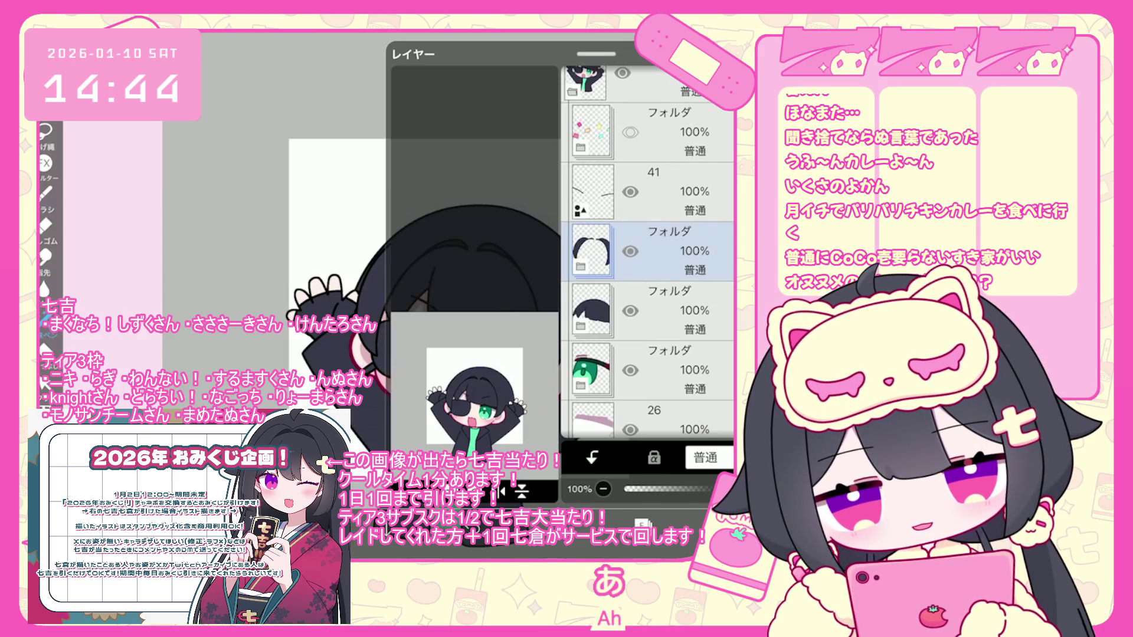
scroll(647, 254, "down", 10)
left_click(593, 118)
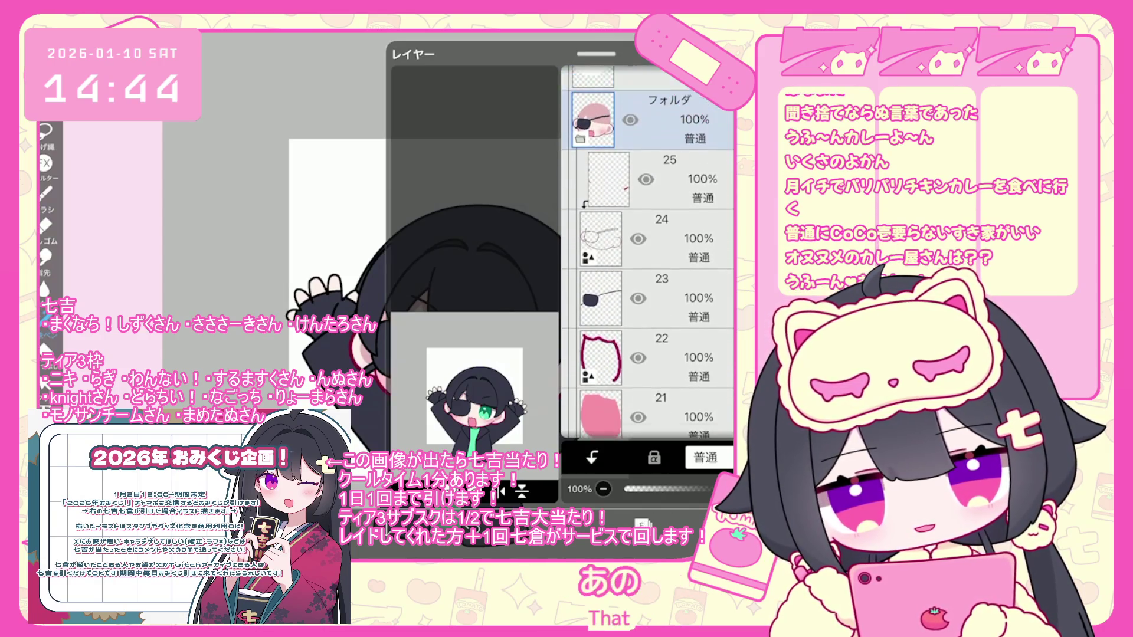
left_click(593, 118)
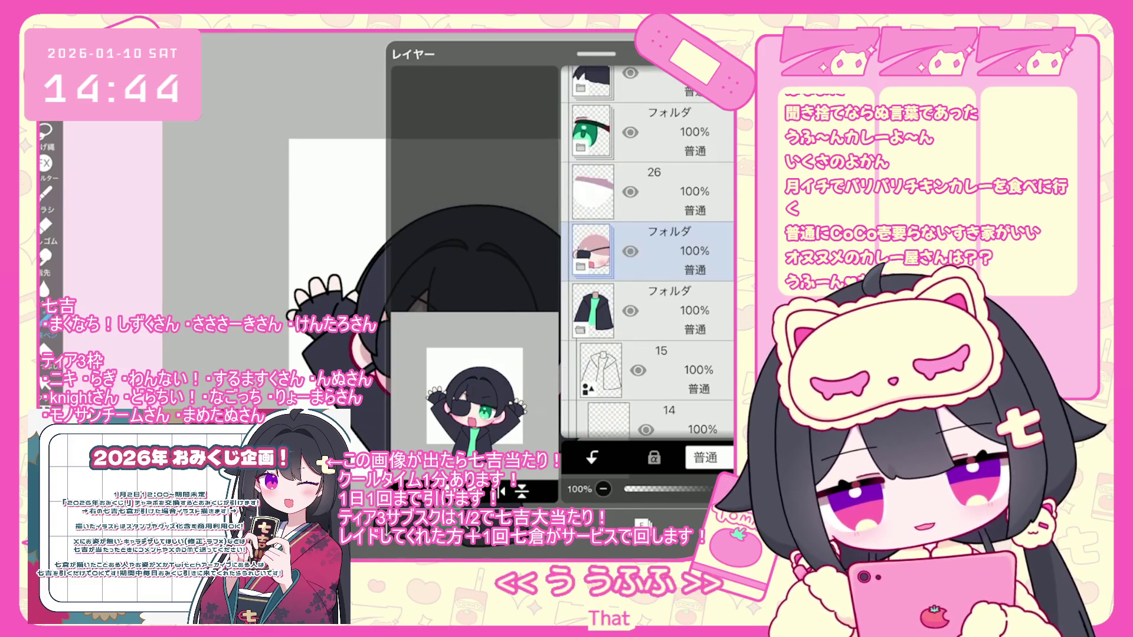
Add a new vector layer above layer 15, then select layer 11 and return to the canvas
left_click(595, 370)
left_click(513, 489)
left_click(437, 456)
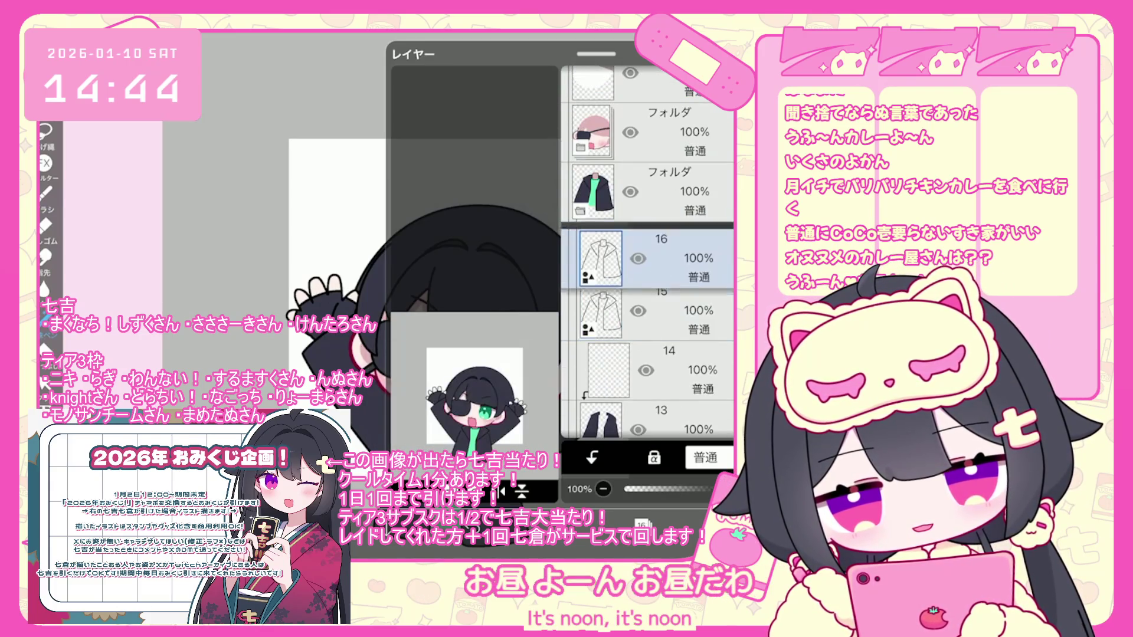
scroll(647, 254, "down", 5)
left_click(649, 297)
left_click(642, 523)
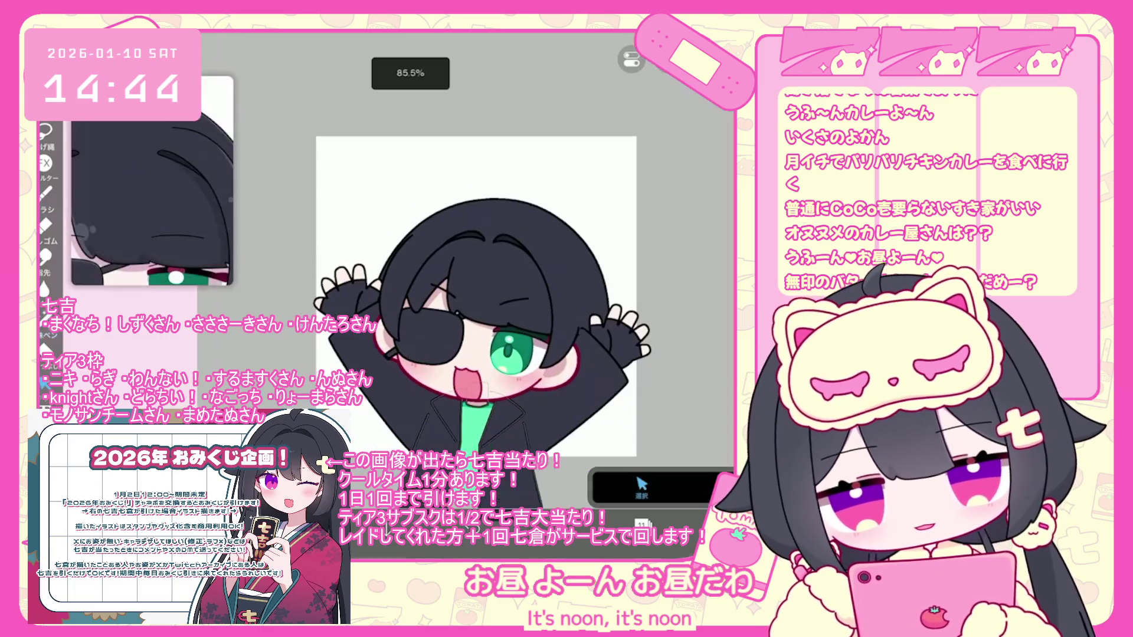
Select the jacket shape, then make layer 14 the working layer
scroll(475, 295, "down", 2)
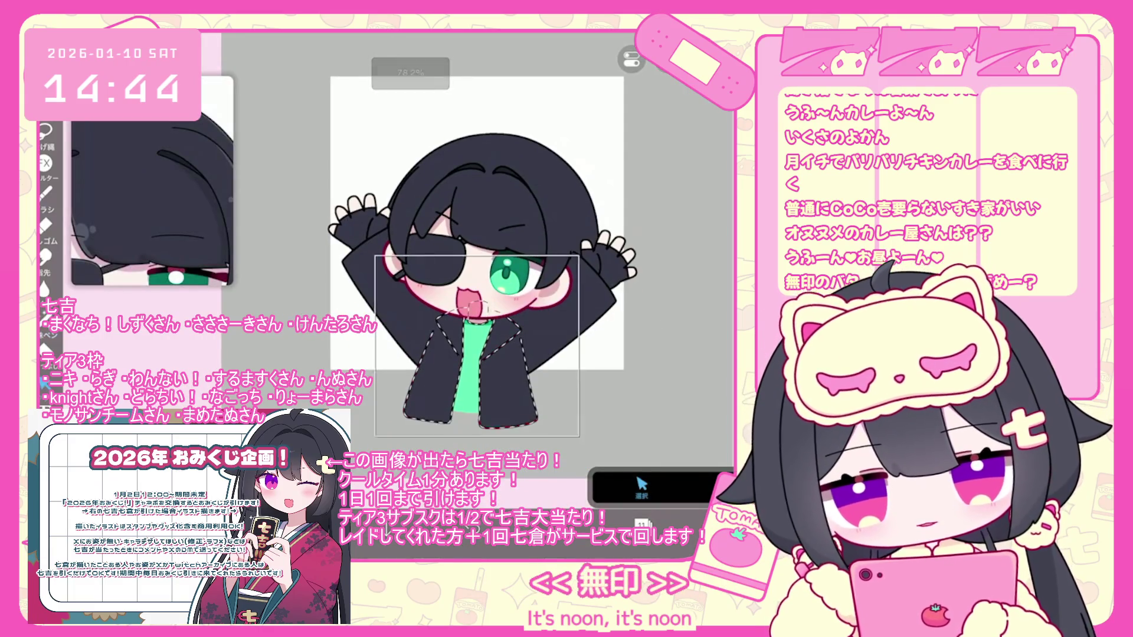
left_click(471, 366)
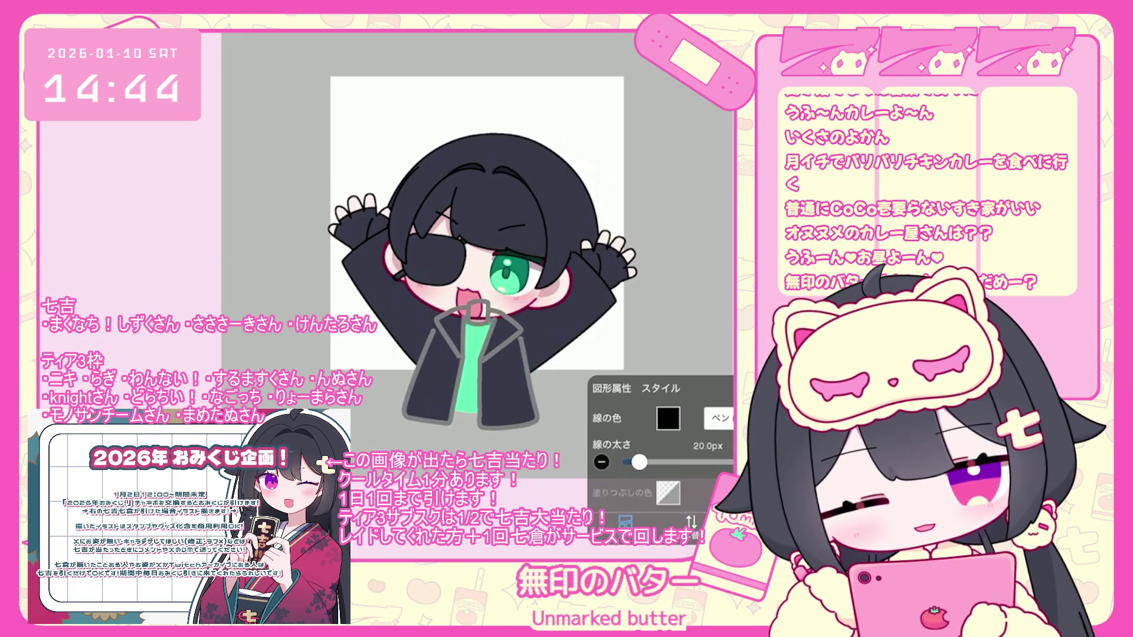
left_click(471, 366)
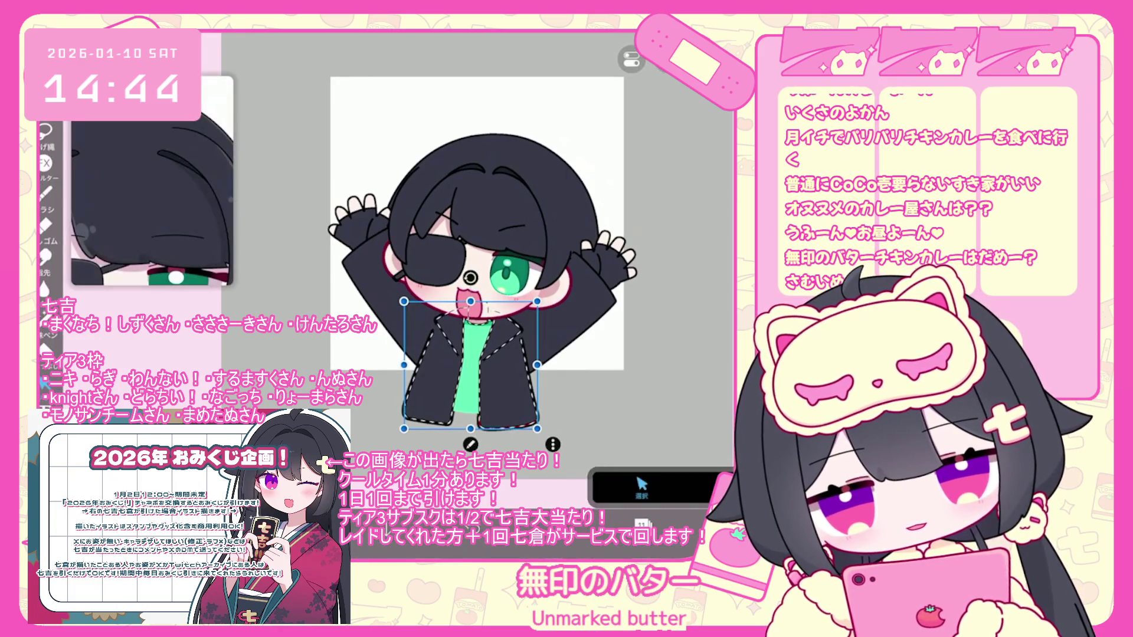
scroll(448, 248, "up", 5)
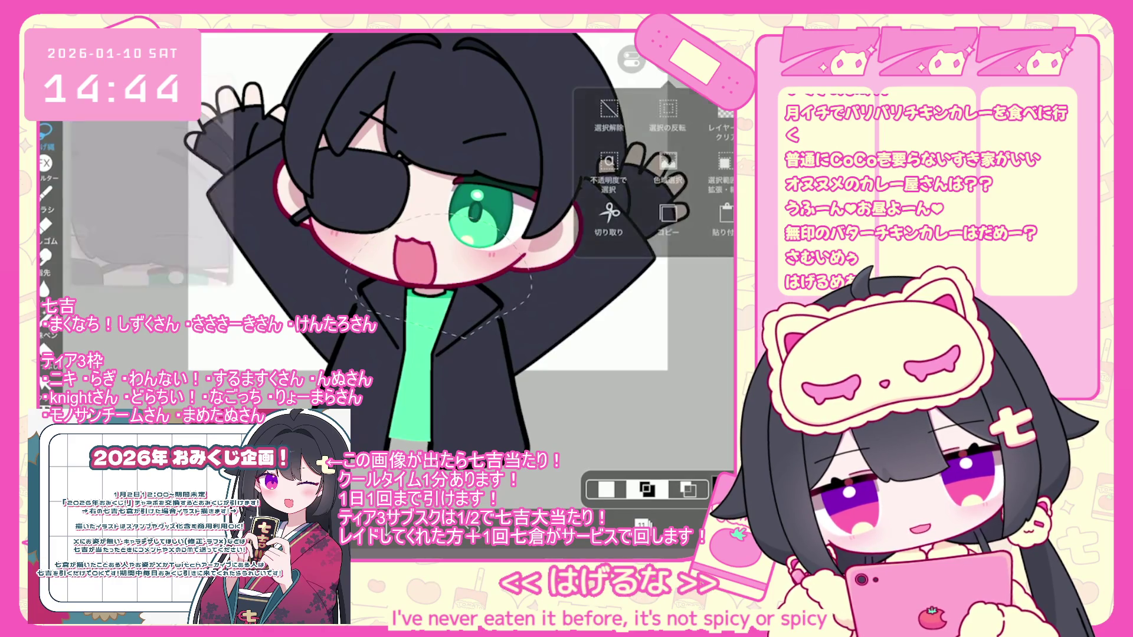
left_click(643, 522)
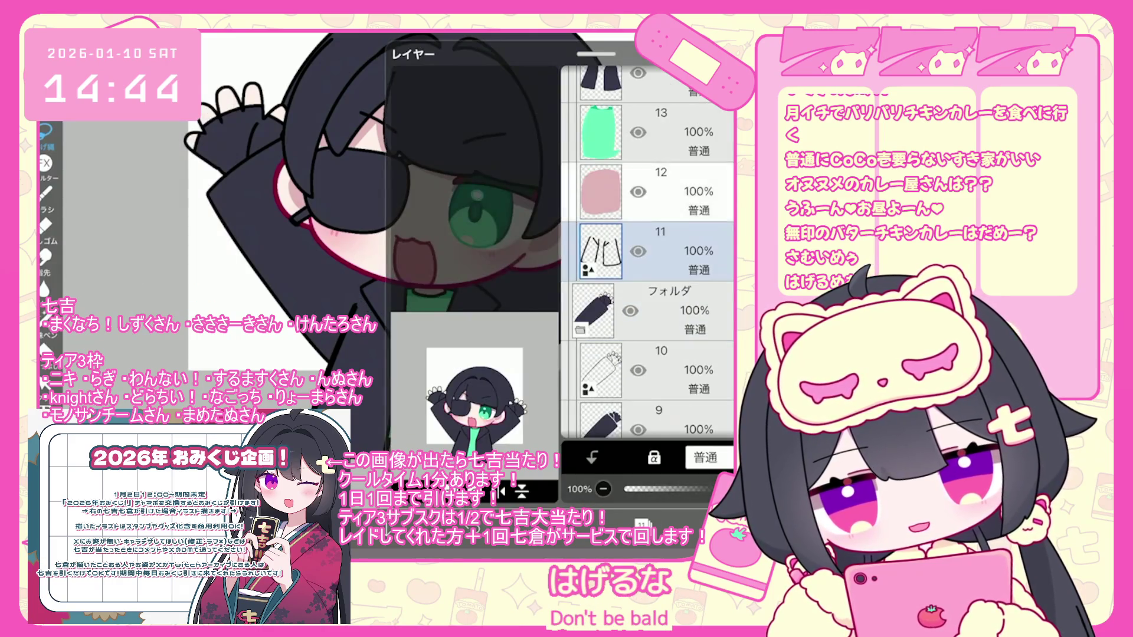
scroll(649, 254, "up", 3)
left_click(655, 223)
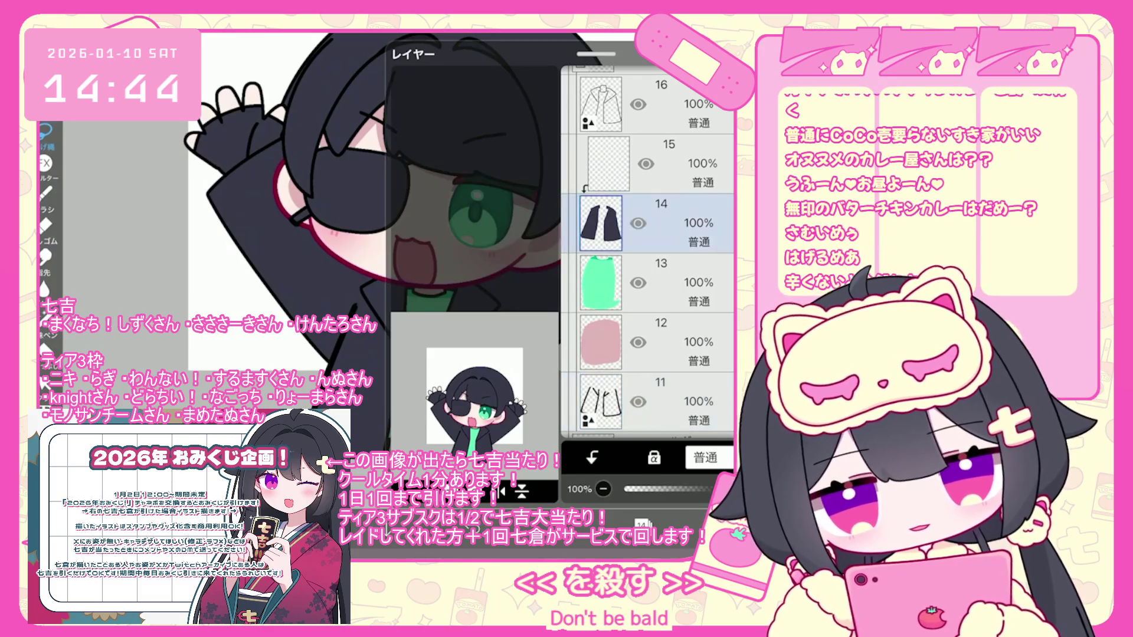
left_click(643, 522)
scroll(384, 248, "up", 5)
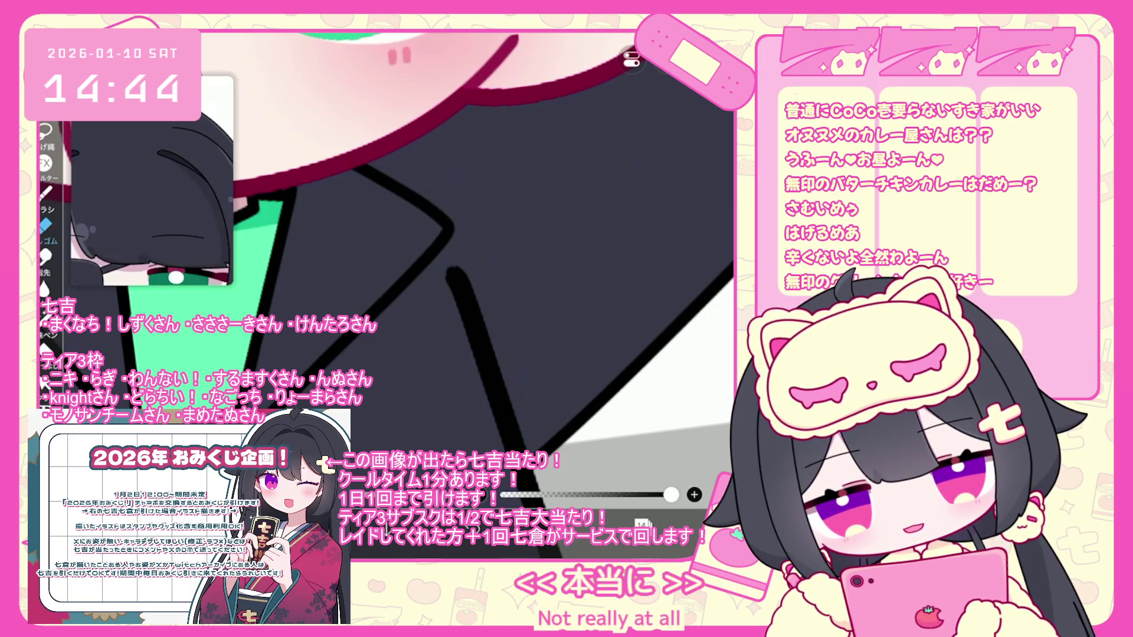
scroll(383, 248, "down", 4)
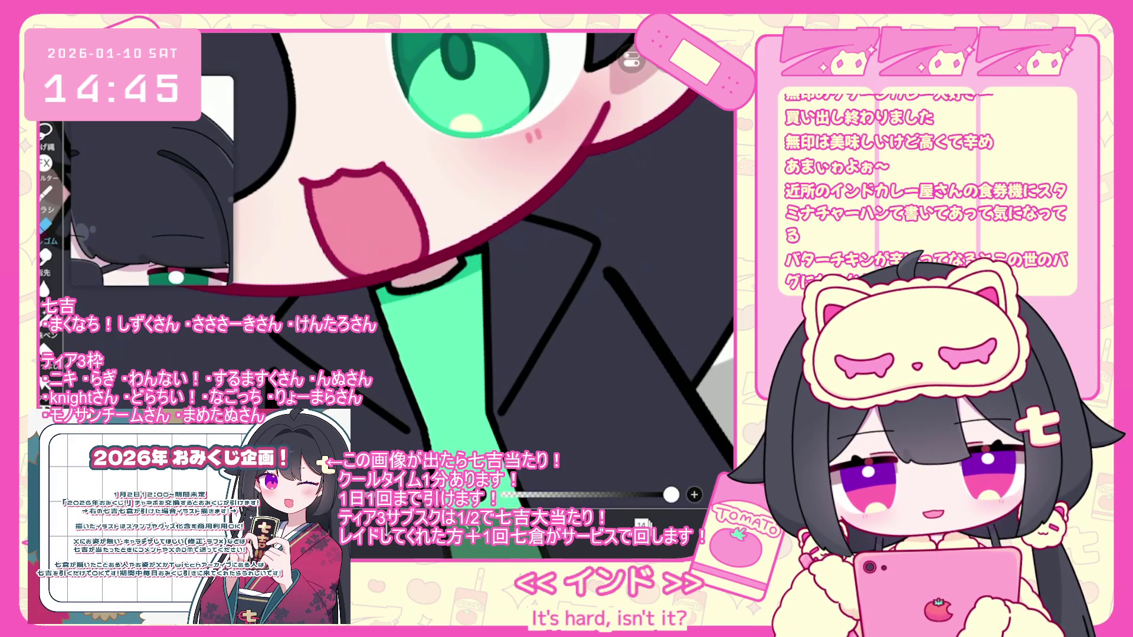
scroll(412, 266, "down", 5)
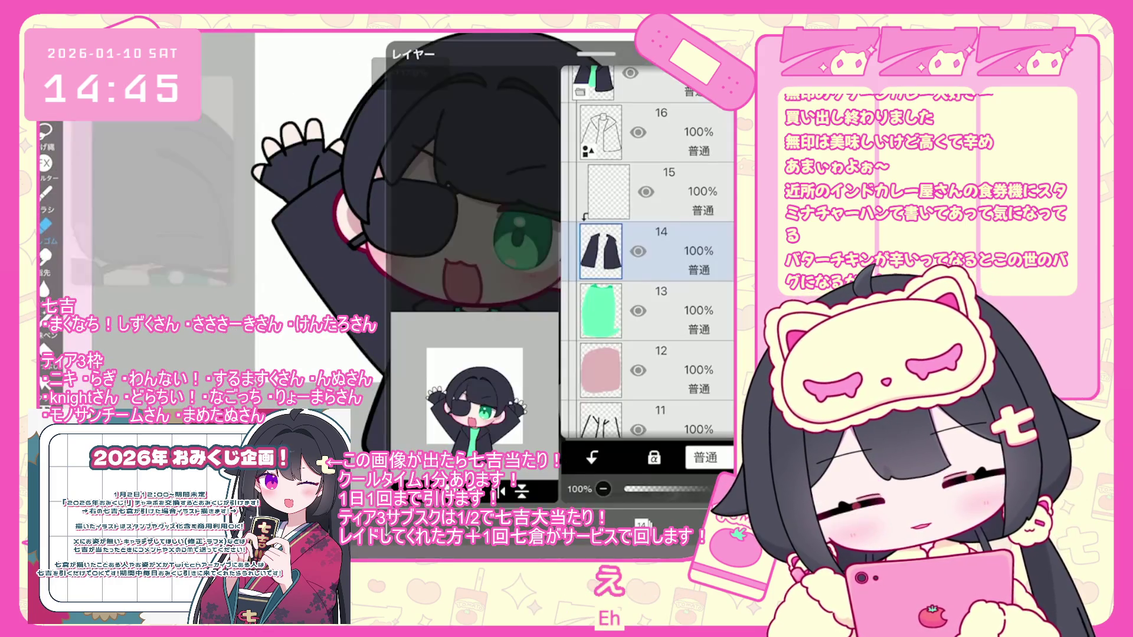
scroll(648, 251, "up", 5)
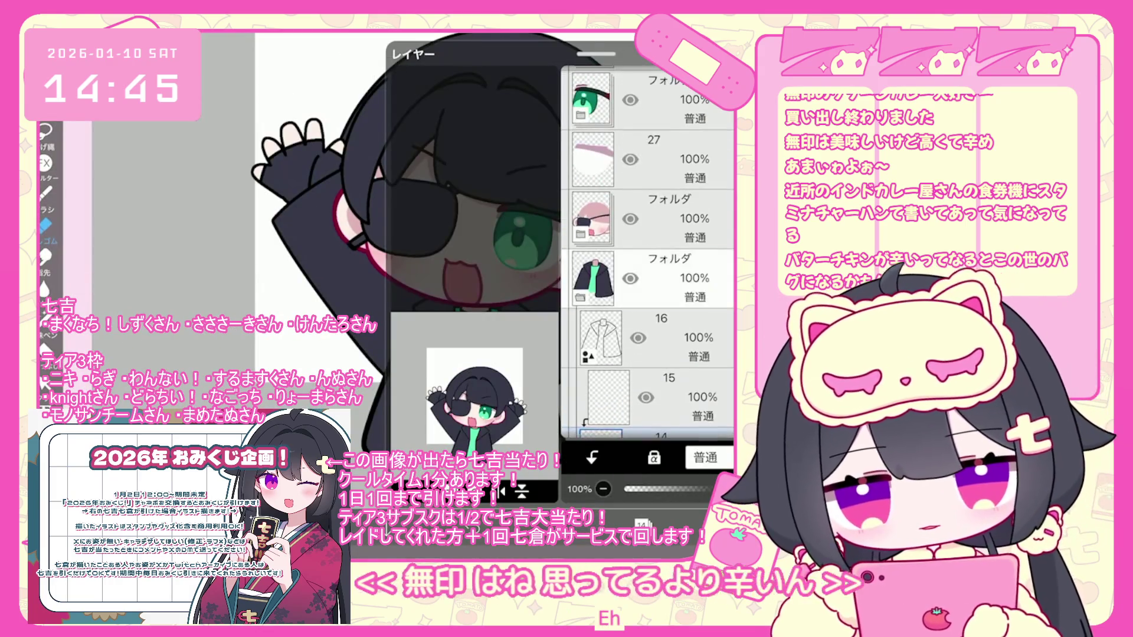
Duplicate layer 10, move the copy up, and thicken the raised right arm outline to 19.7px
left_click(654, 370)
left_click(501, 490)
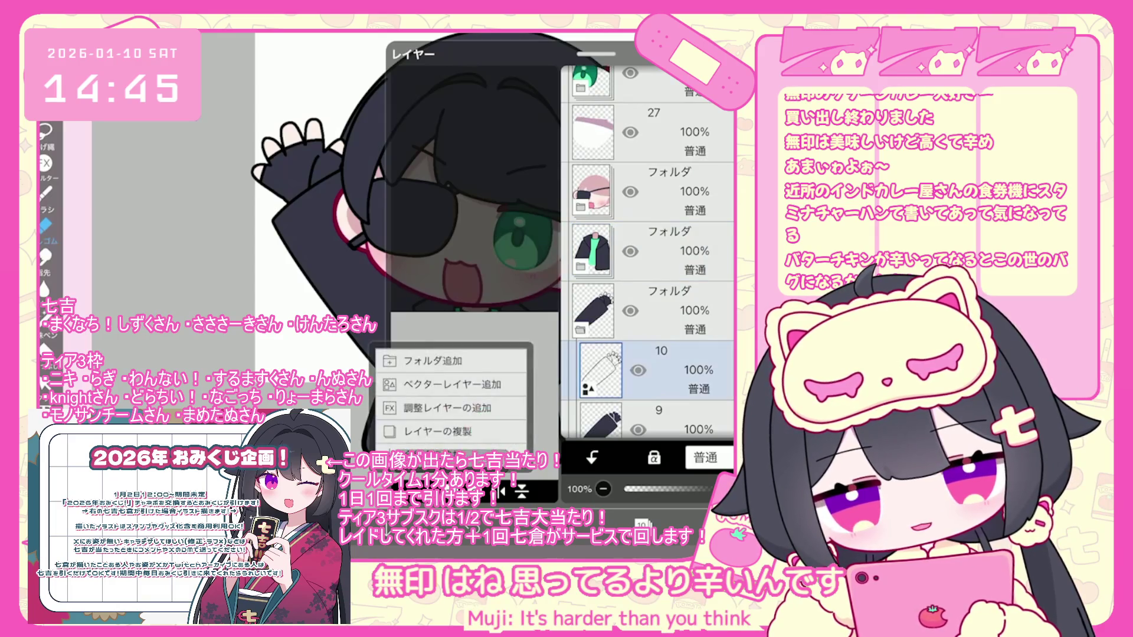
left_click(448, 407)
left_click_drag(678, 401, 678, 260)
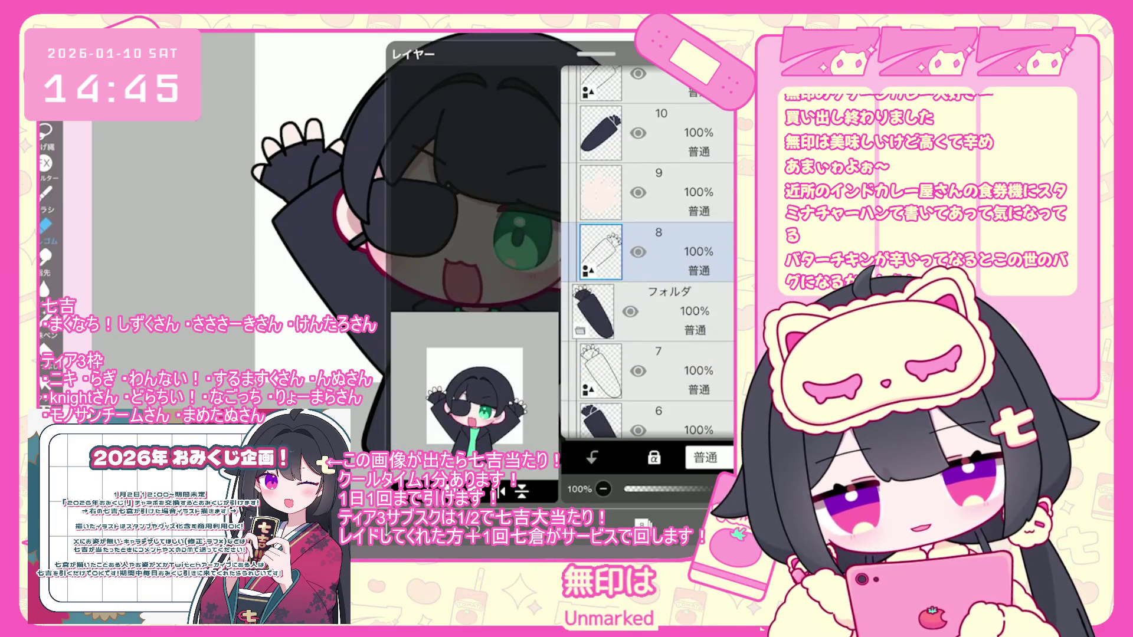
scroll(383, 283, "down", 3)
left_click(459, 348)
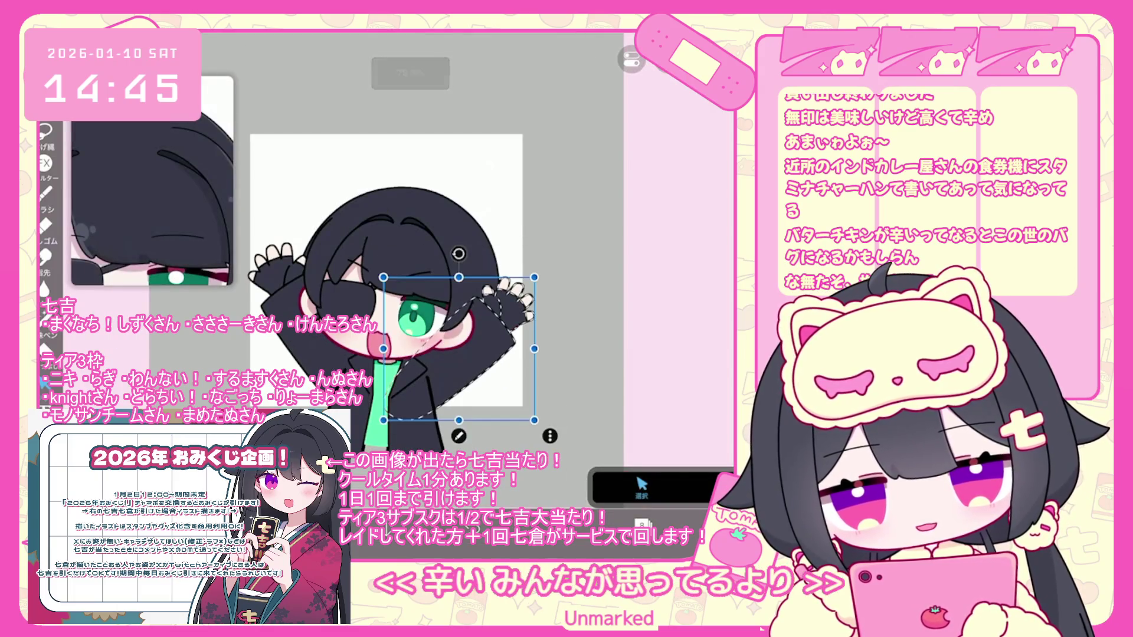
left_click_drag(631, 462, 640, 462)
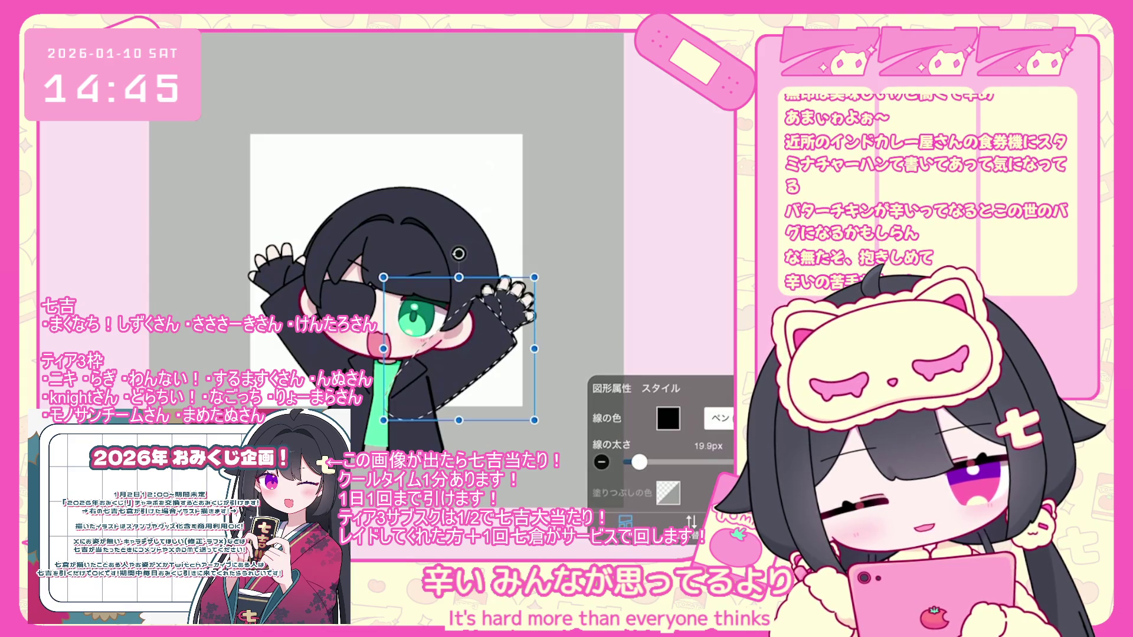
left_click(407, 283)
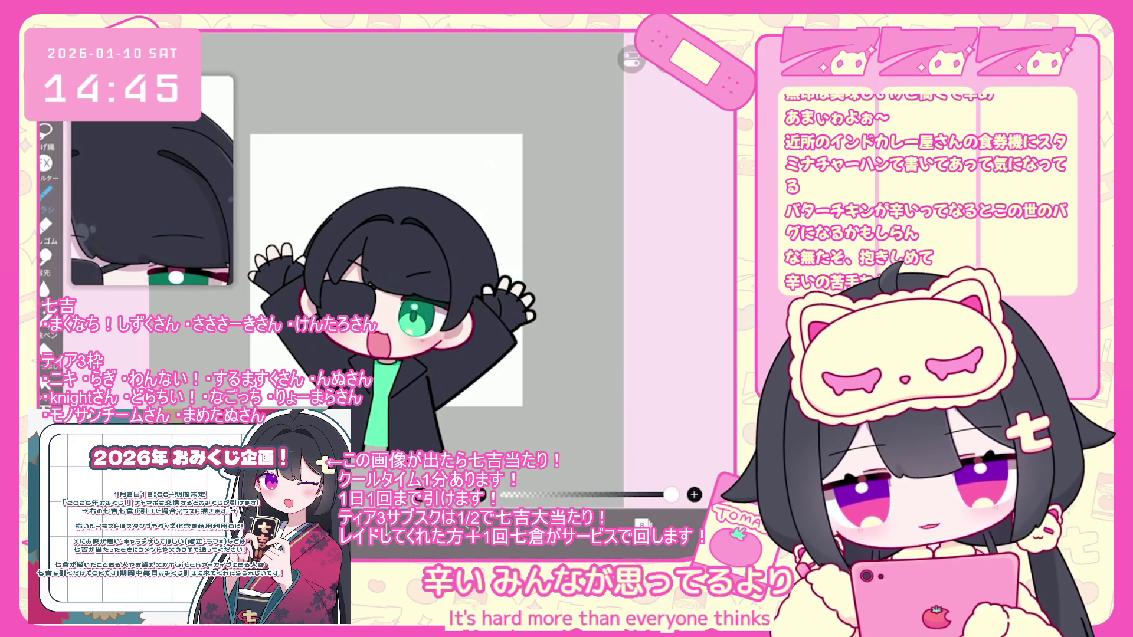
Duplicate layer 7 as layer 8 and reduce the raised arm's outline width to 20px
left_click(642, 523)
scroll(649, 253, "up", 3)
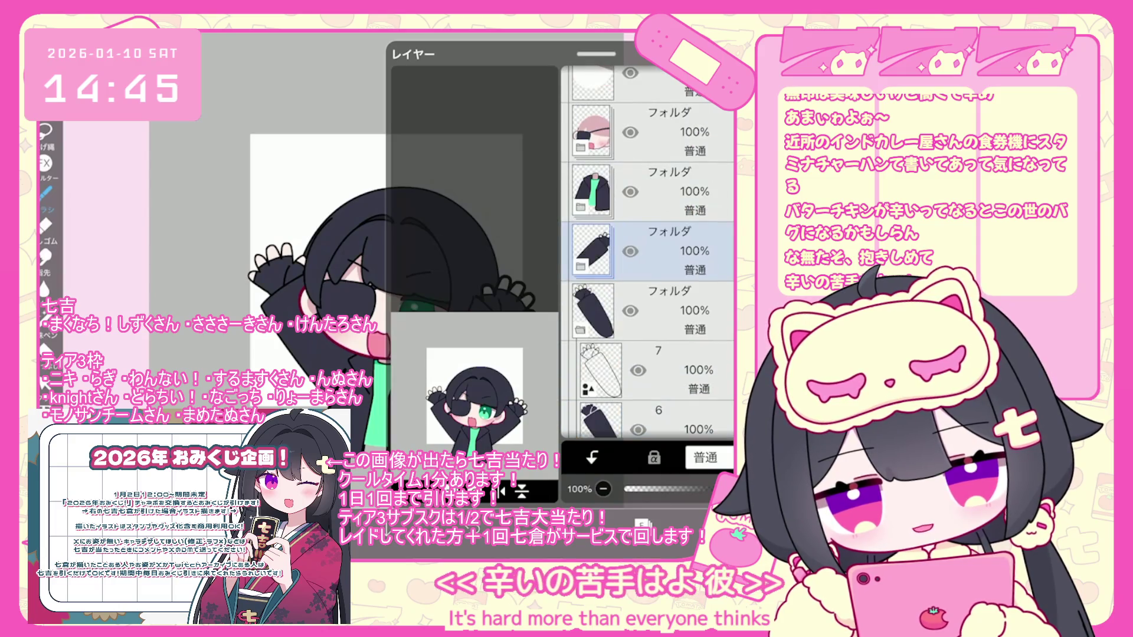
left_click(679, 370)
left_click(413, 469)
left_click(448, 405)
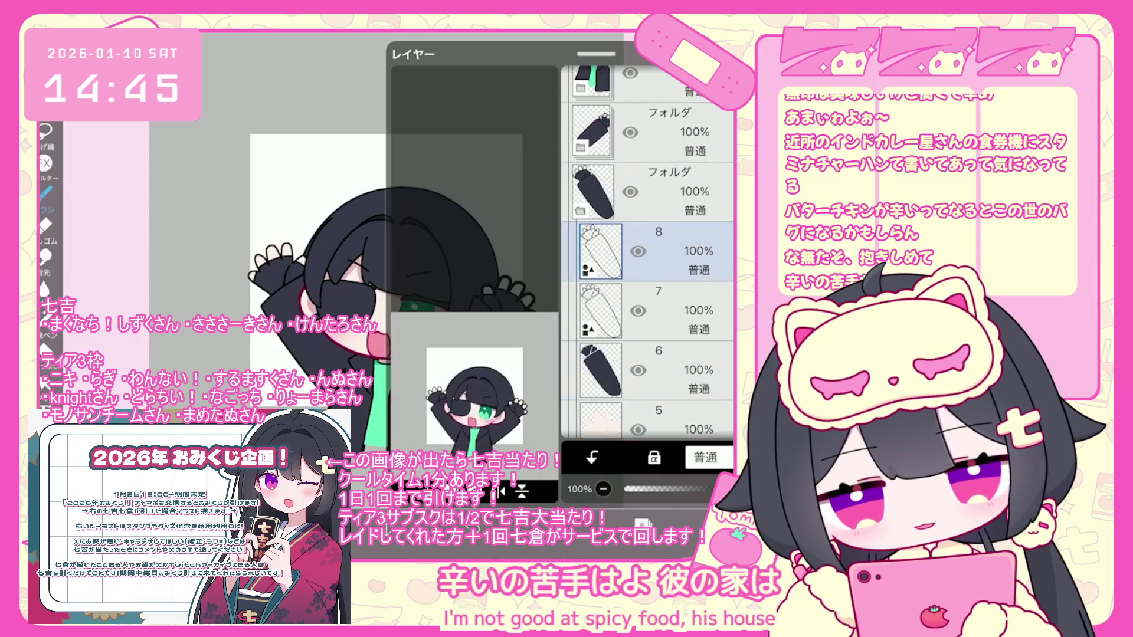
left_click(407, 283)
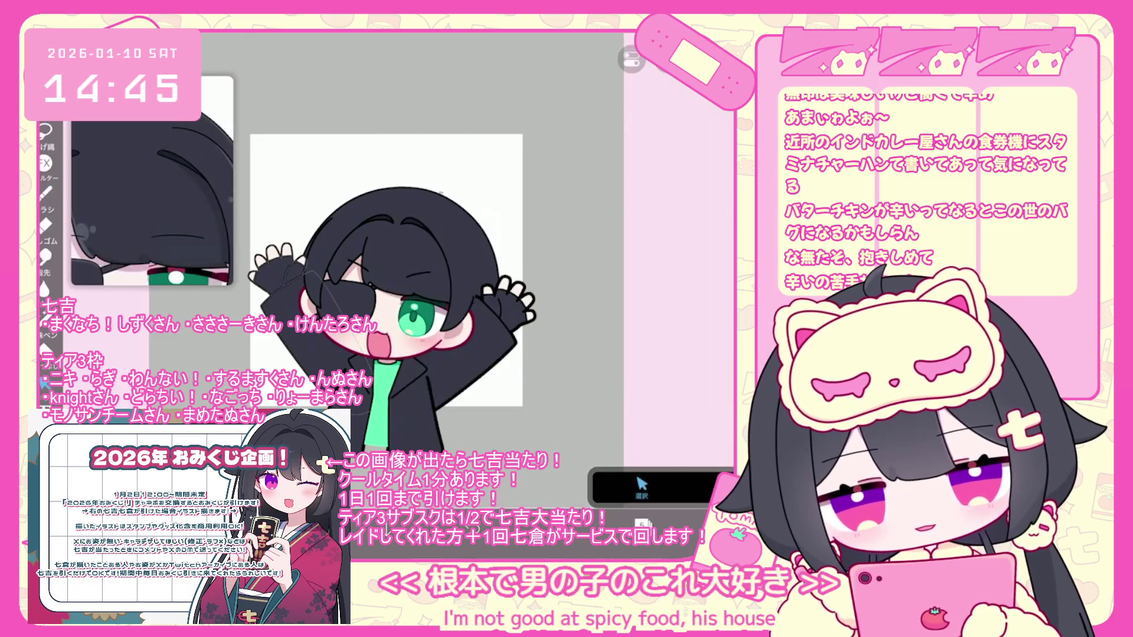
left_click(277, 283)
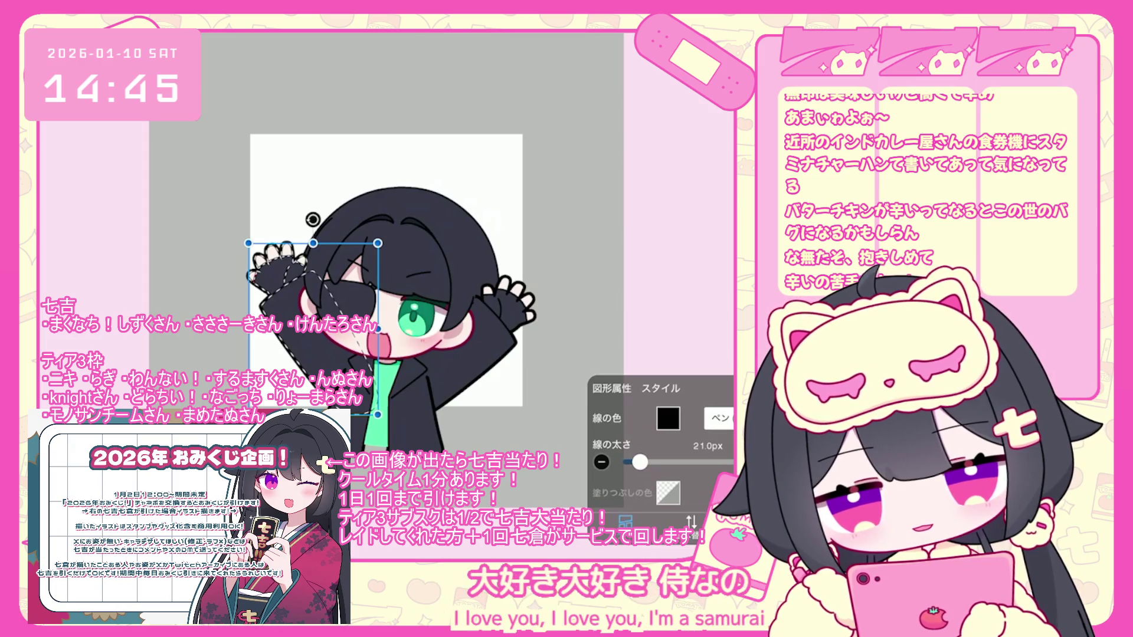
left_click(602, 462)
left_click(410, 274)
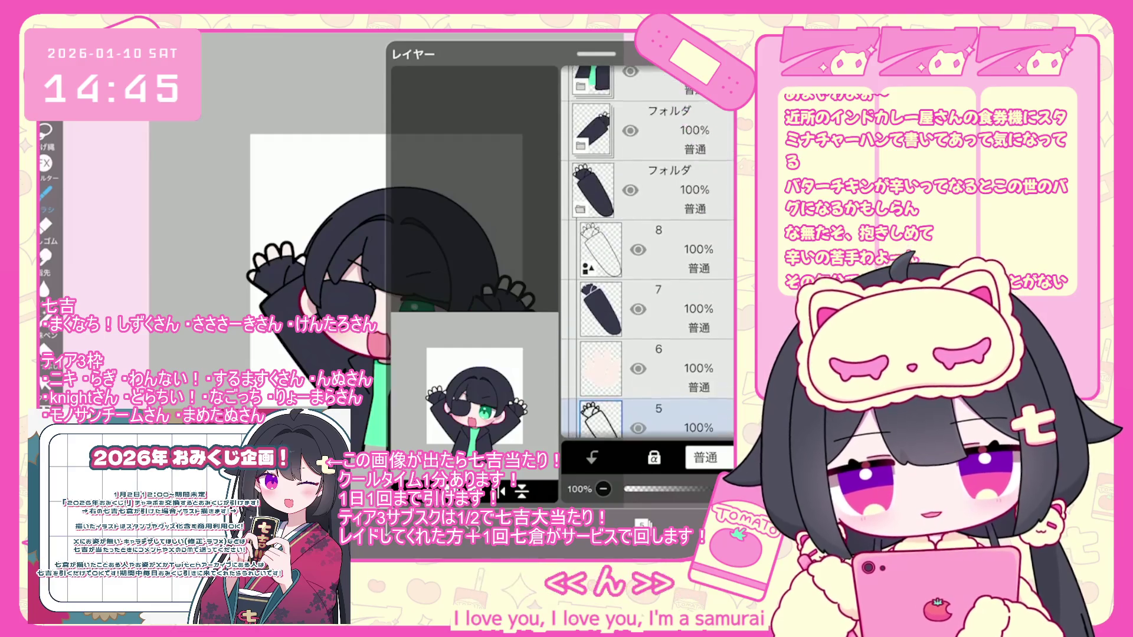
Add a new vector layer above layer 4 and thicken the head outline to 19.4px
left_click(649, 198)
left_click(649, 317)
left_click(641, 522)
left_click(420, 386)
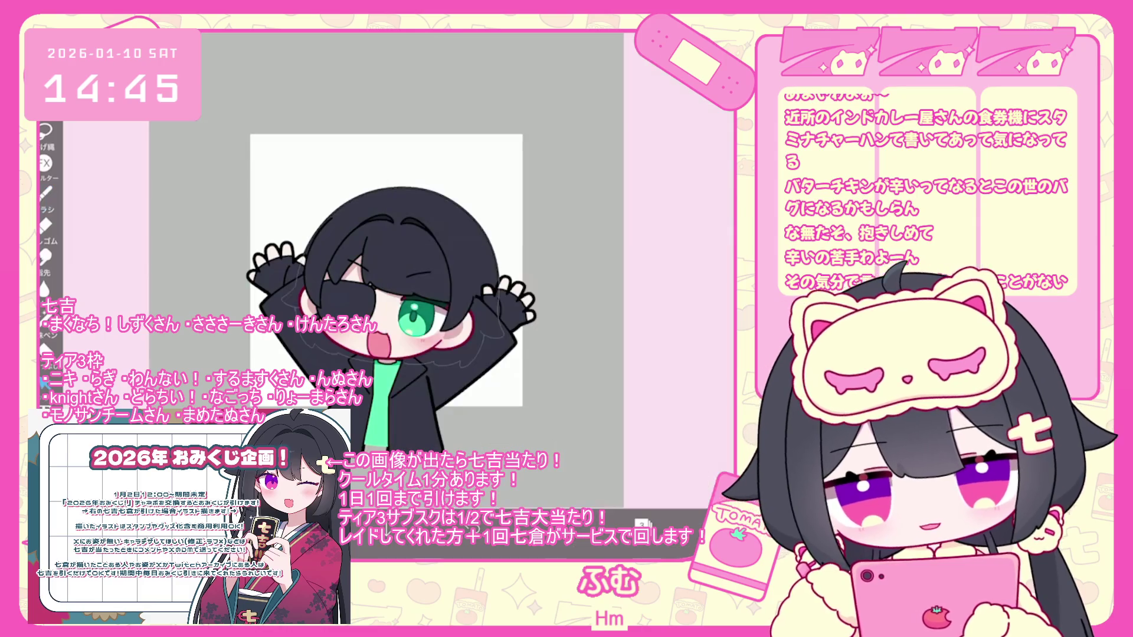
left_click(404, 275)
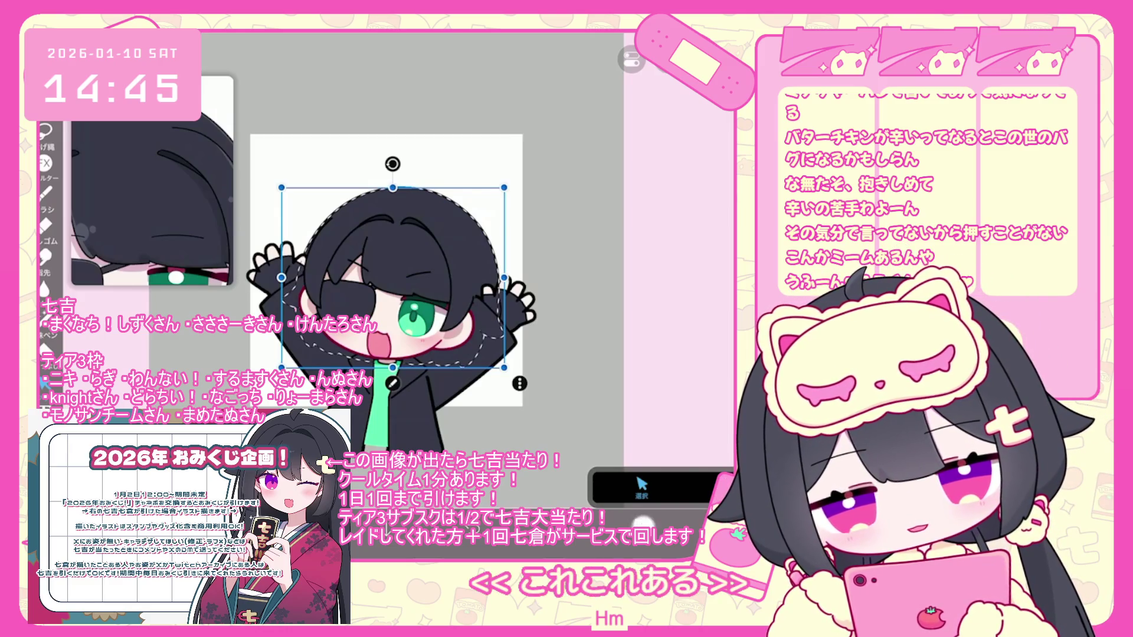
left_click(631, 59)
left_click_drag(626, 462, 639, 462)
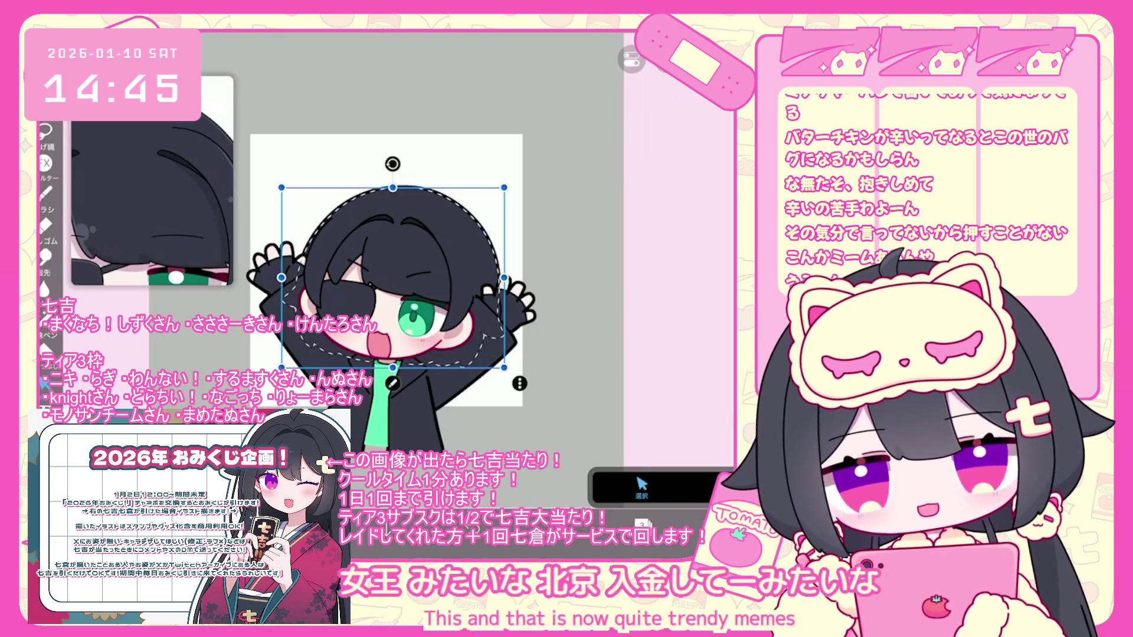
left_click(45, 192)
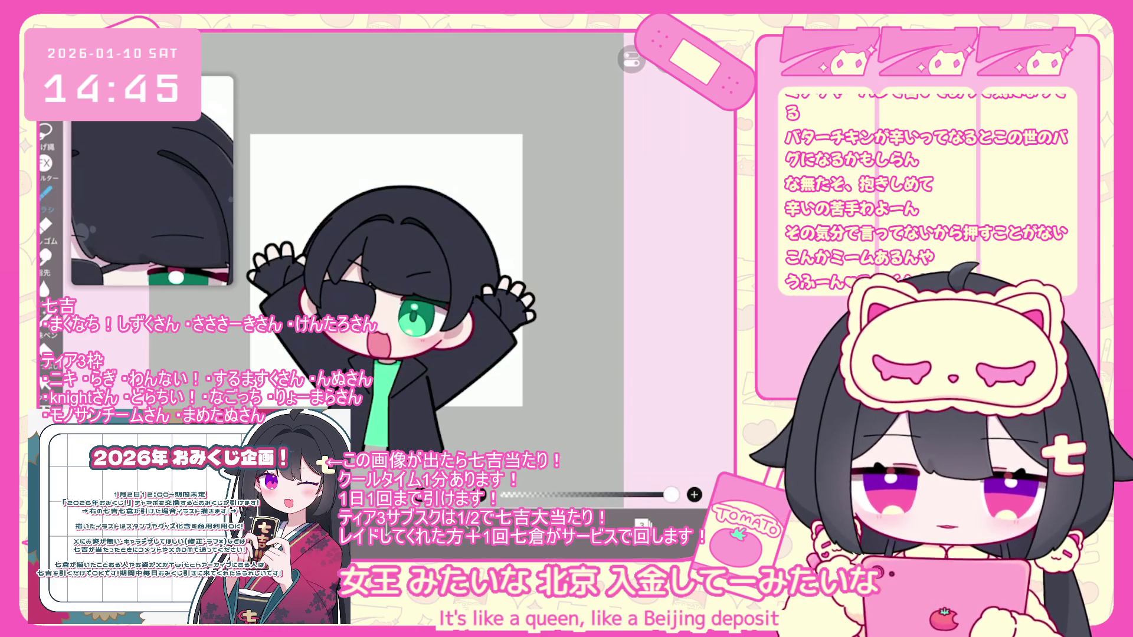
scroll(394, 298, "down", 2)
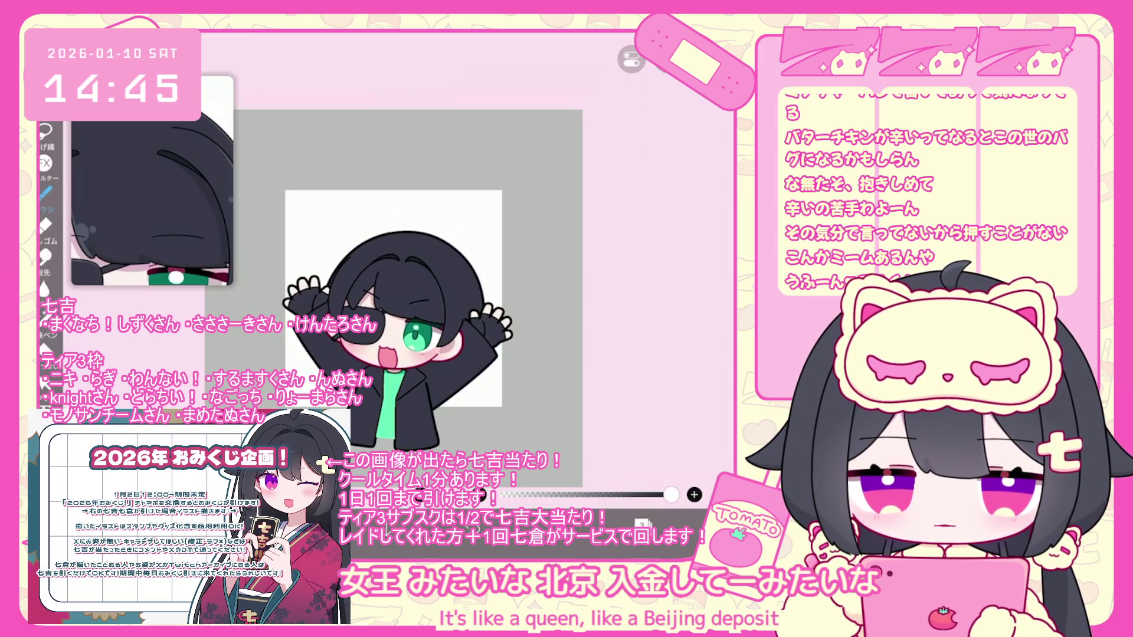
Select a higher layer in the folder above layer 3
scroll(394, 298, "up", 2)
left_click(643, 523)
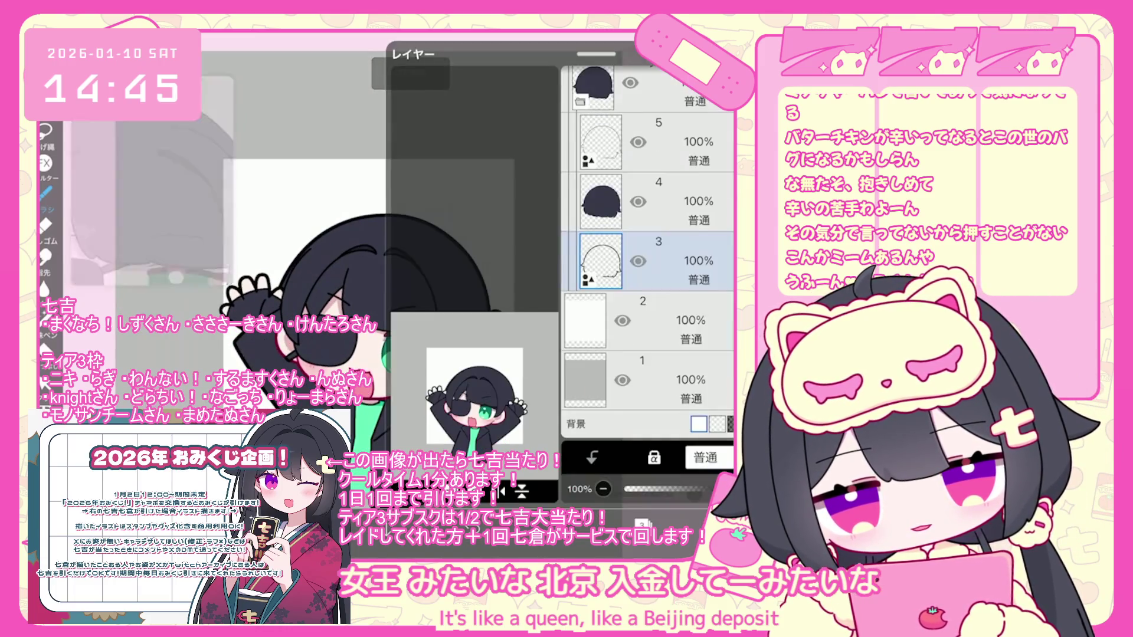
left_click(580, 196)
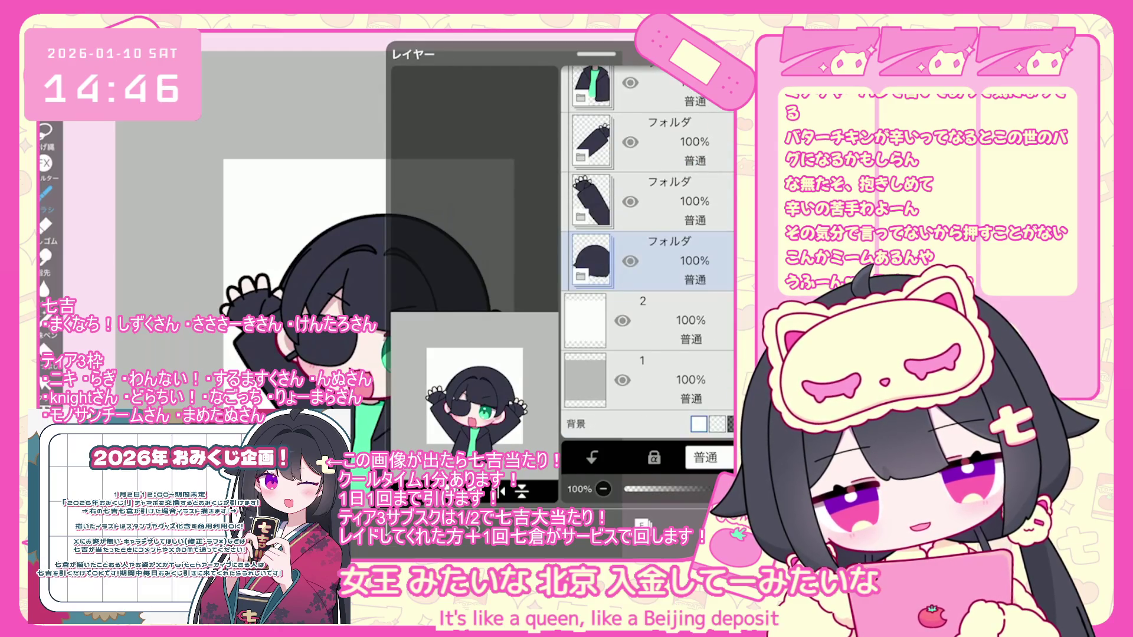
scroll(647, 252, "up", 10)
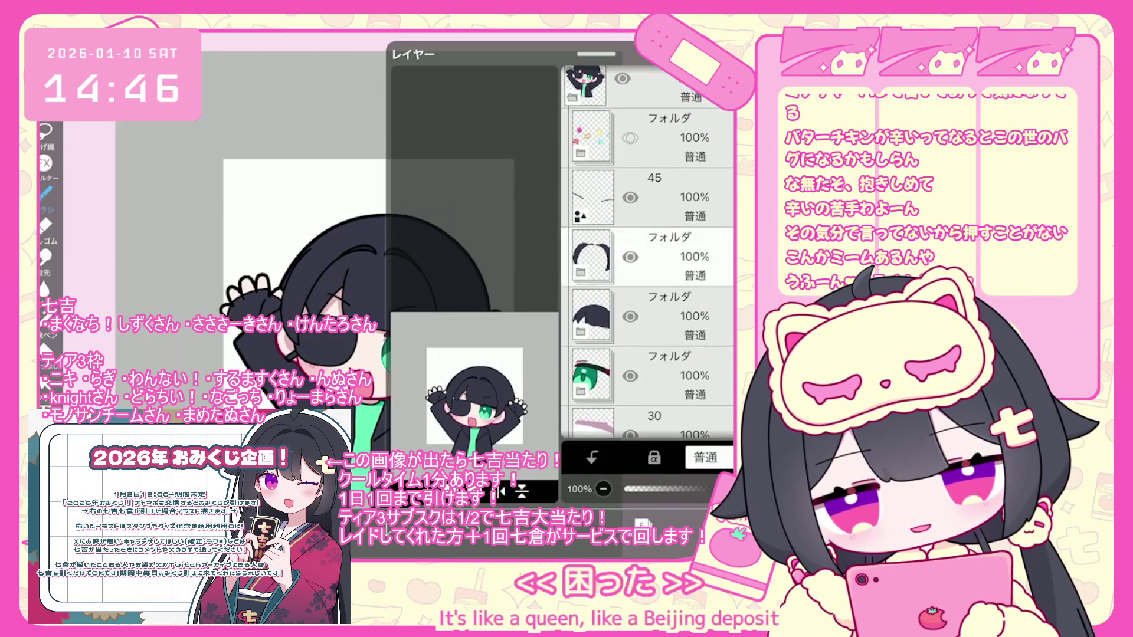
left_click(596, 370)
left_click(593, 251)
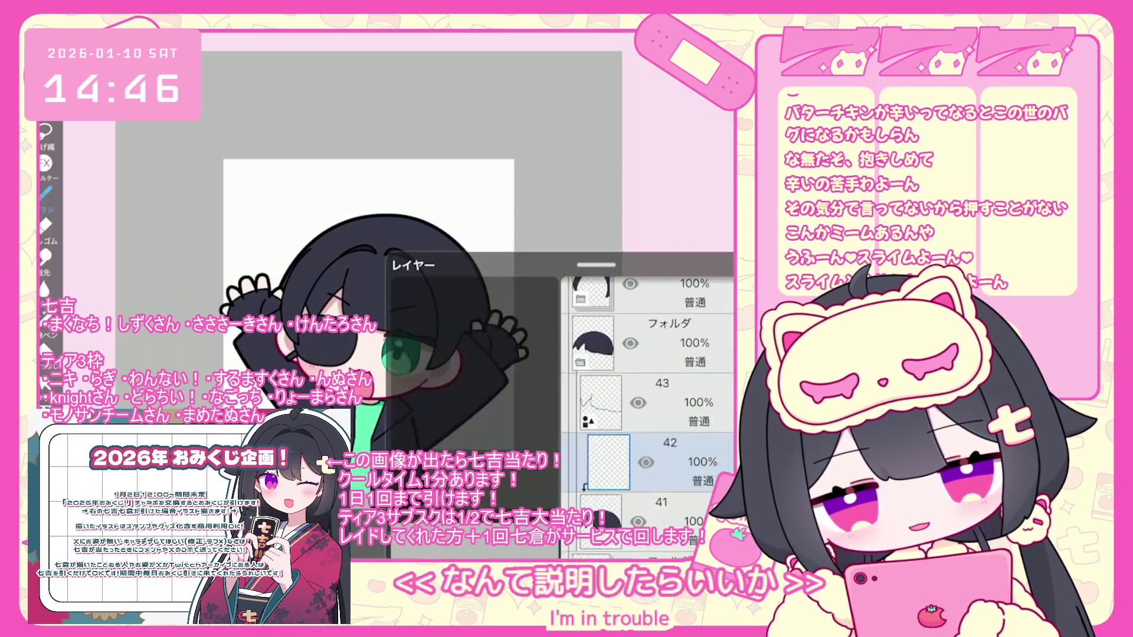
Choose the 120 px pen brush and make layer 44 the working layer
left_click(45, 193)
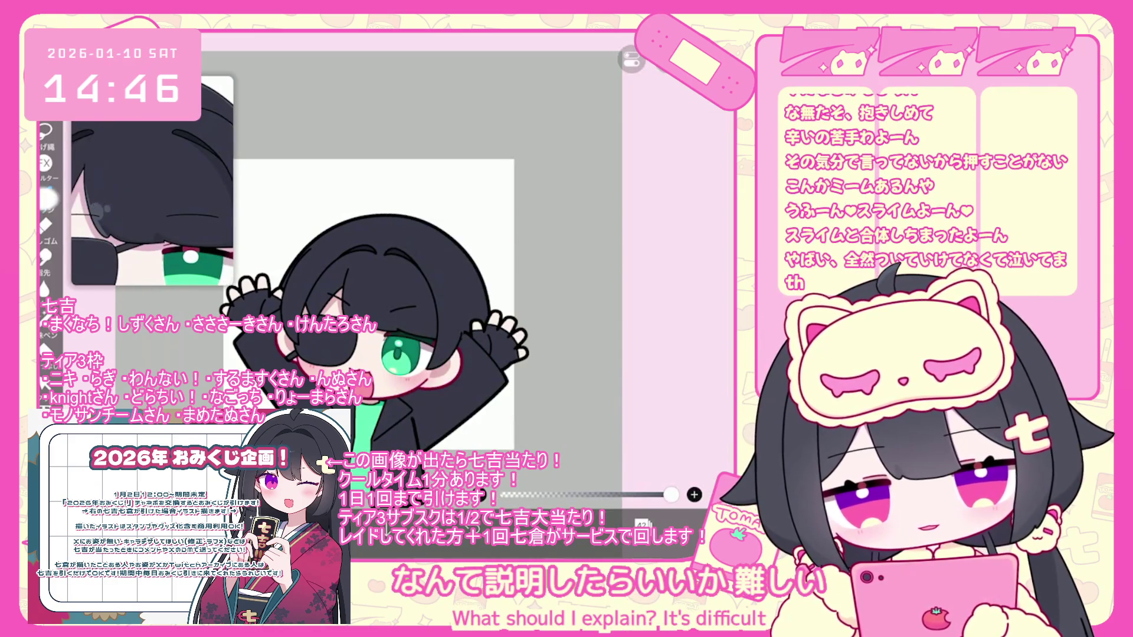
left_click(189, 361)
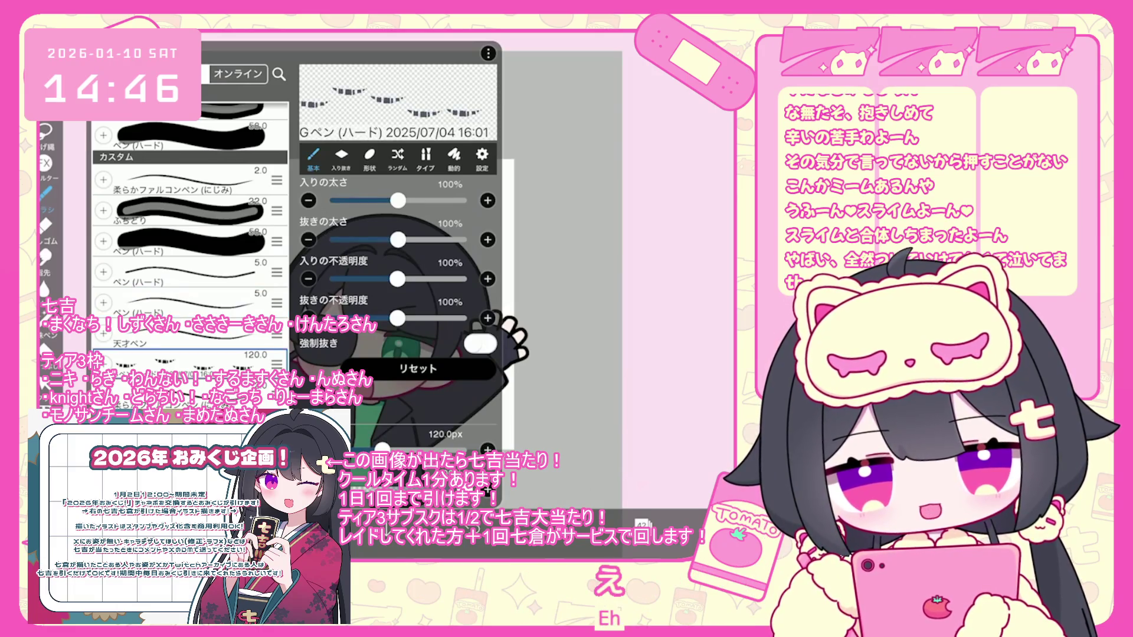
left_click(560, 236)
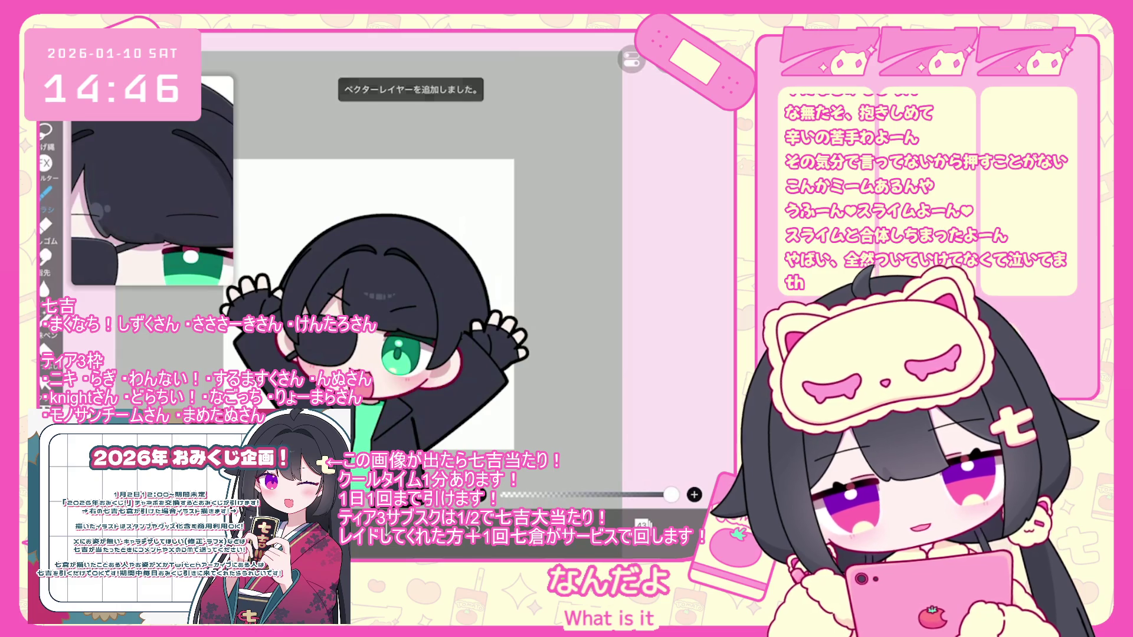
scroll(354, 295, "up", 3)
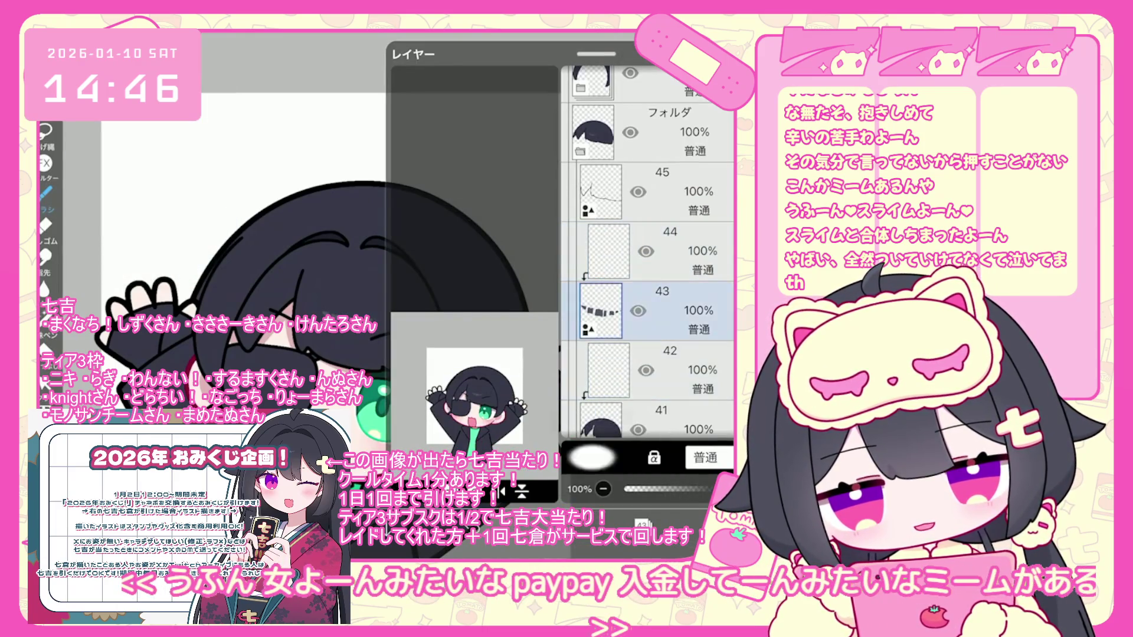
left_click(666, 251)
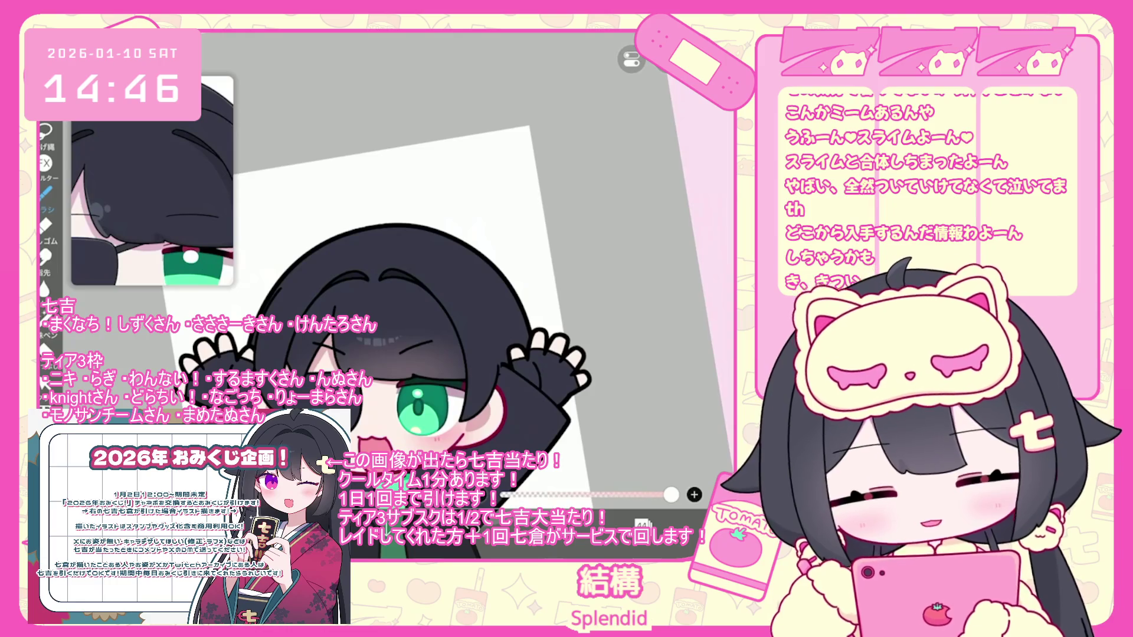
Undo the last brush stroke and select hair layer 46 inside the hair folder
key("ctrl+z")
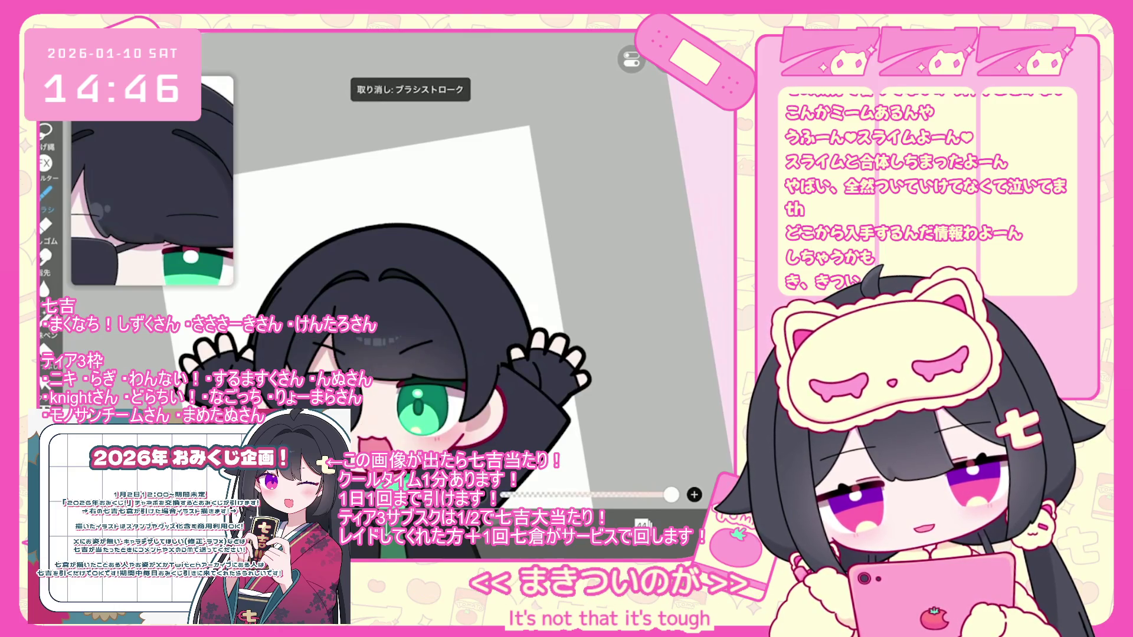
scroll(390, 283, "up", 5)
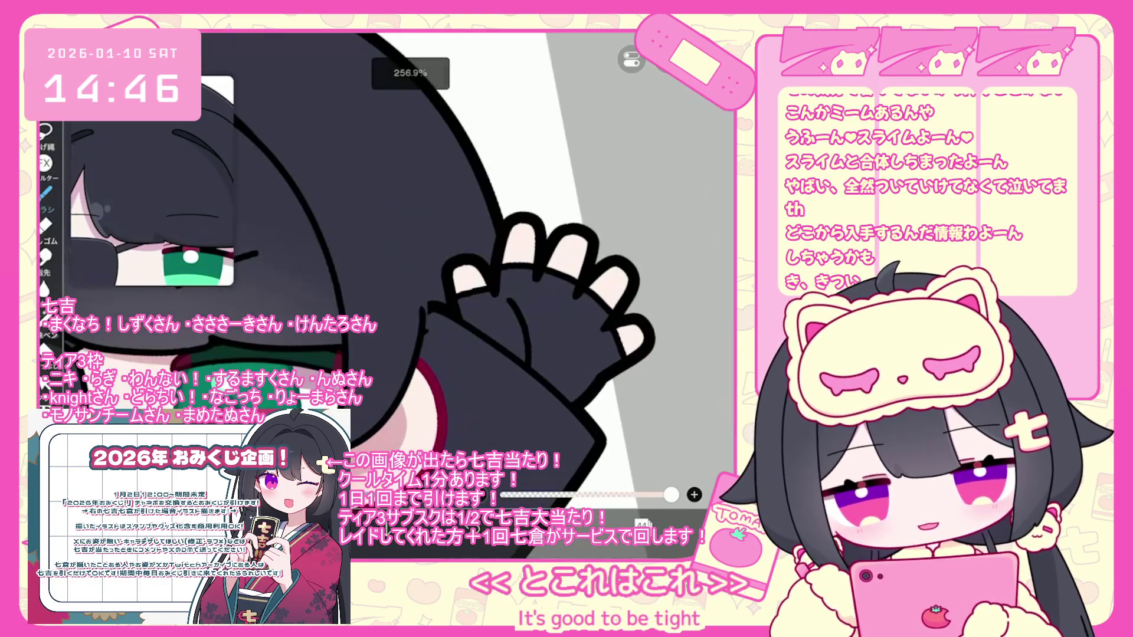
left_click(642, 524)
left_click(593, 185)
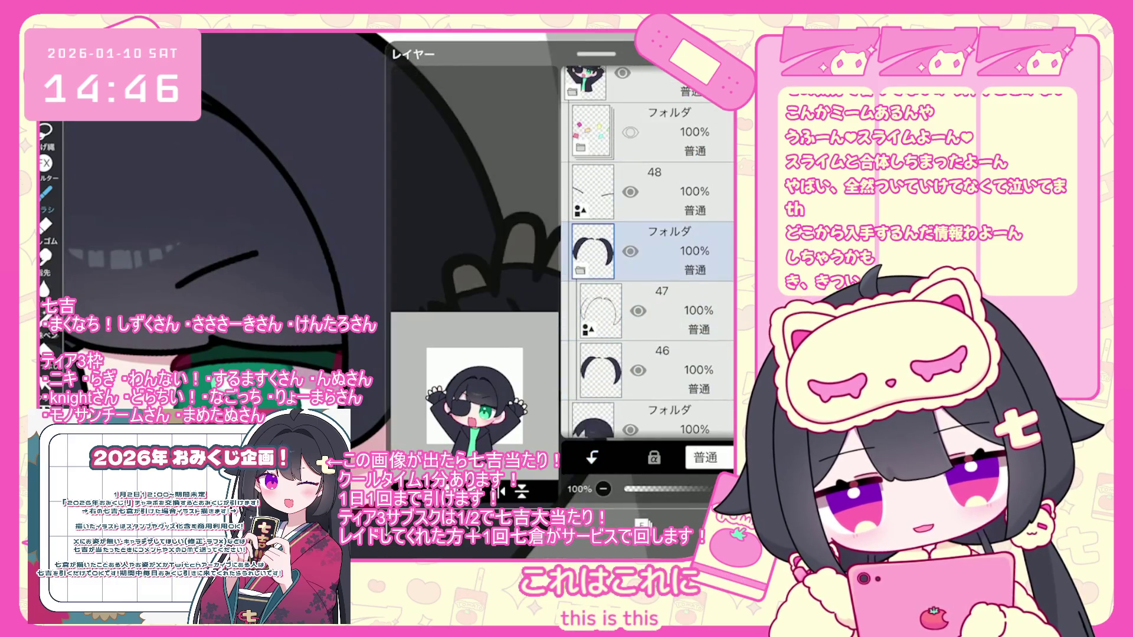
left_click(600, 370)
scroll(411, 242, "up", 3)
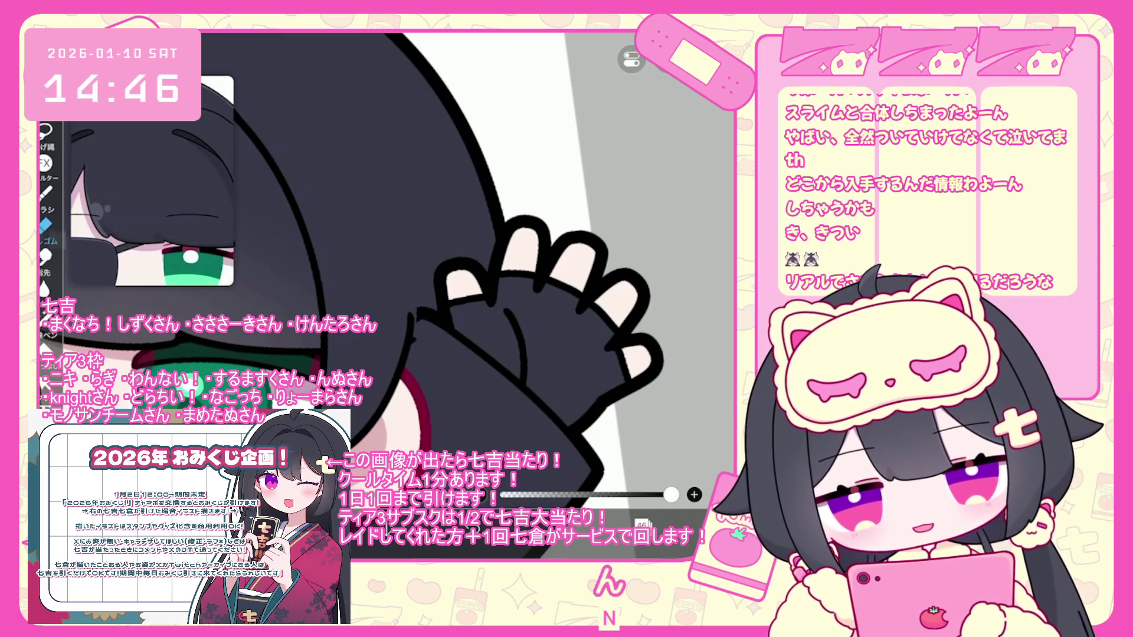
Turn hair layer 46's visibility back on and review the layer list
left_click(641, 524)
left_click(638, 251)
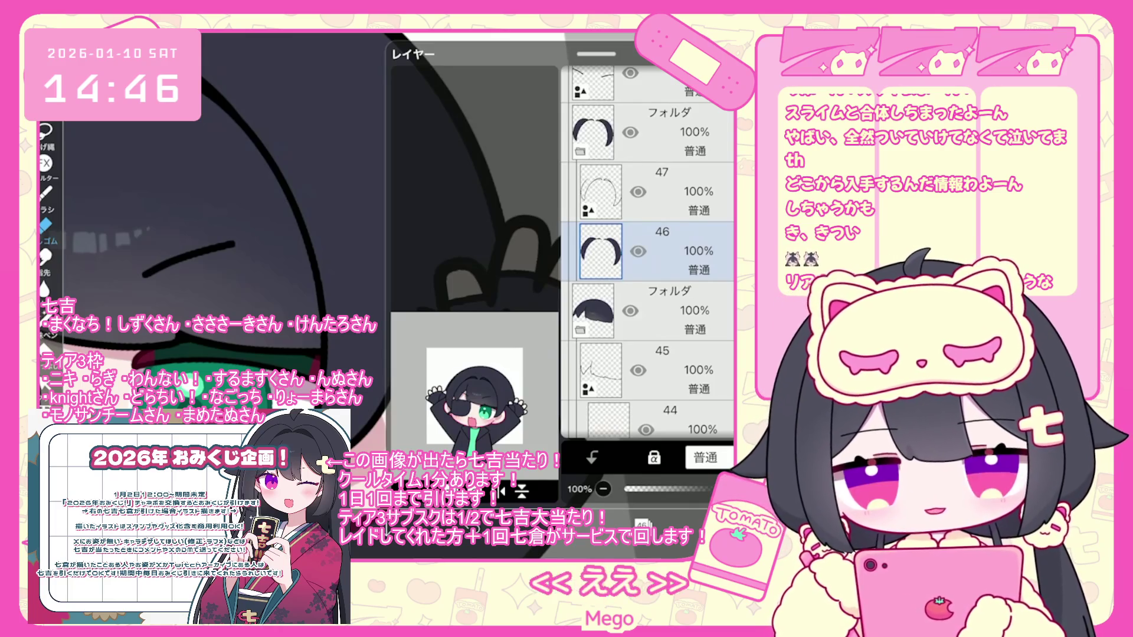
scroll(531, 265, "up", 3)
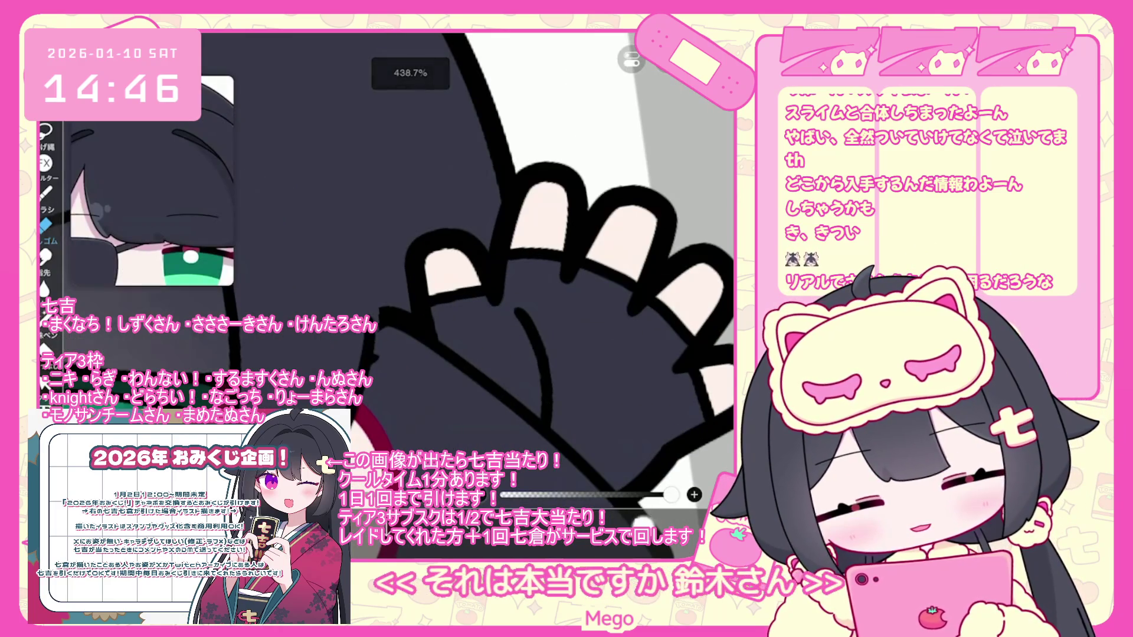
left_click(641, 524)
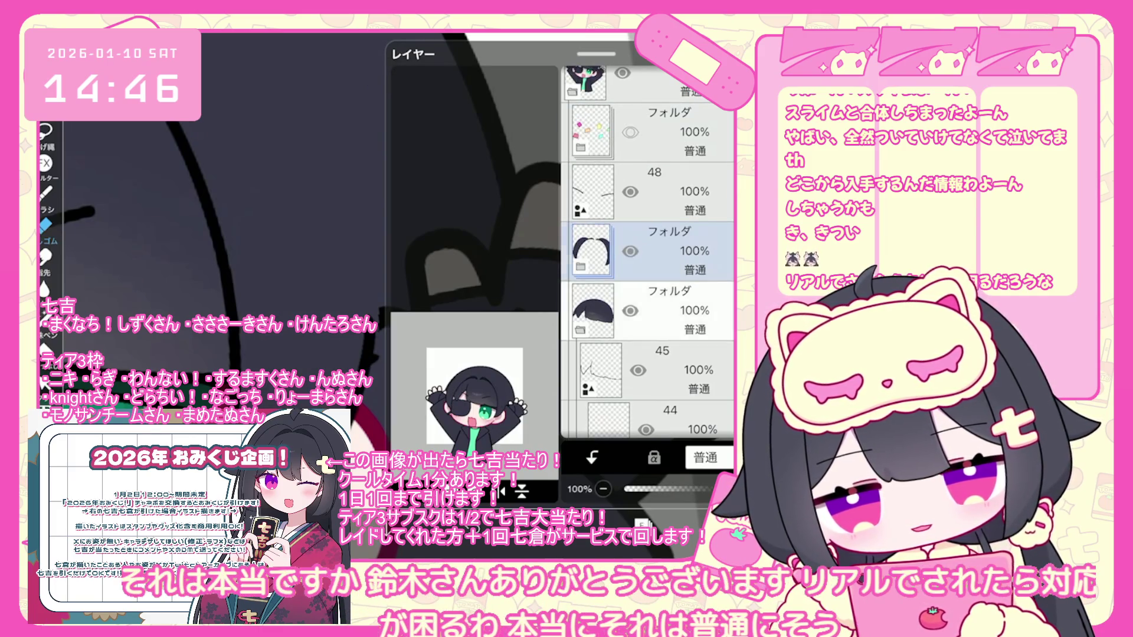
scroll(648, 252, "down", 1)
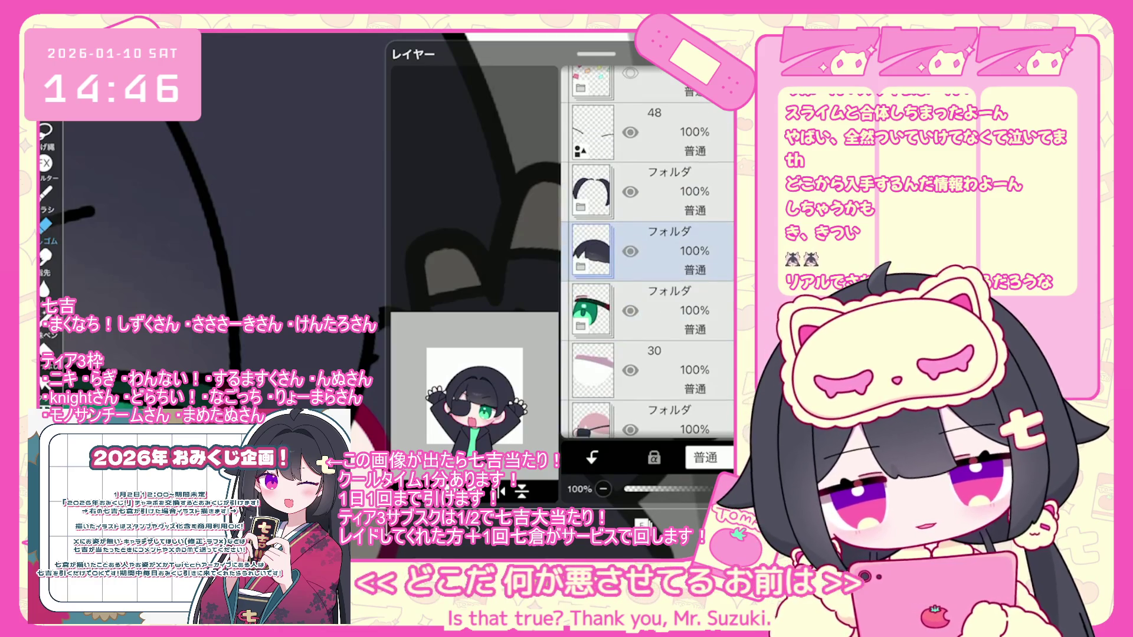
scroll(389, 283, "up", 3)
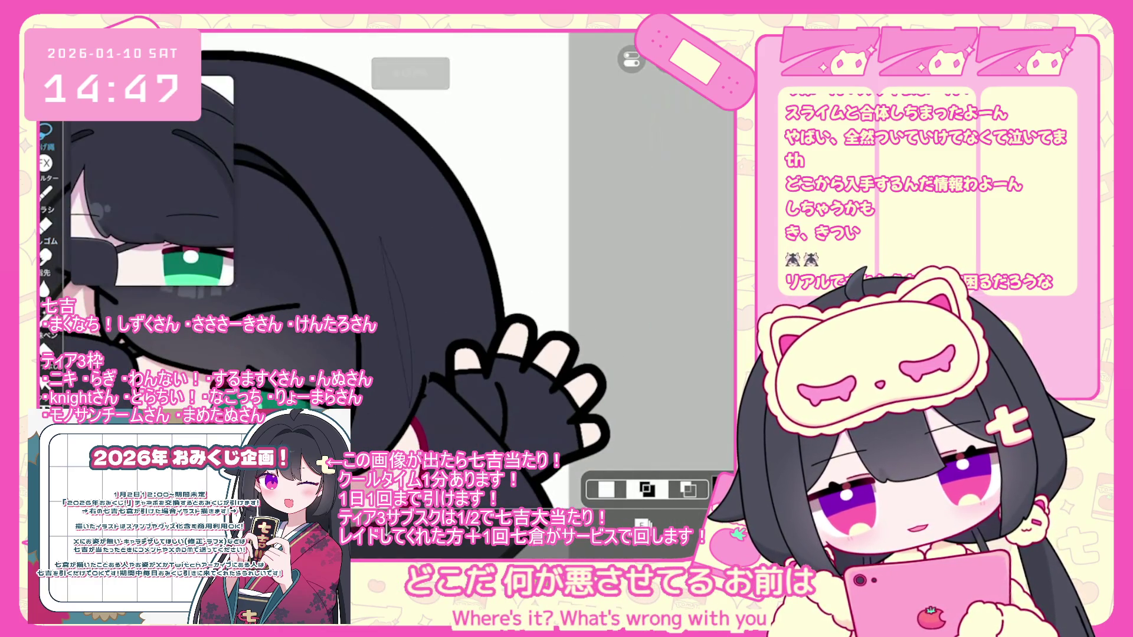
Expand the hair folder, try a Lasso Fill on the hair, then undo it
left_click(413, 266)
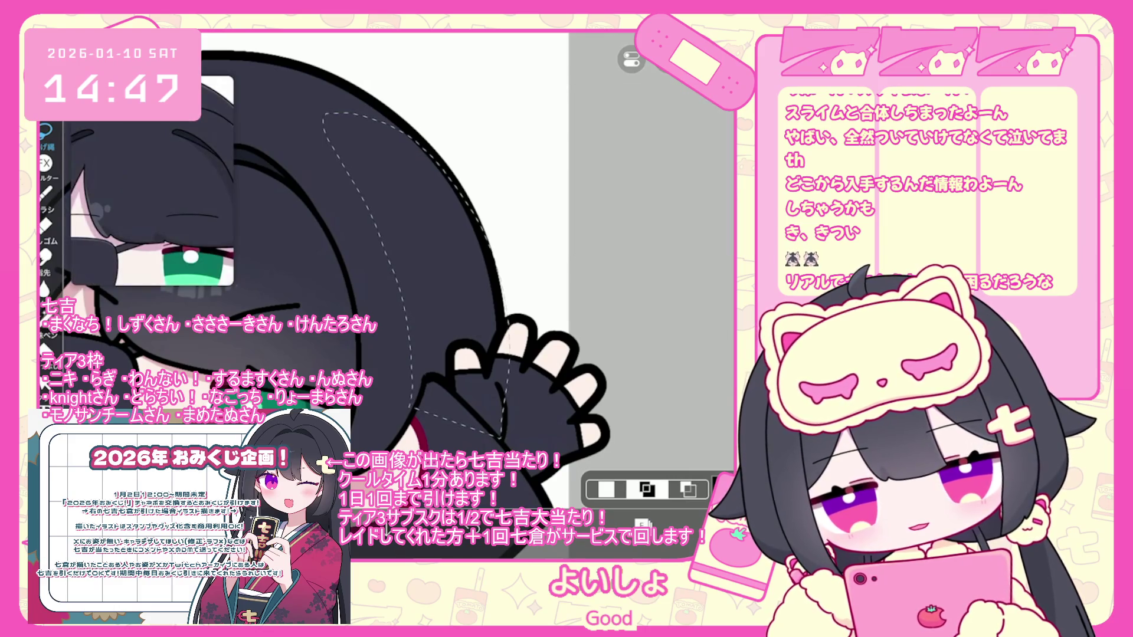
scroll(384, 283, "down", 2)
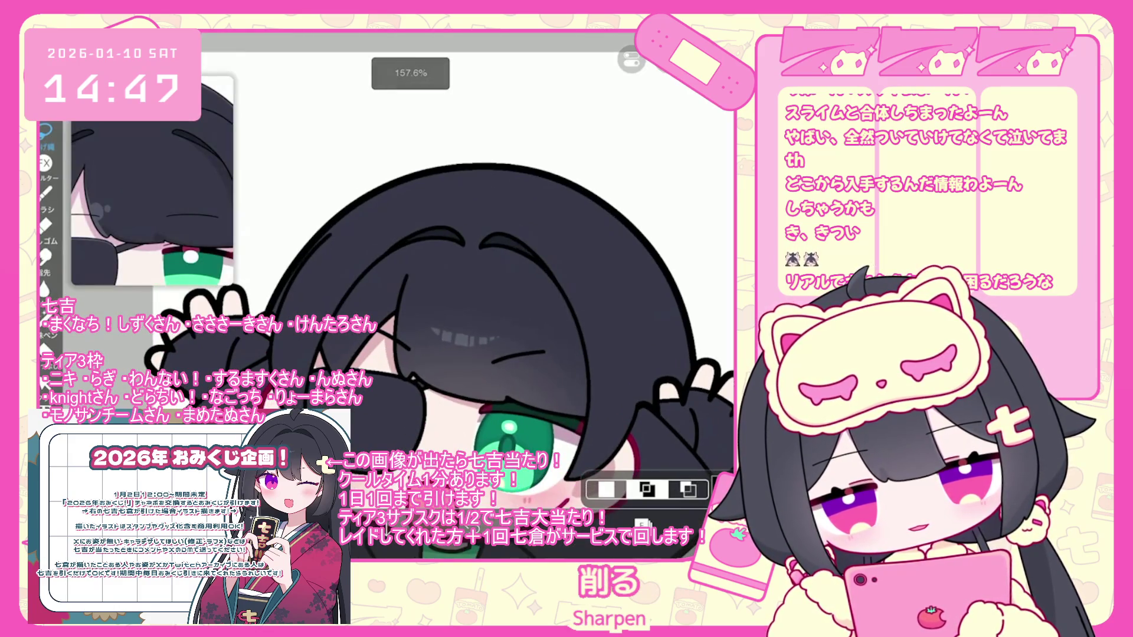
scroll(413, 295, "down", 3)
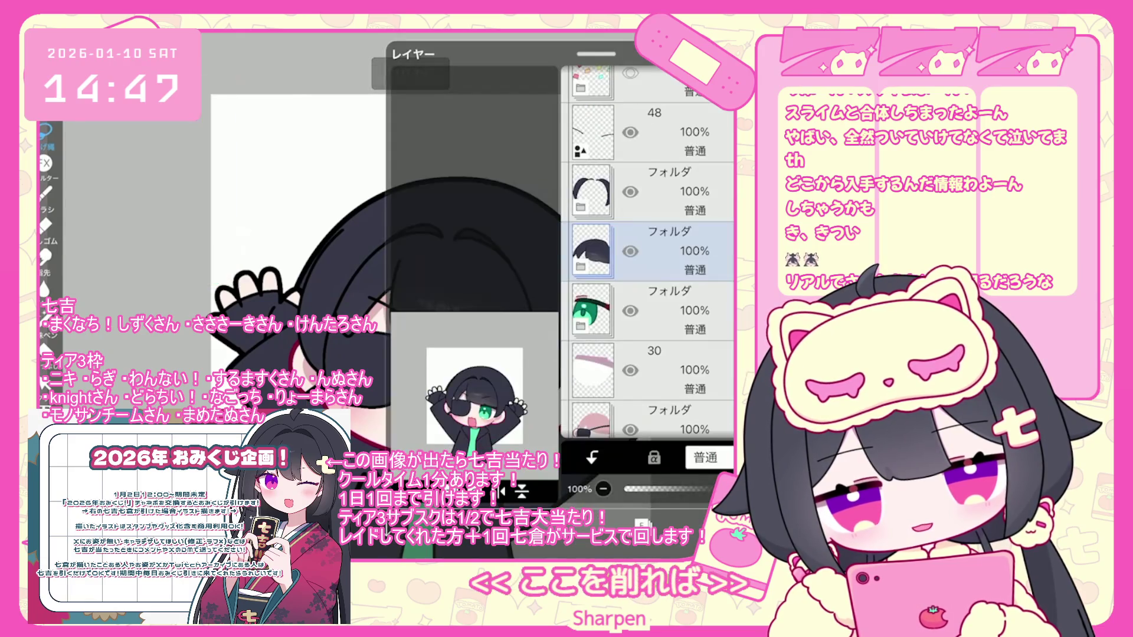
left_click(593, 251)
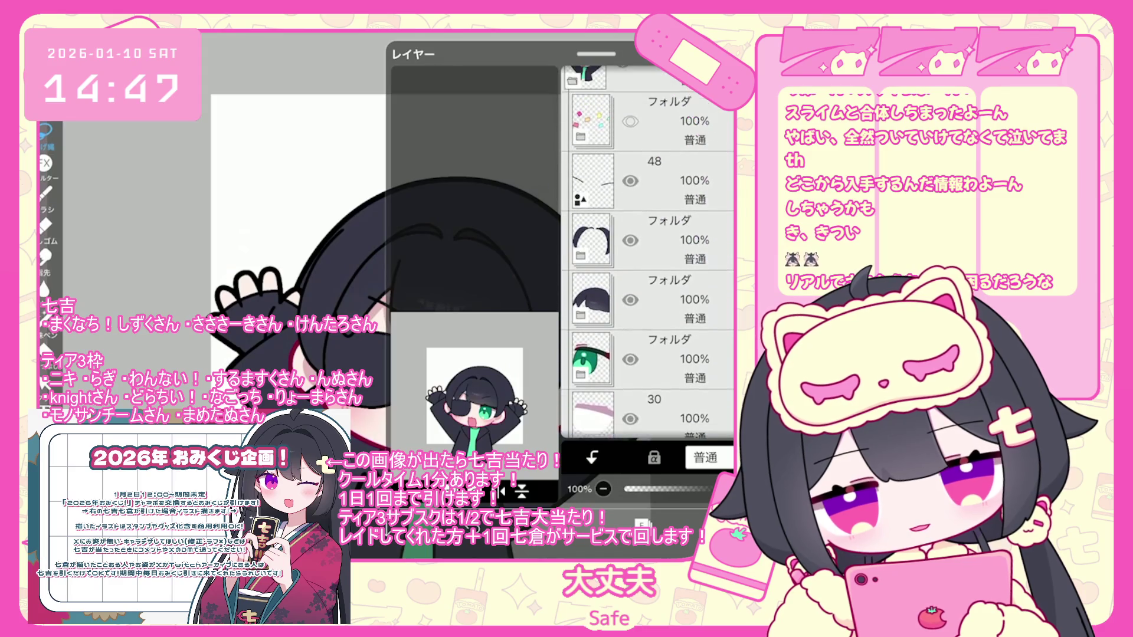
scroll(649, 266, "down", 3)
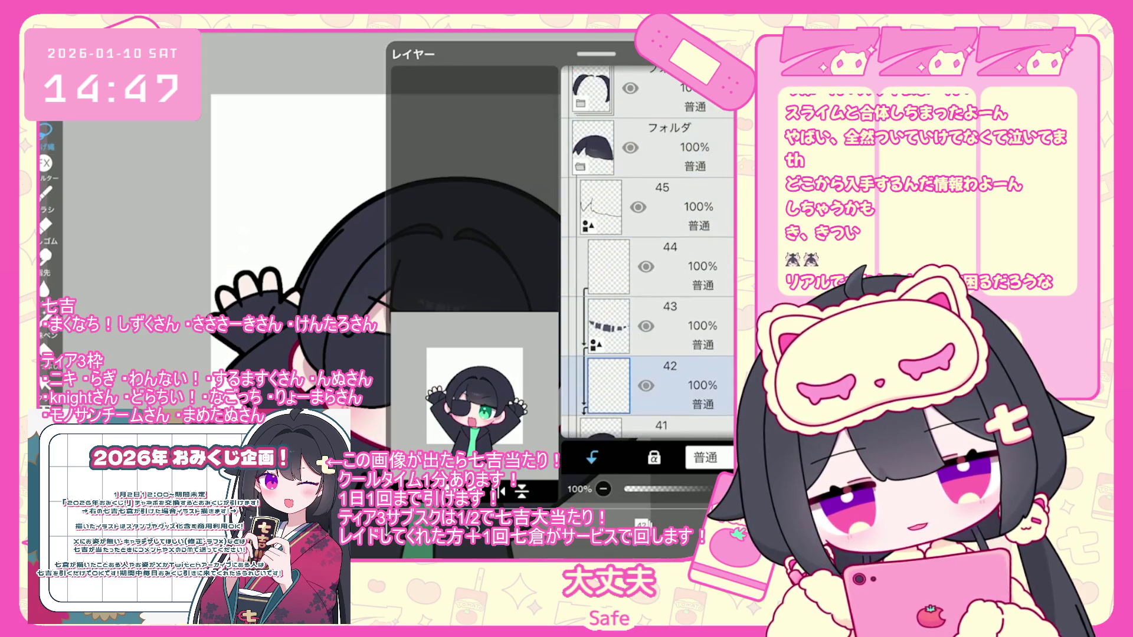
scroll(442, 295, "up", 3)
left_click(46, 319)
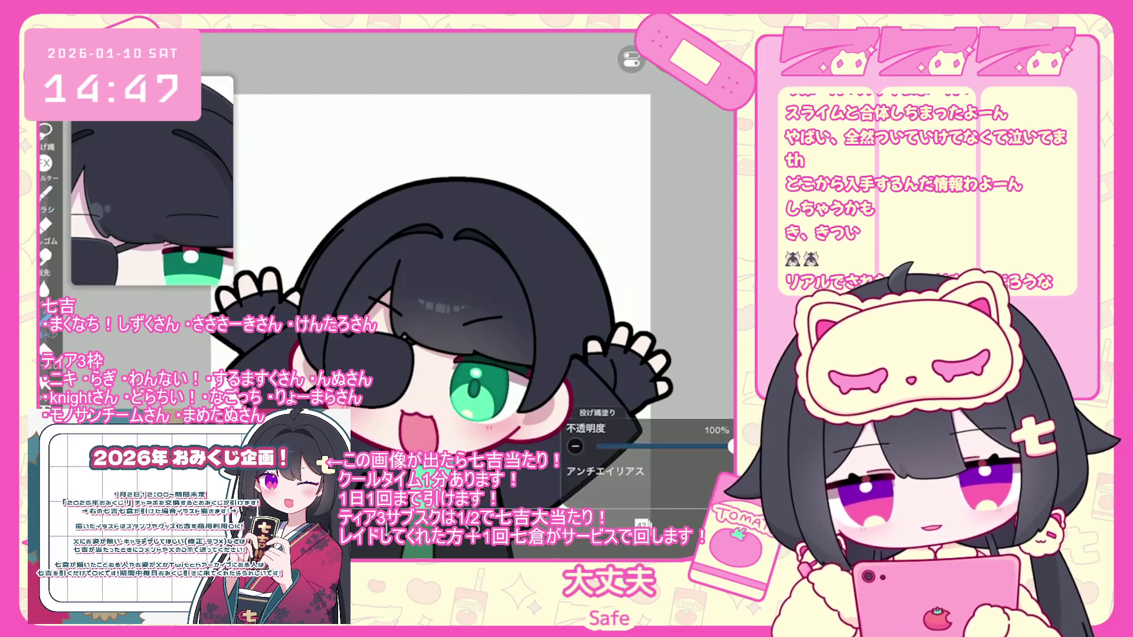
scroll(413, 295, "up", 3)
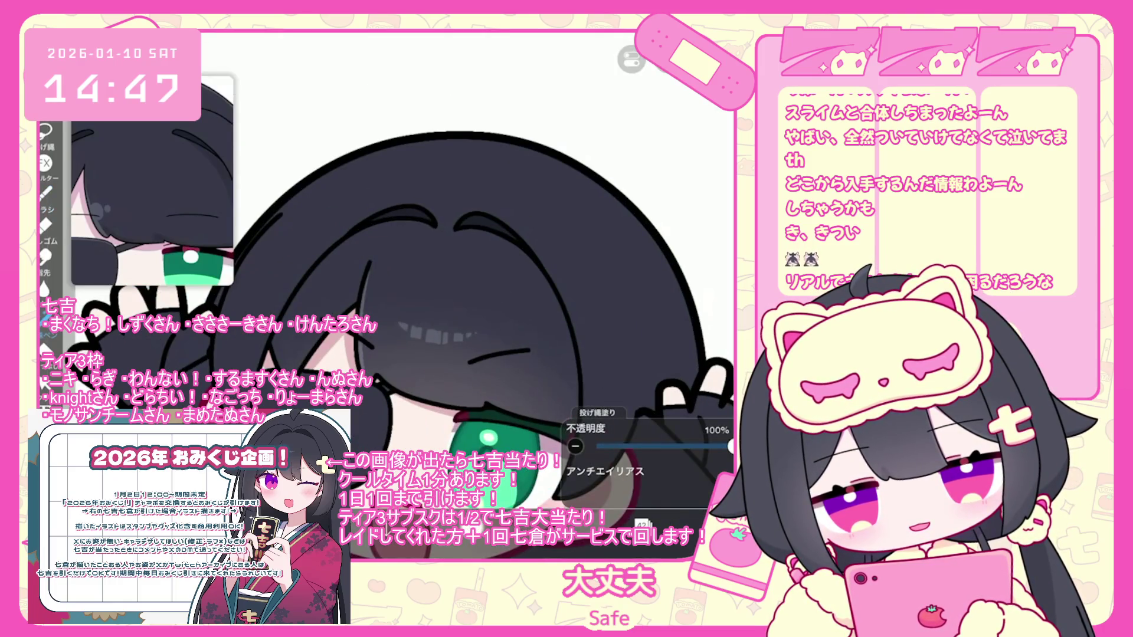
key("ctrl+z")
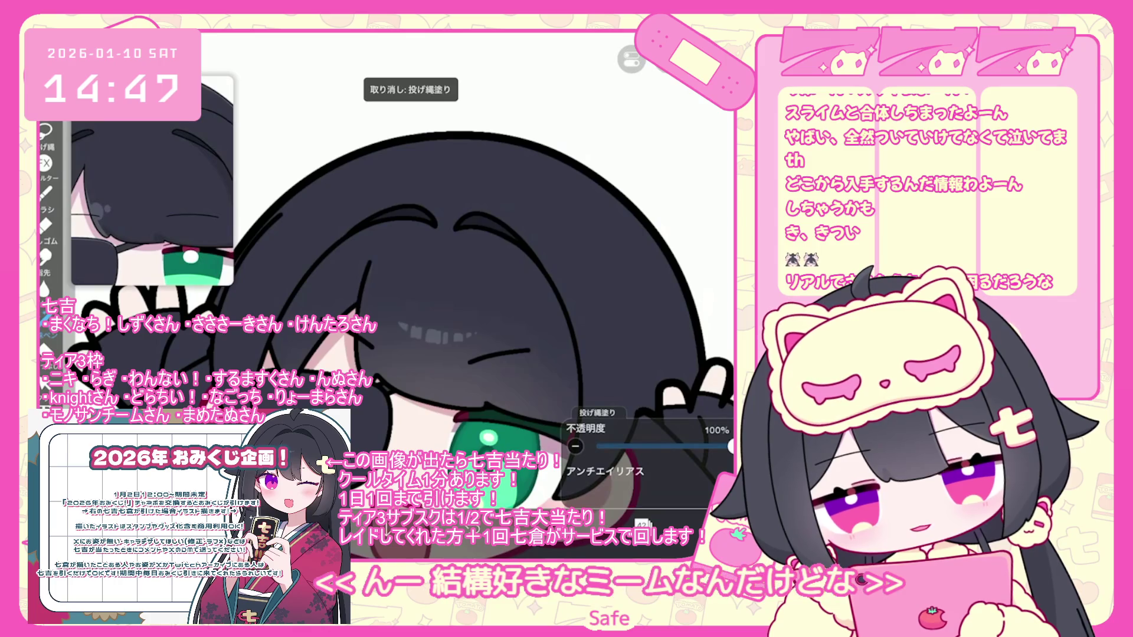
View the whole illustration and select hair layer 46 in the hair folder
key("c")
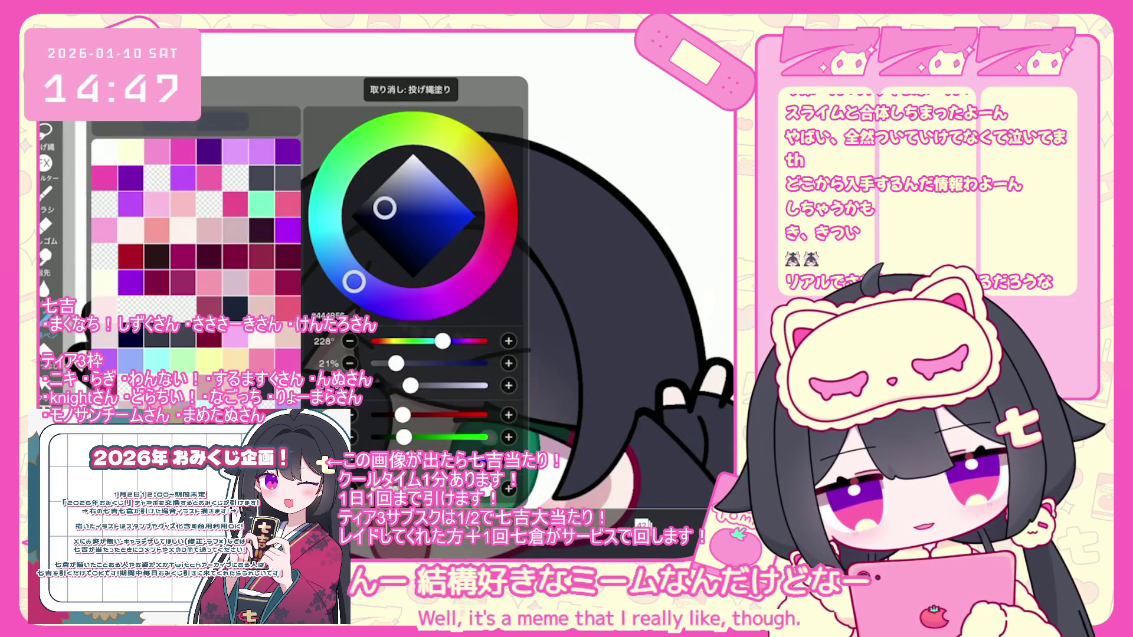
key("c")
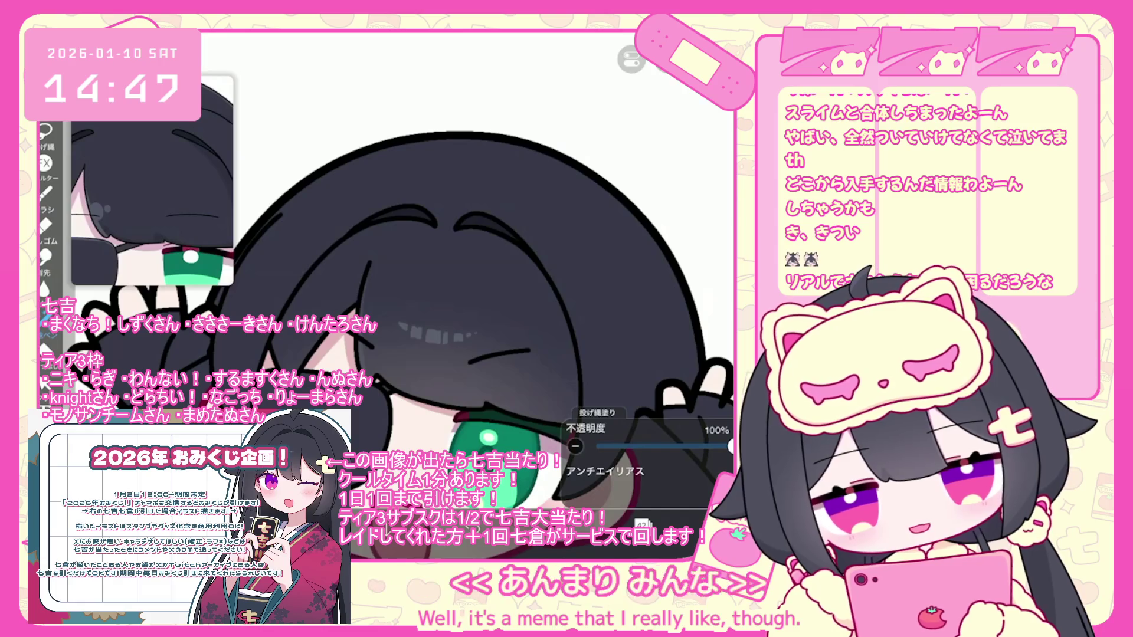
key("ctrl+0")
key("l")
scroll(648, 254, "up", 5)
left_click(648, 251)
left_click(649, 370)
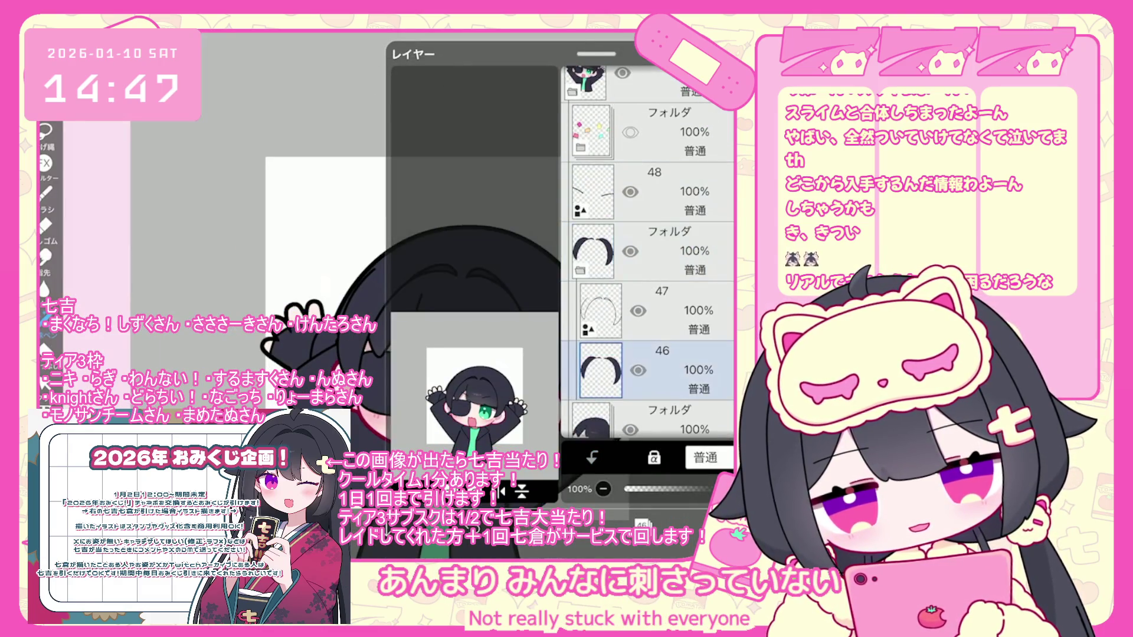
key("l")
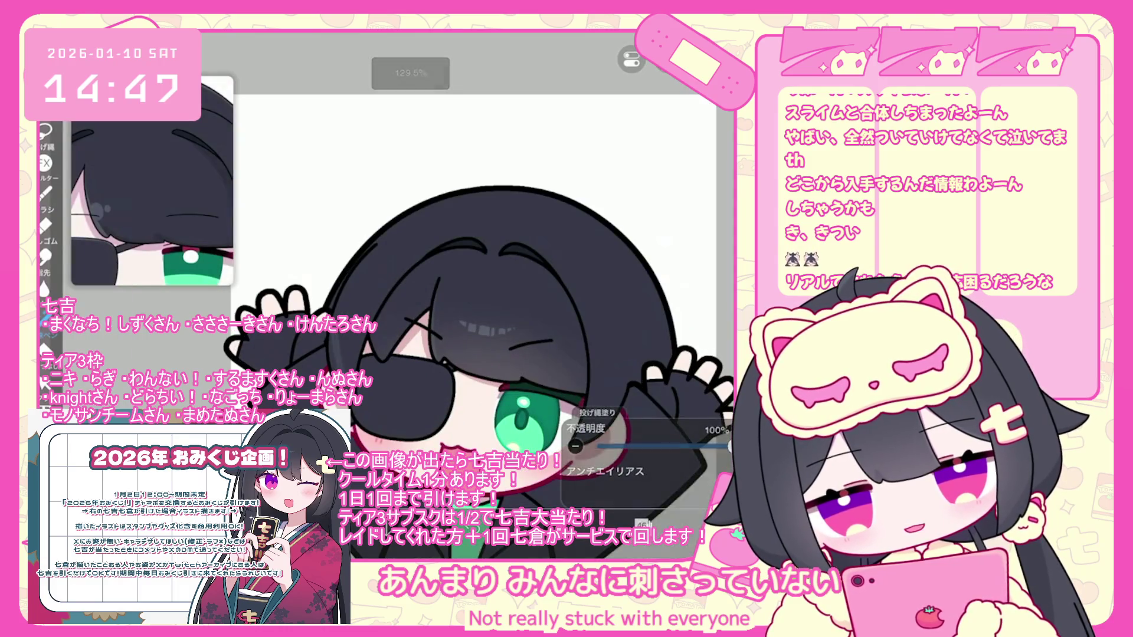
scroll(448, 295, "up", 2)
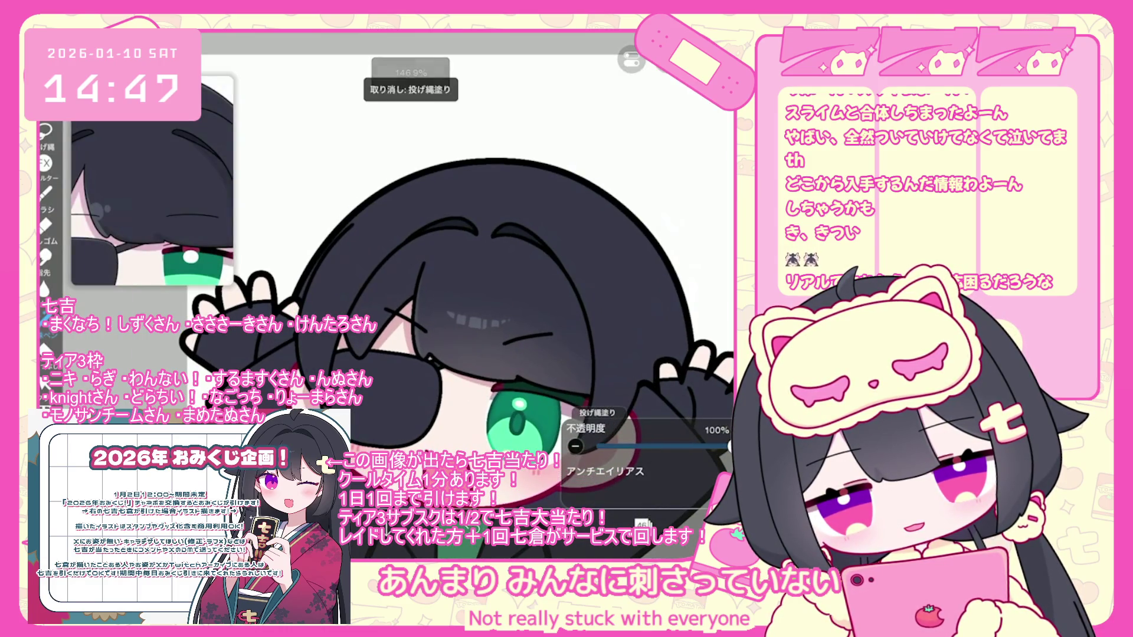
left_click_drag(148, 207, 189, 229)
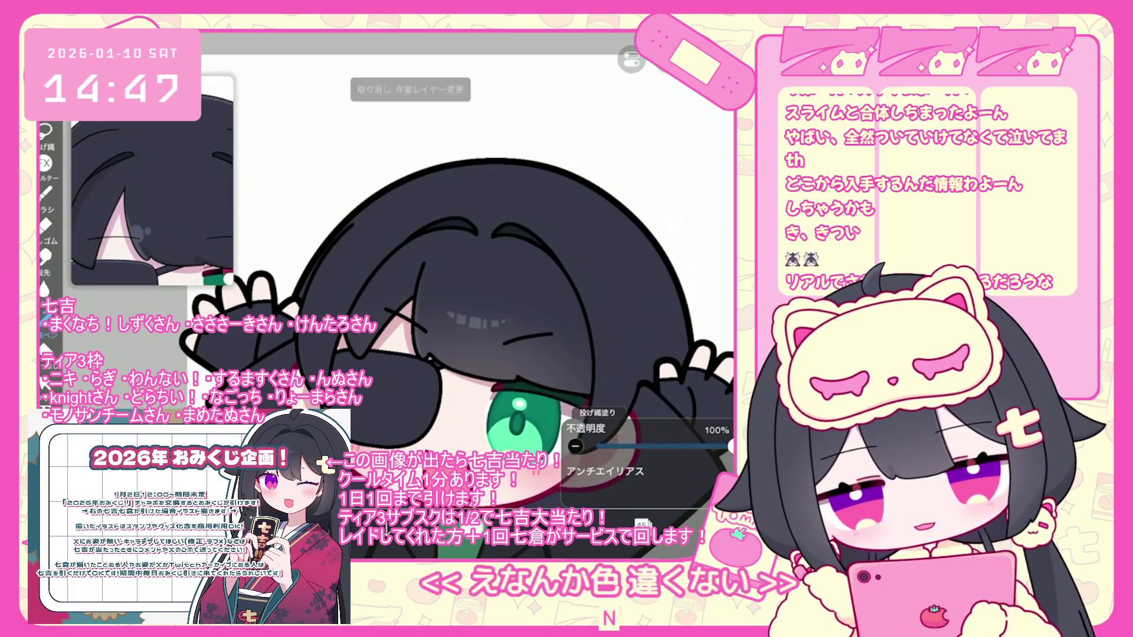
key("alt+bracketleft")
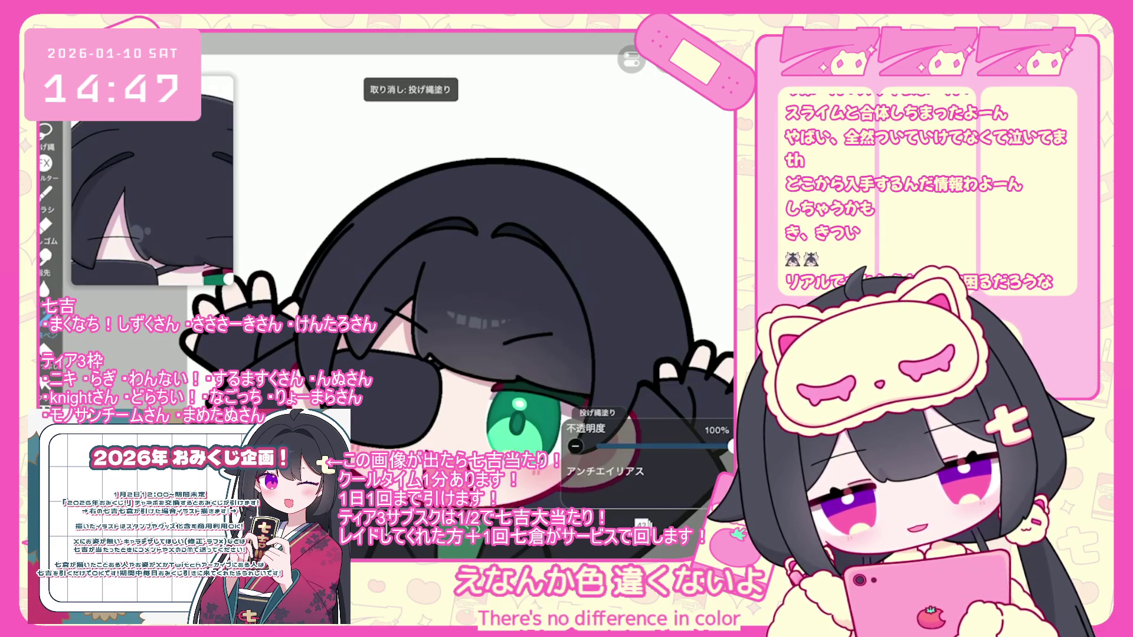
Hide layer 44, clip layer 47 onto hair layer 46, and undo a brush stroke
key("l")
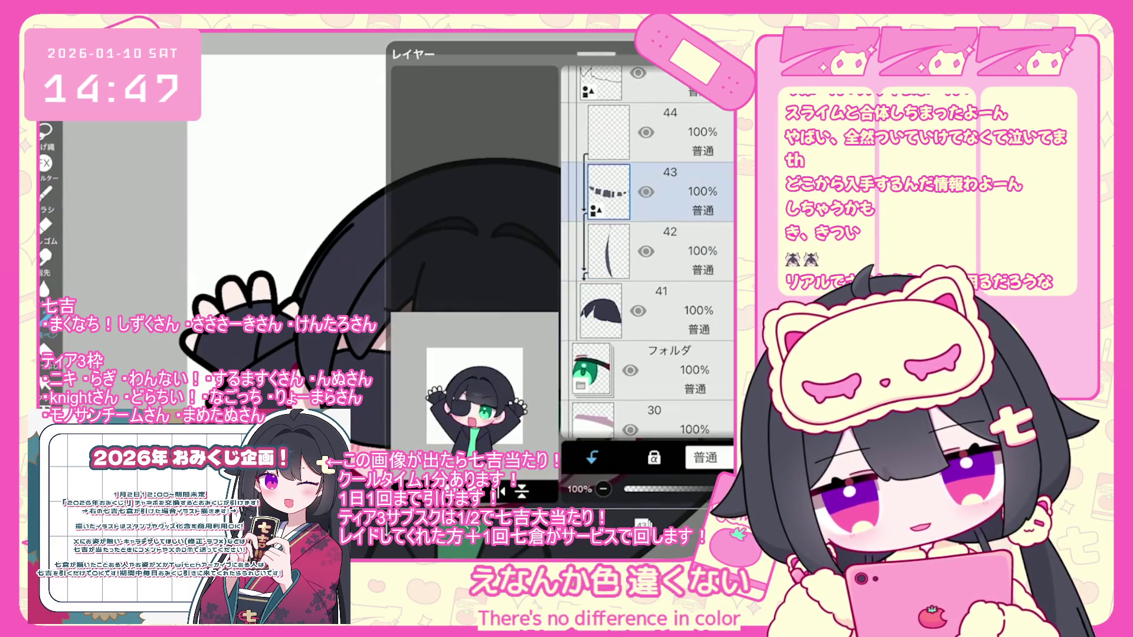
left_click(645, 132)
key("l")
key("l")
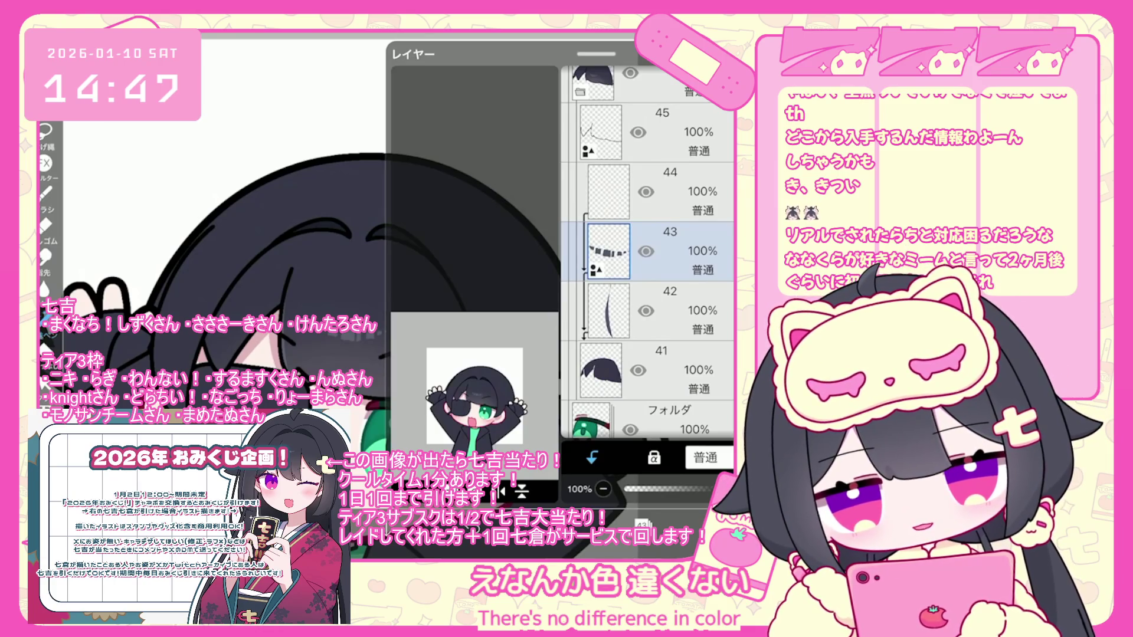
scroll(649, 254, "up", 3)
left_click(649, 192)
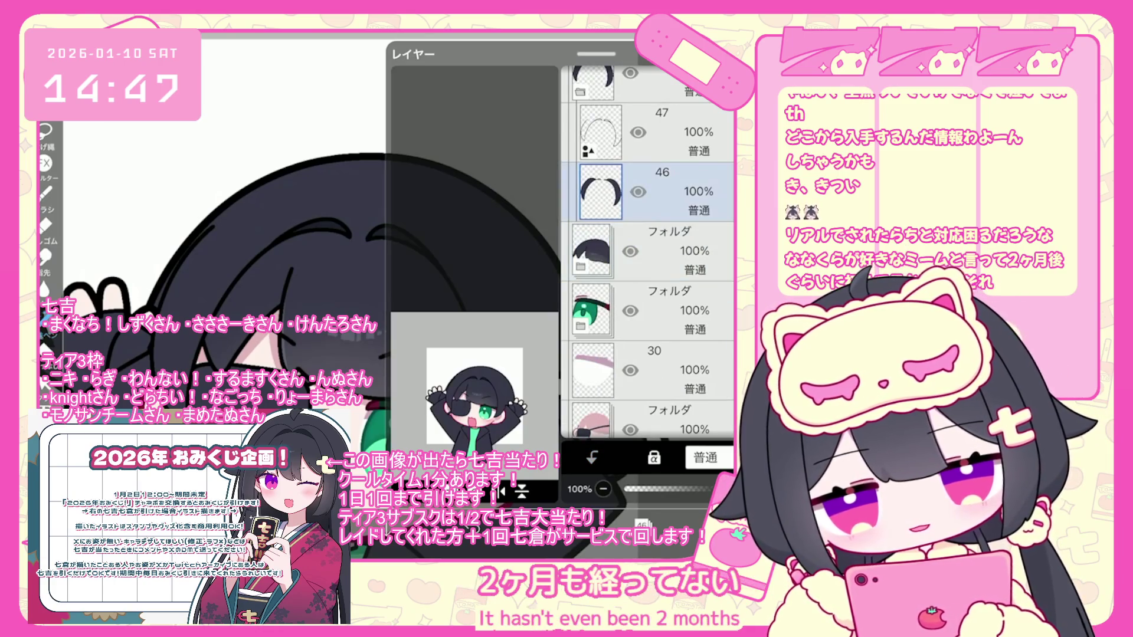
key("l")
scroll(413, 295, "up", 3)
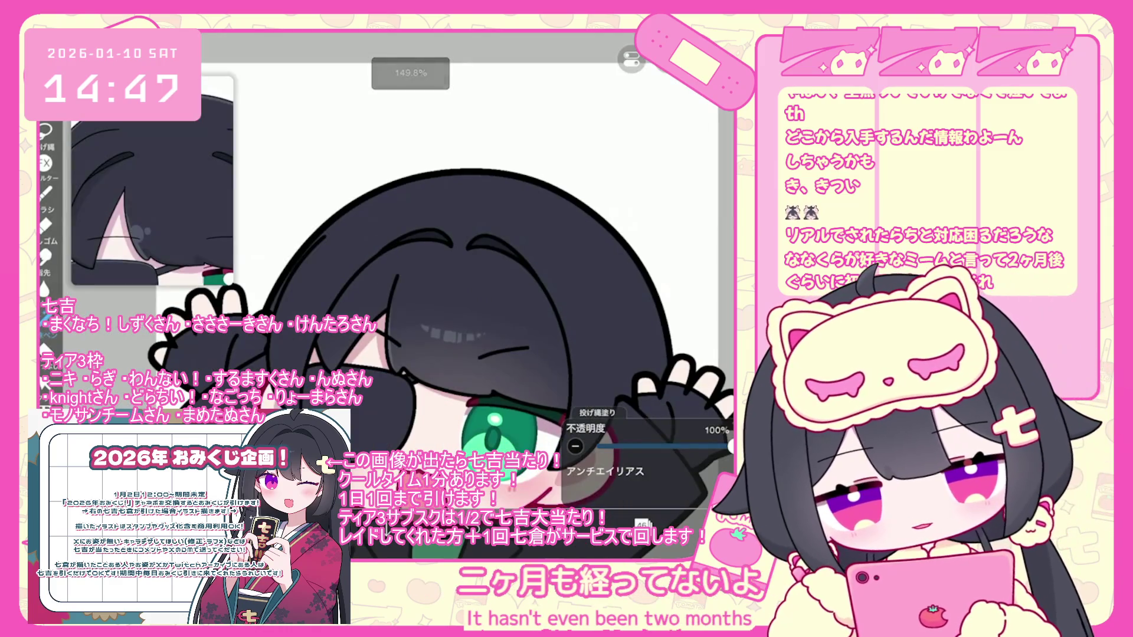
scroll(413, 295, "down", 3)
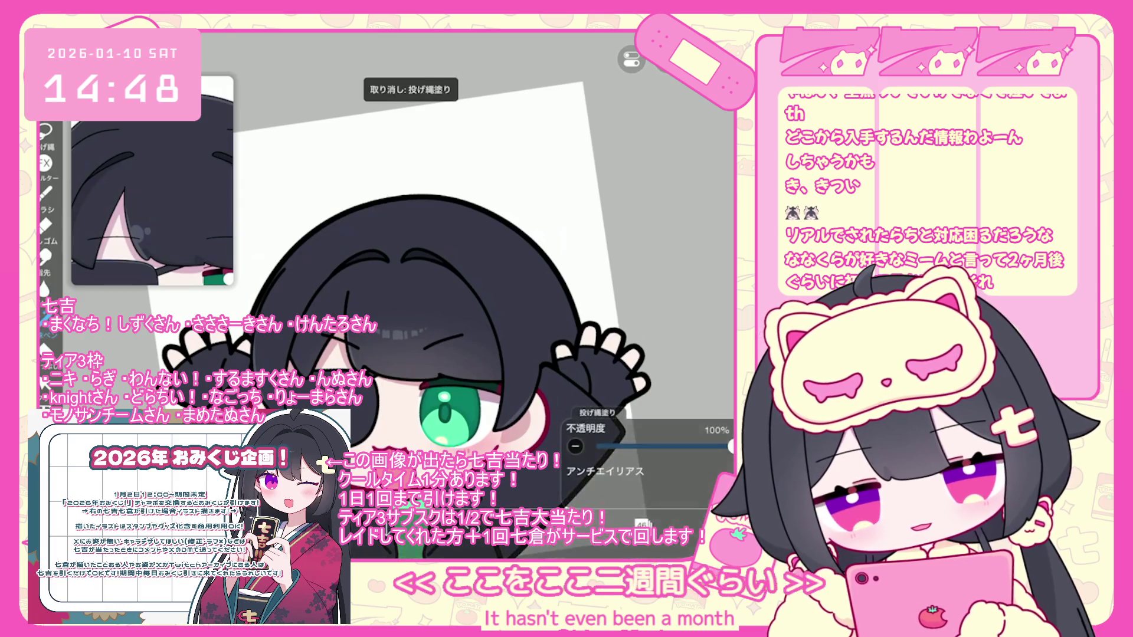
left_click(607, 251)
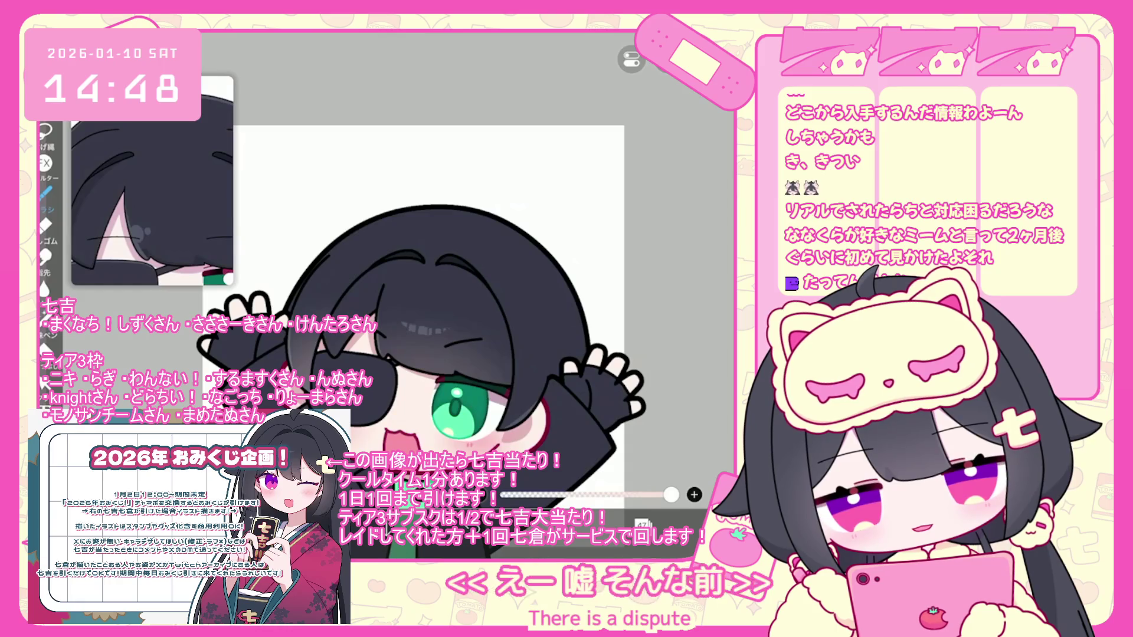
key("ctrl+z")
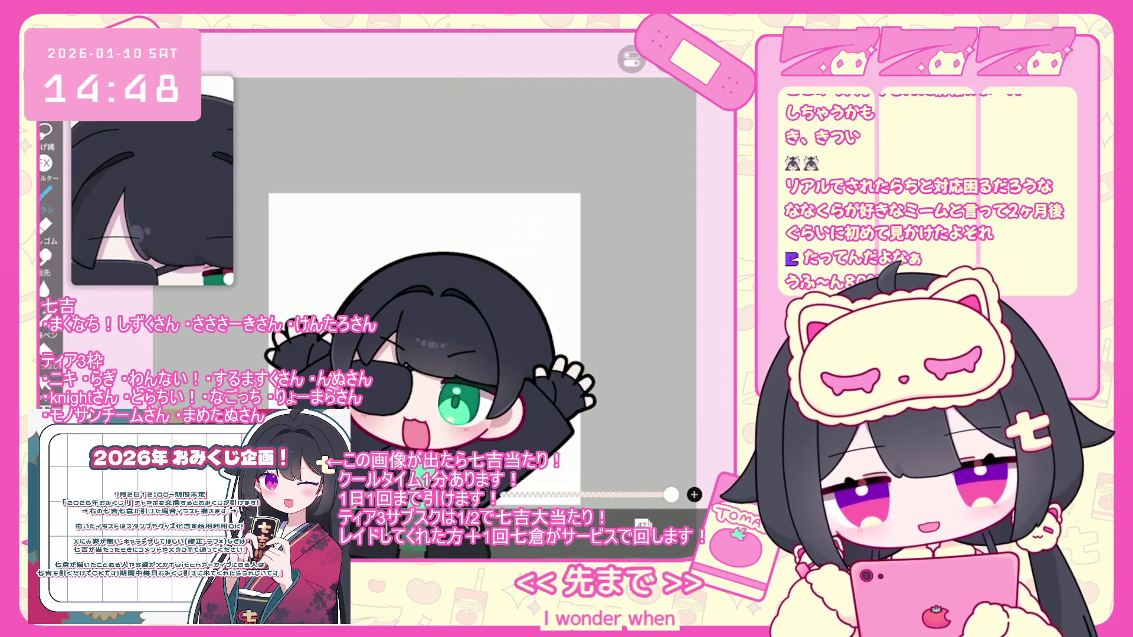
Unhide and expand the confetti folder, then select confetti layer 50
scroll(649, 254, "up", 5)
left_click(649, 312)
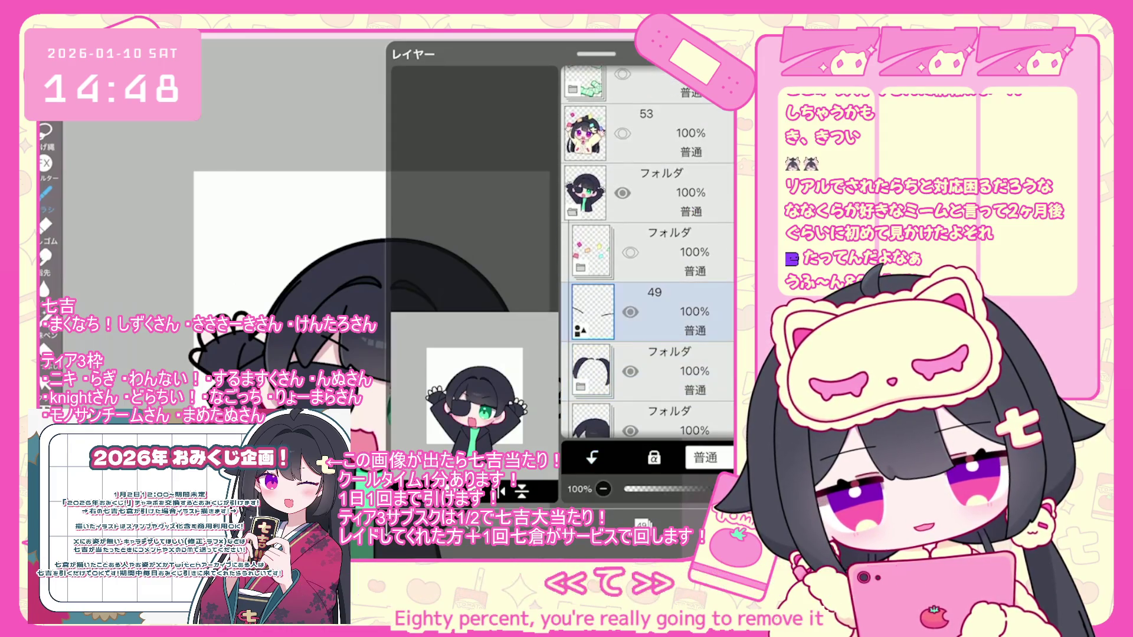
left_click(630, 253)
left_click(678, 253)
left_click(581, 267)
scroll(649, 254, "down", 3)
left_click(678, 303)
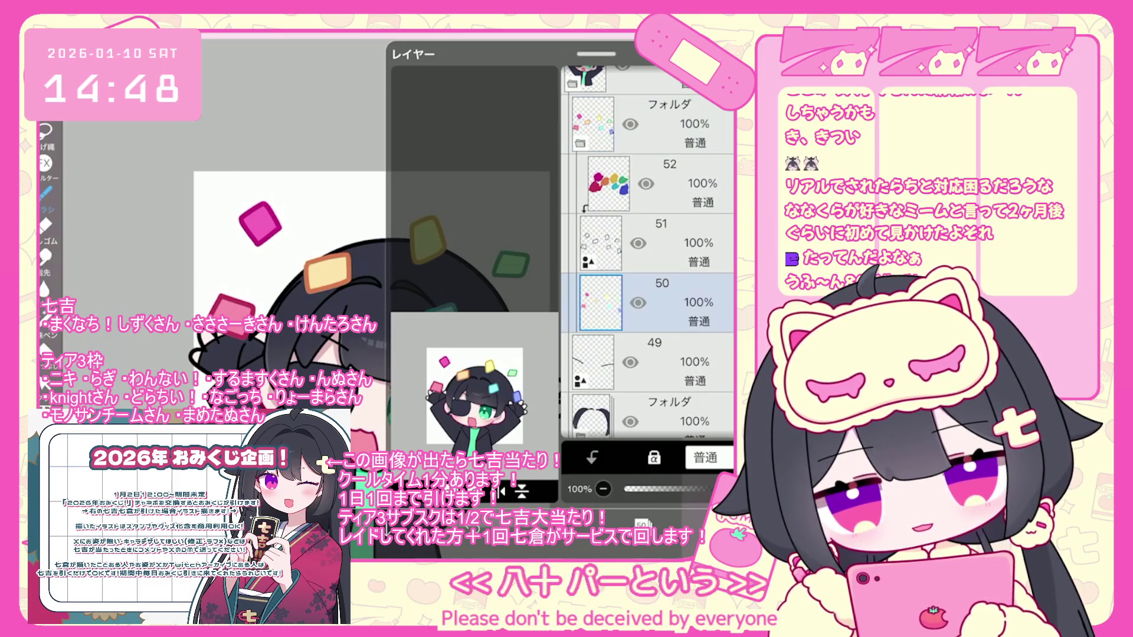
Fill a green square and the orange head square with black, and saturate the green fill
scroll(413, 283, "down", 3)
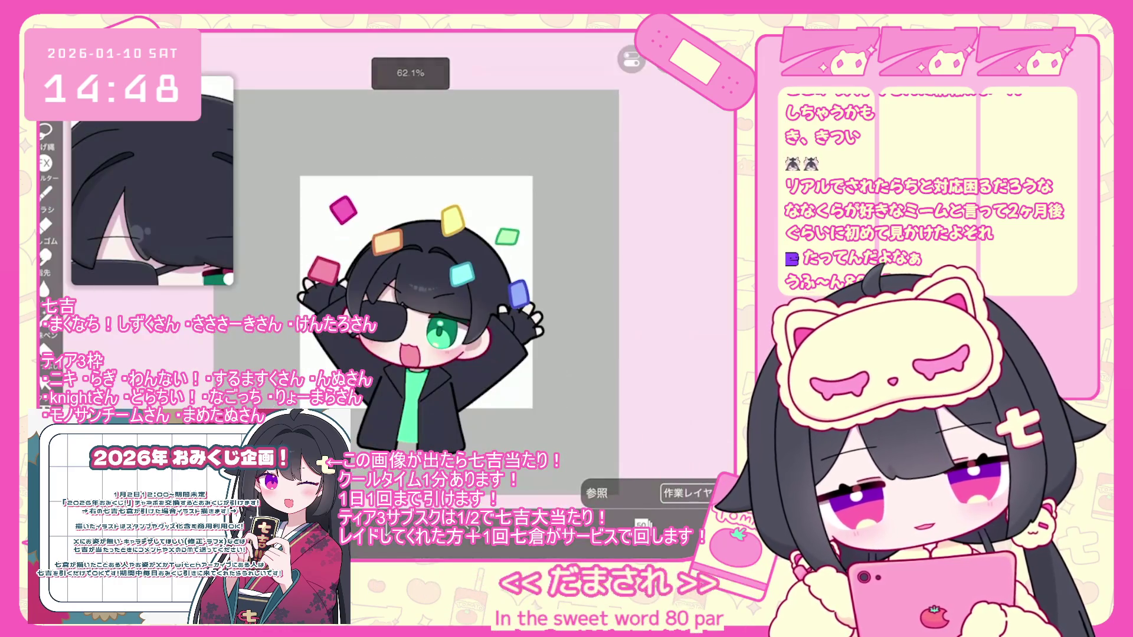
scroll(413, 295, "down", 2)
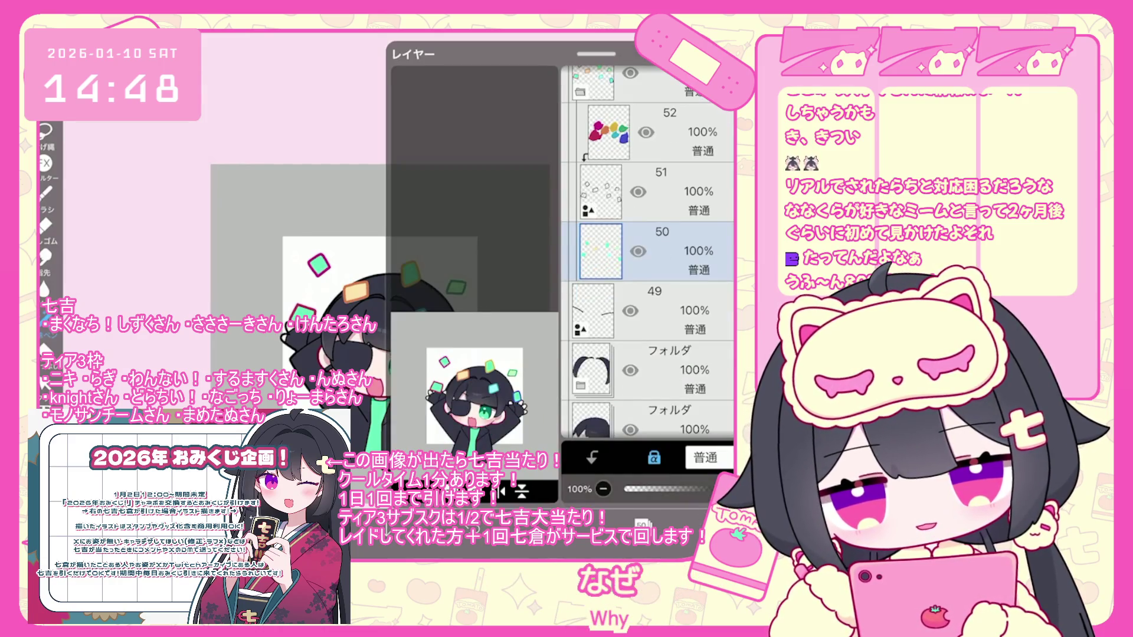
left_click_drag(447, 281, 464, 293)
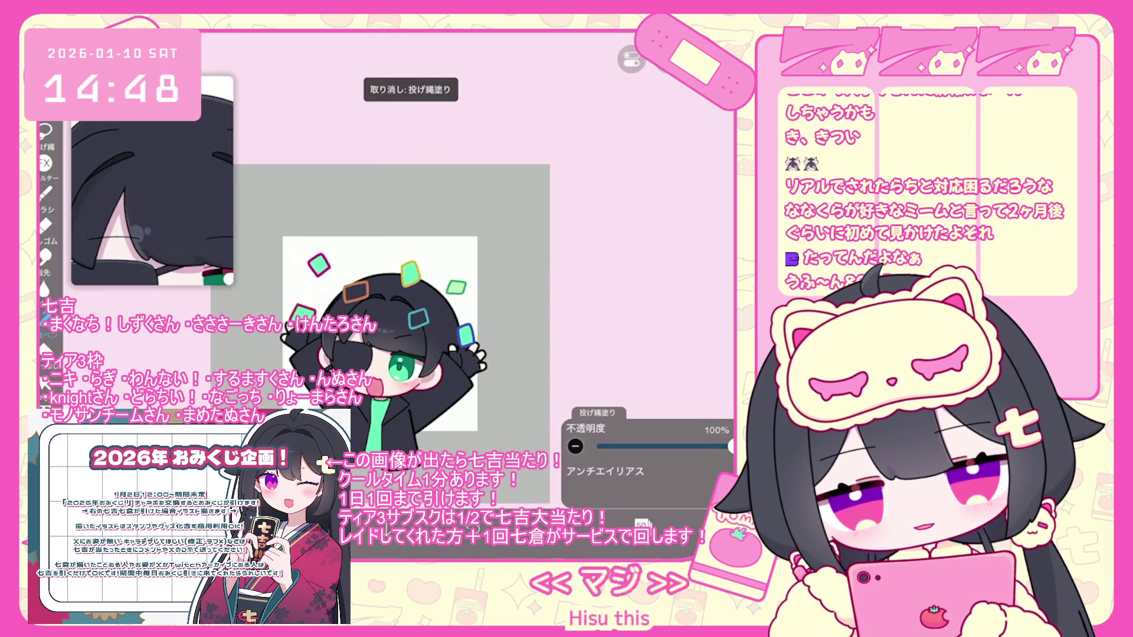
left_click(679, 132)
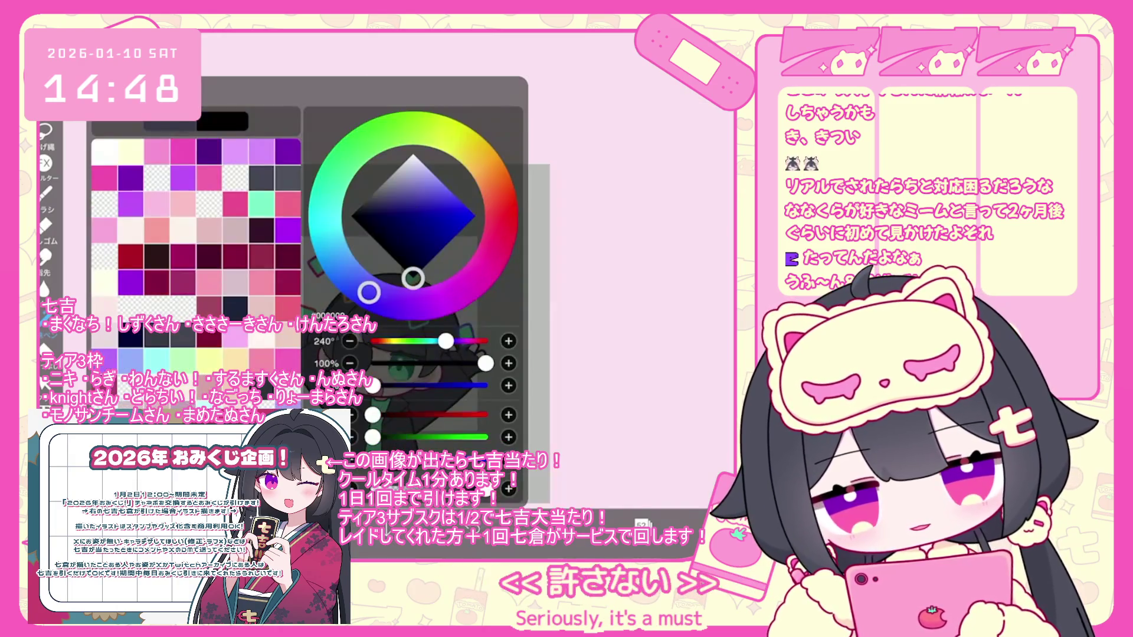
left_click_drag(348, 282, 350, 283)
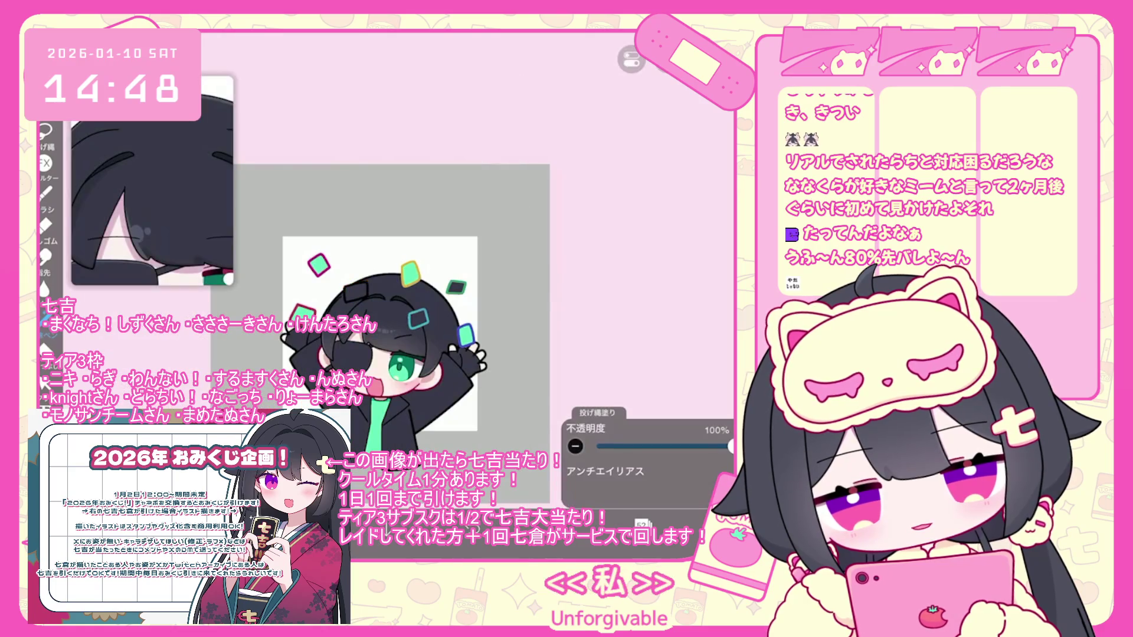
scroll(360, 347, "up", 2)
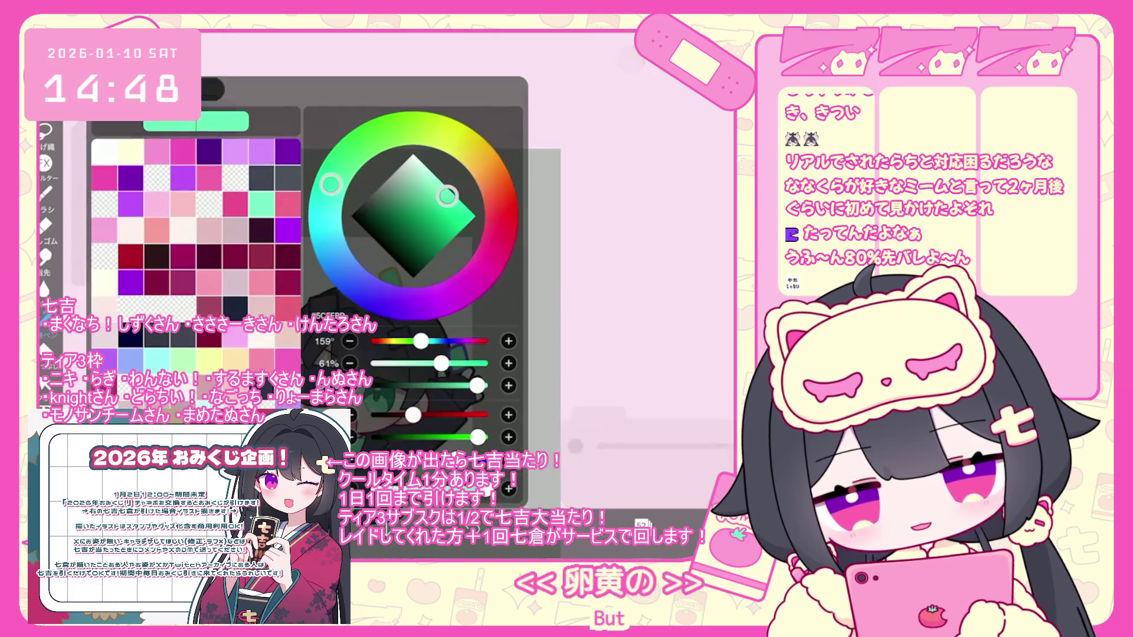
left_click_drag(436, 229, 435, 240)
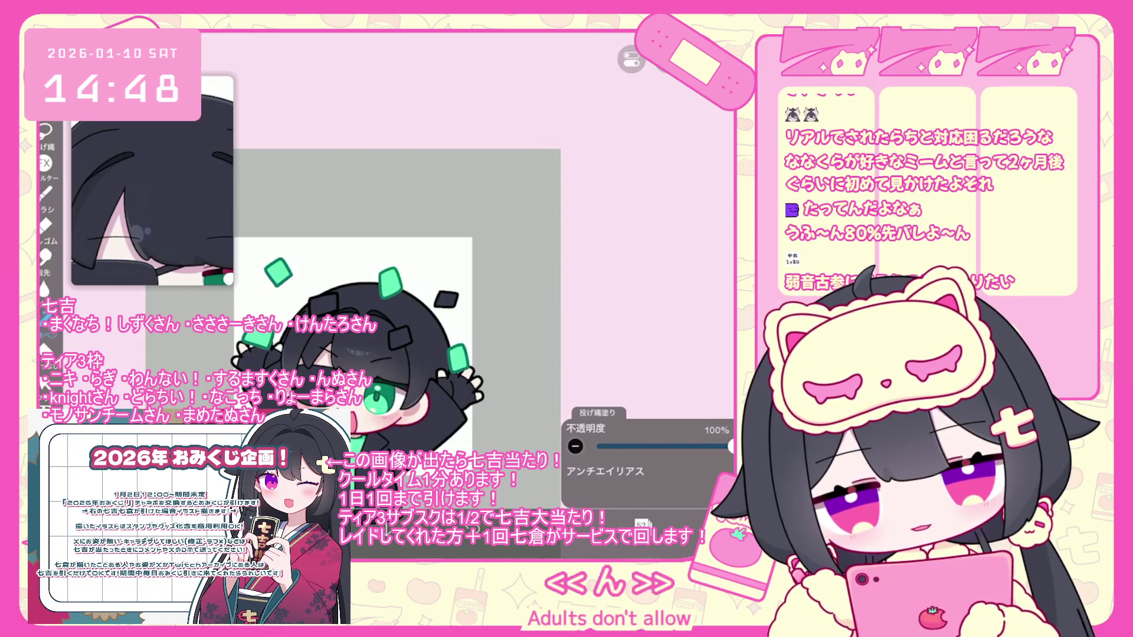
Collapse the confetti folder and thin its Border filter outline from 14px to 10px
left_click(641, 523)
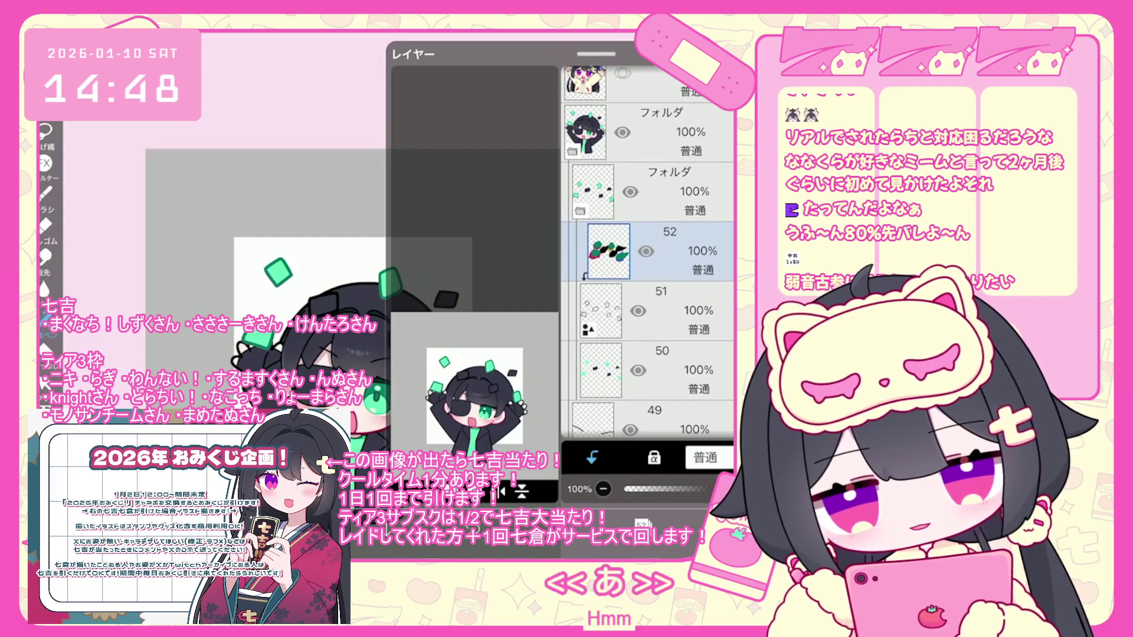
left_click(591, 251)
left_click(649, 311)
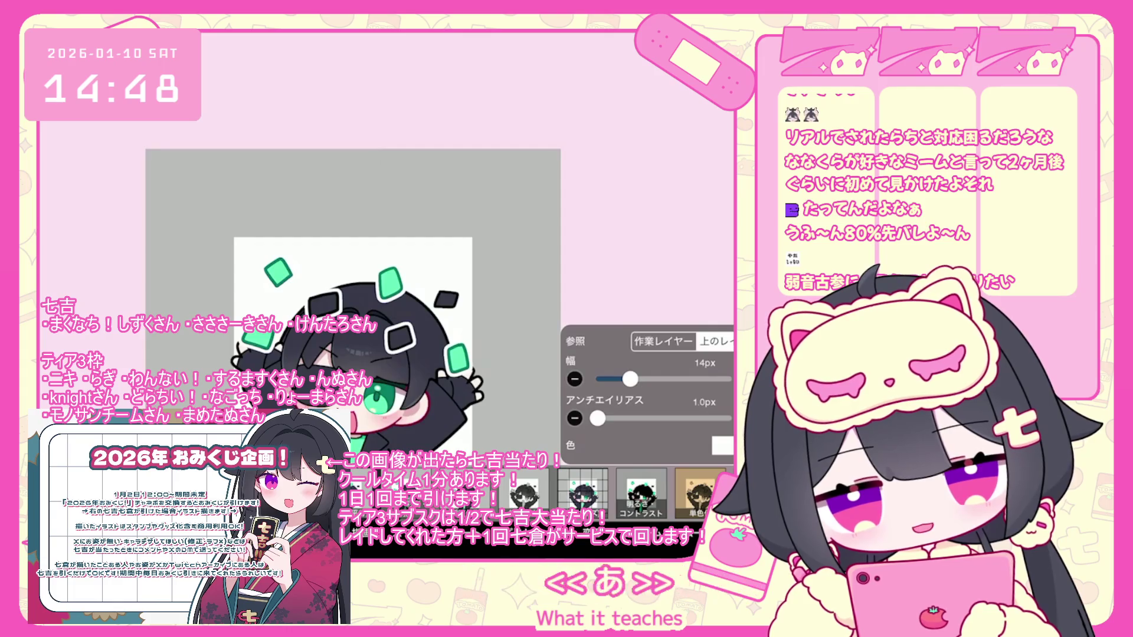
left_click(574, 379)
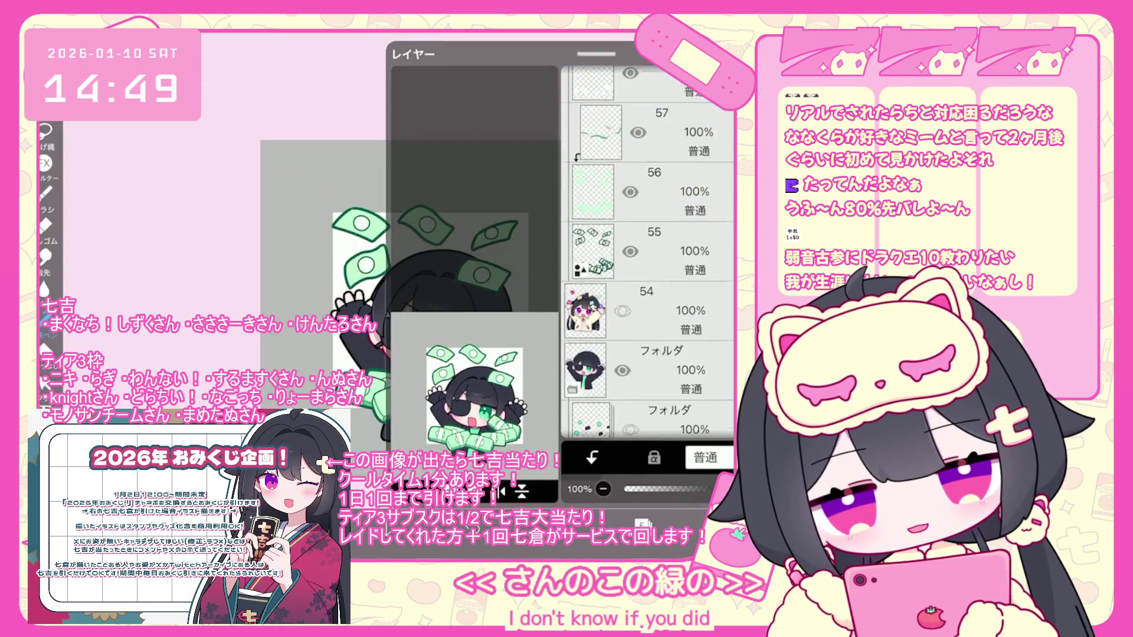
Lock layer 56's transparency and draw a small oval mouth on the doodle
left_click(649, 94)
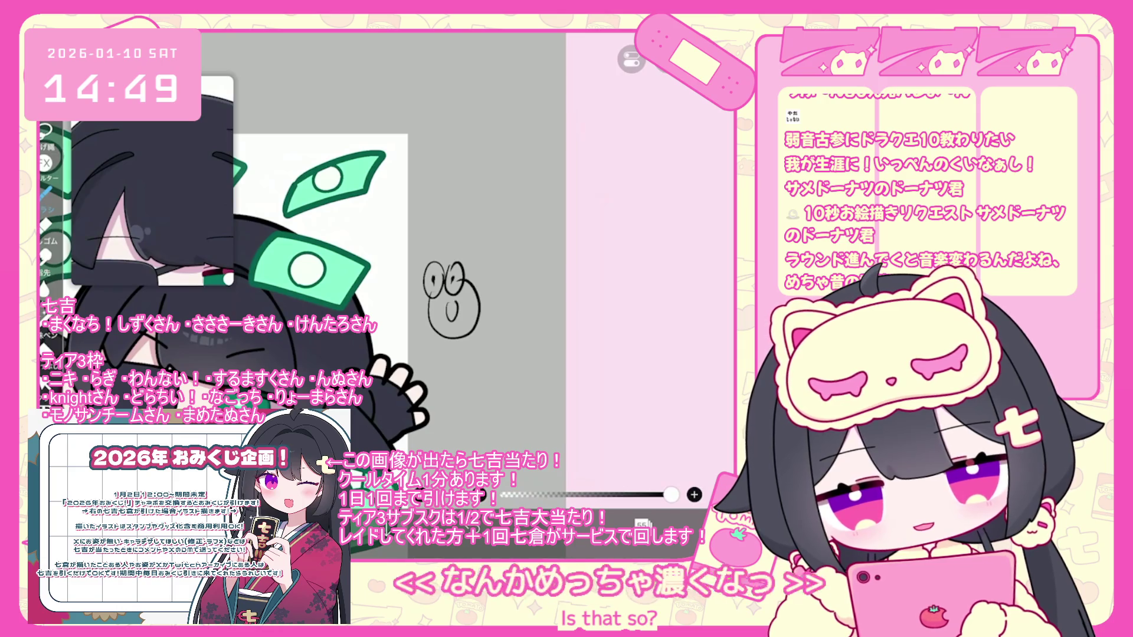
left_click_drag(452, 300, 448, 304)
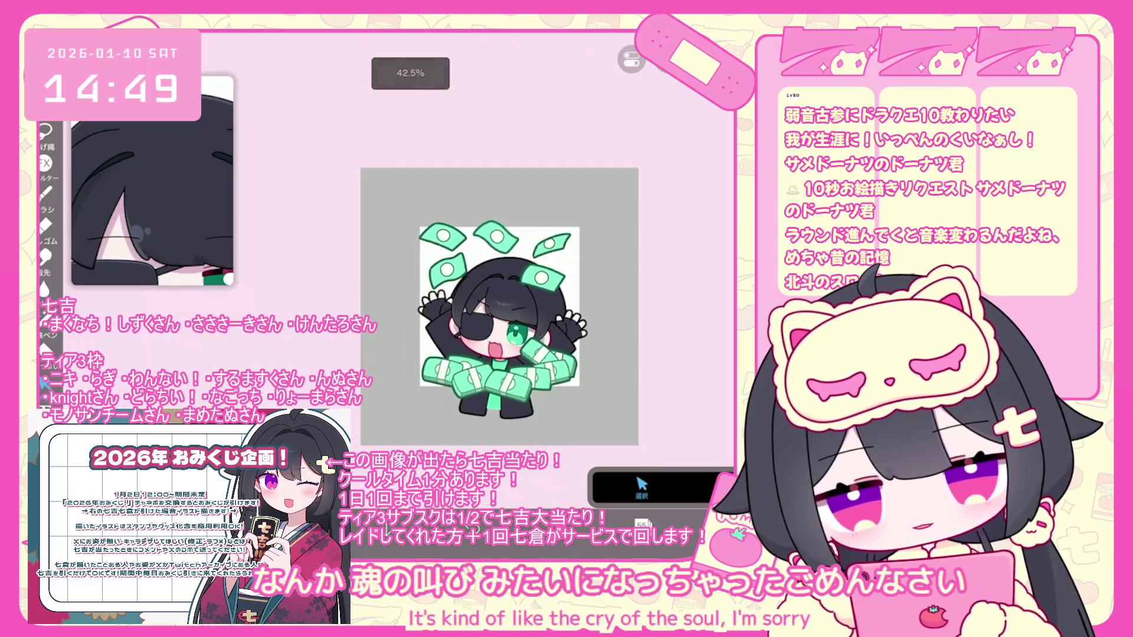
scroll(647, 253, "up", 2)
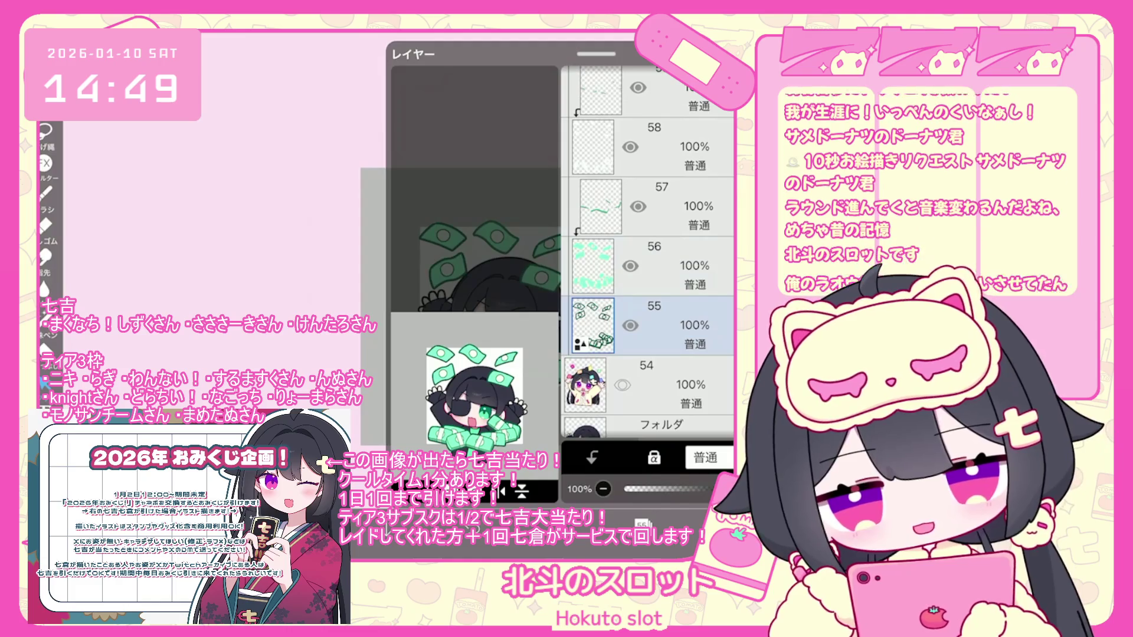
On banknote layer 56, sample the mint green and darken it, then switch to layer 62
left_click(648, 266)
scroll(499, 307, "up", 2)
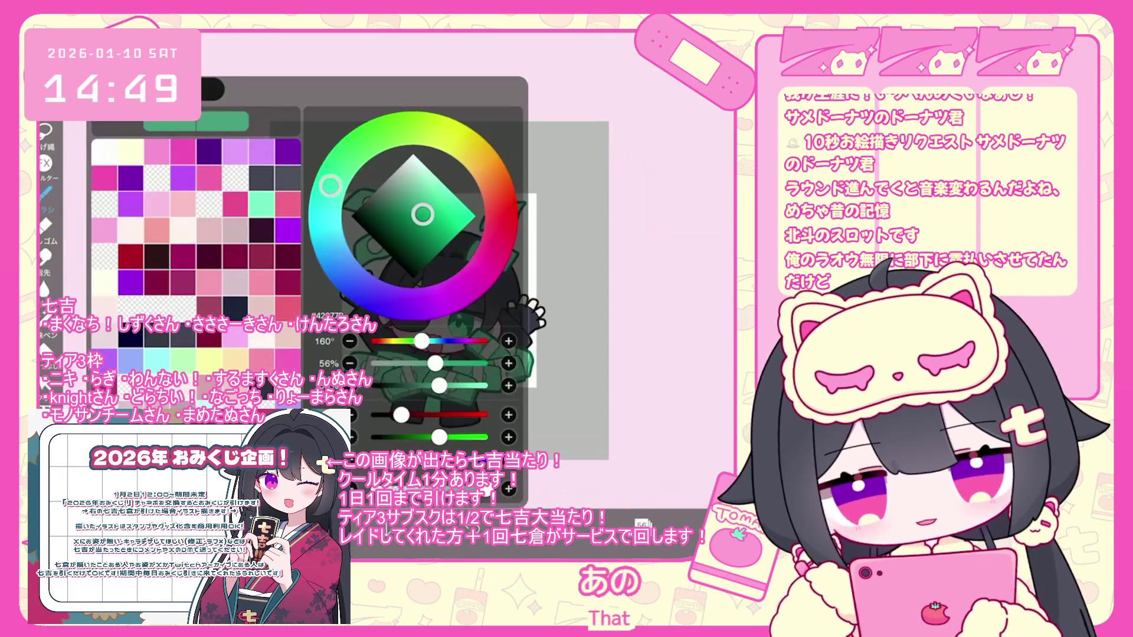
left_click(505, 227)
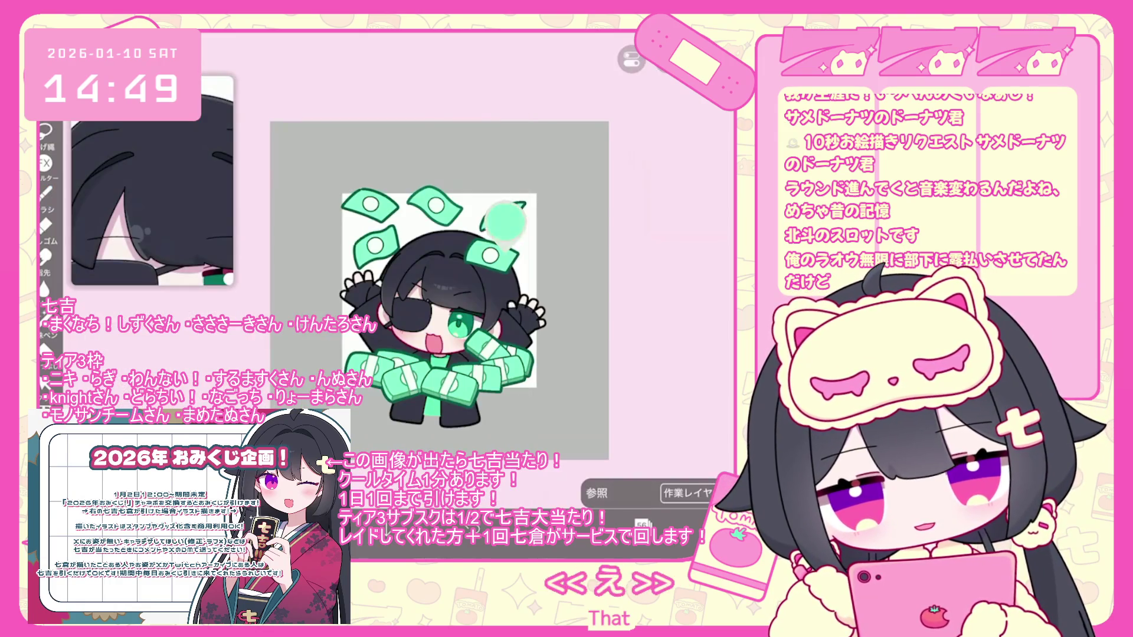
left_click(440, 228)
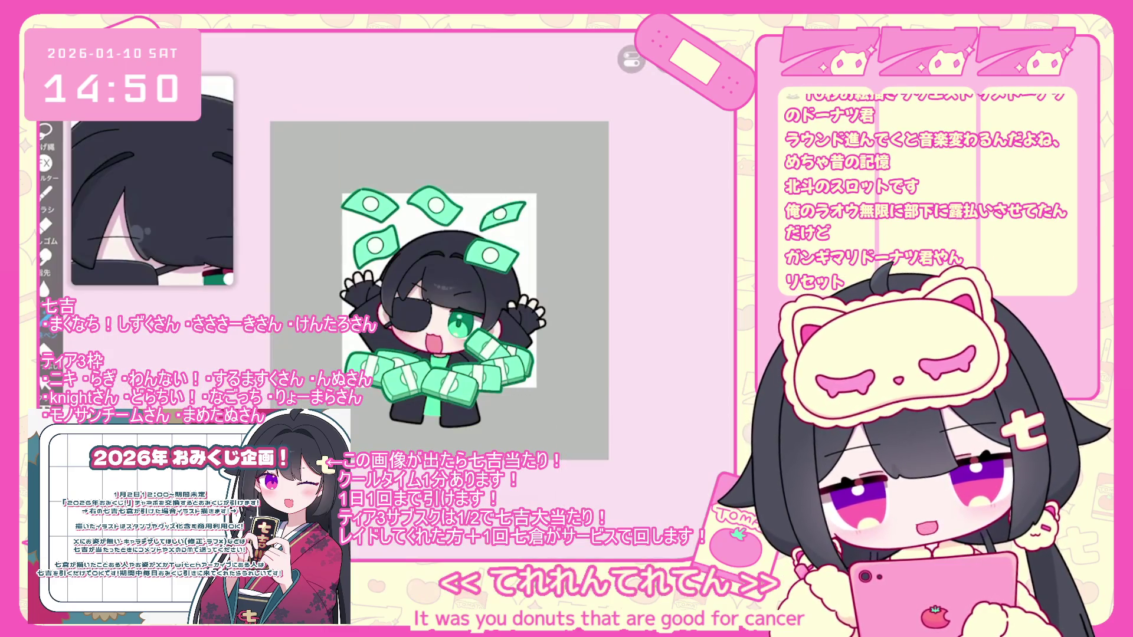
scroll(647, 252, "up", 5)
left_click(647, 251)
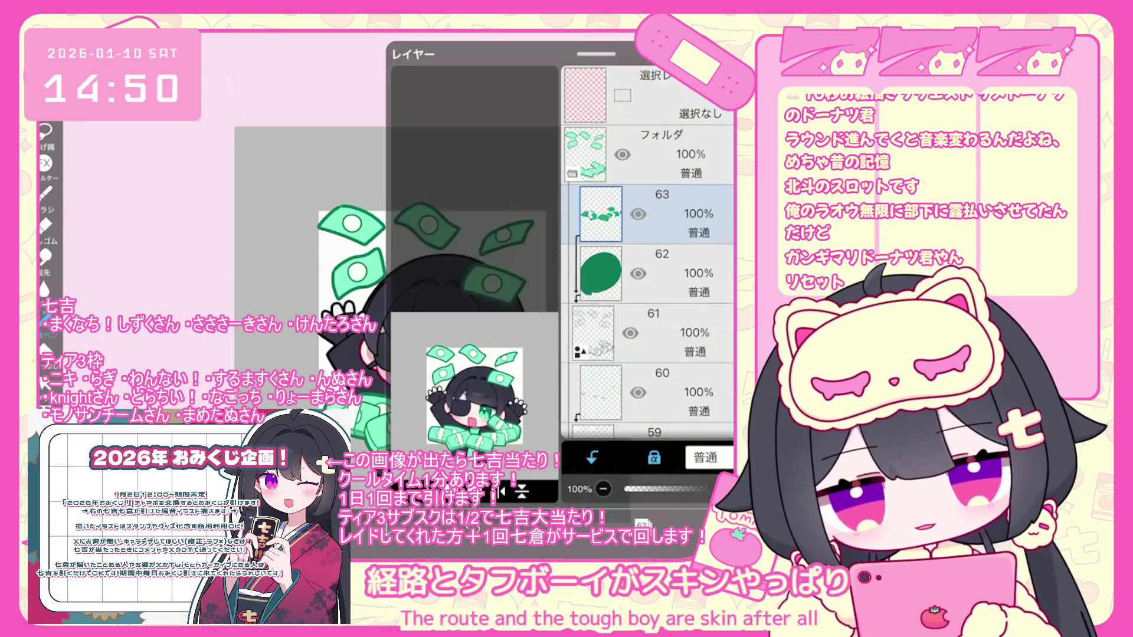
Move through layers 58 and 59 and fill areas with Lasso Fill in green
scroll(647, 254, "down", 3)
left_click(655, 300)
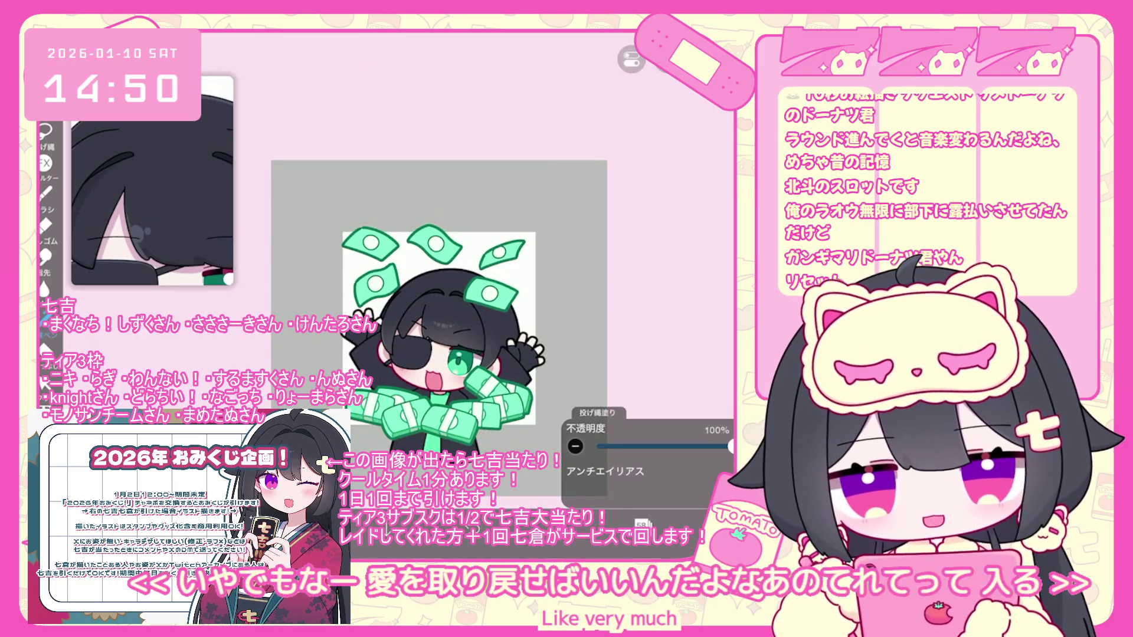
left_click(641, 524)
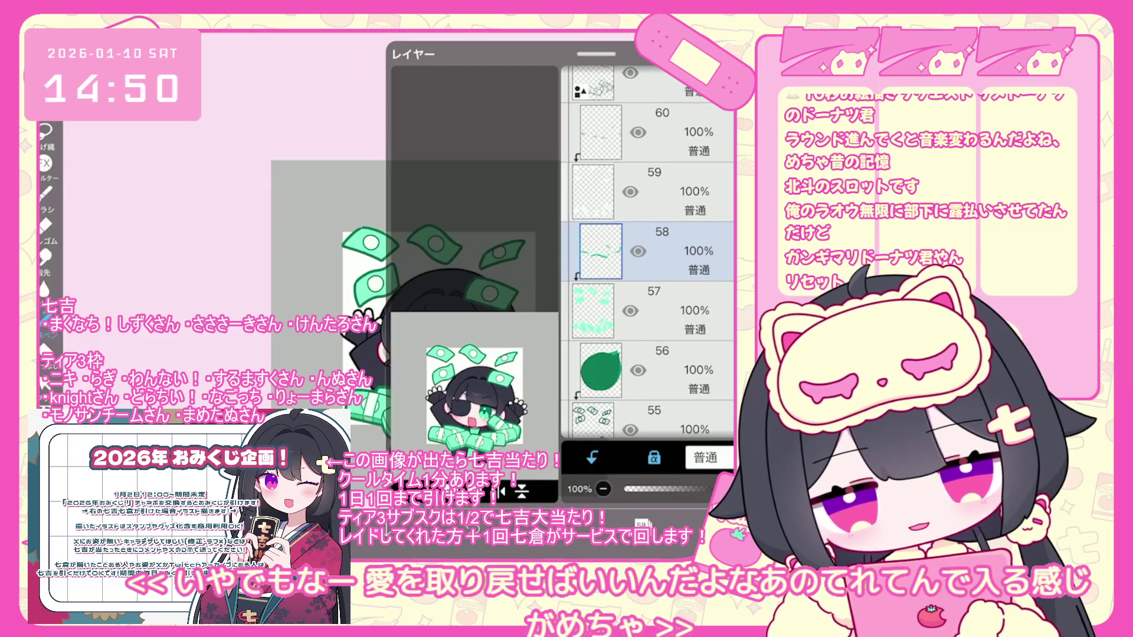
left_click(678, 192)
left_click(642, 524)
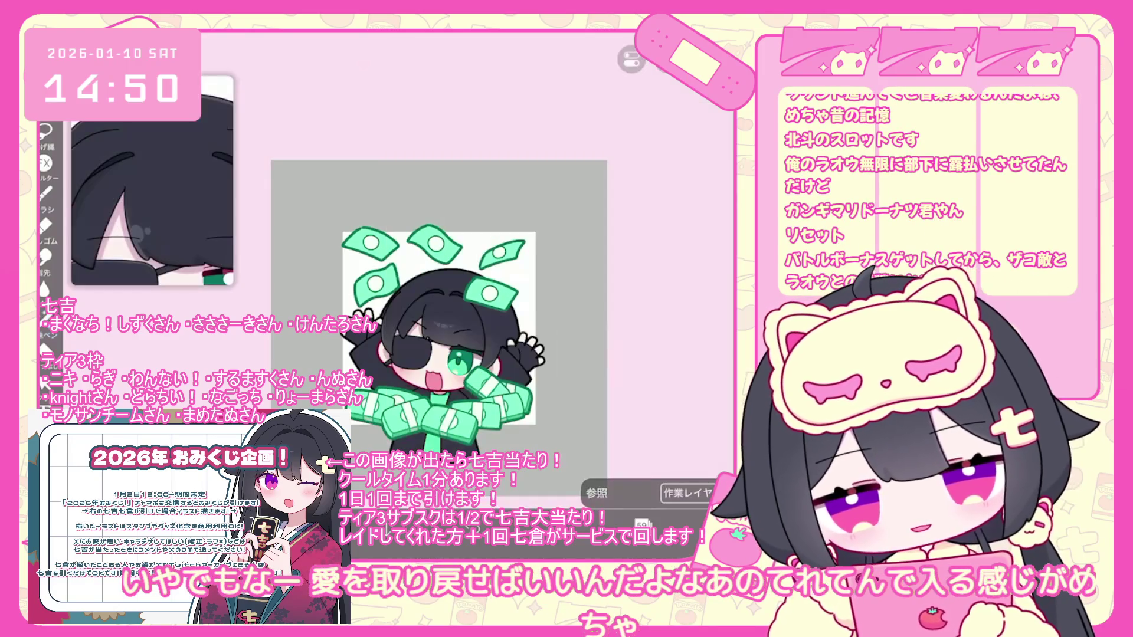
left_click(46, 318)
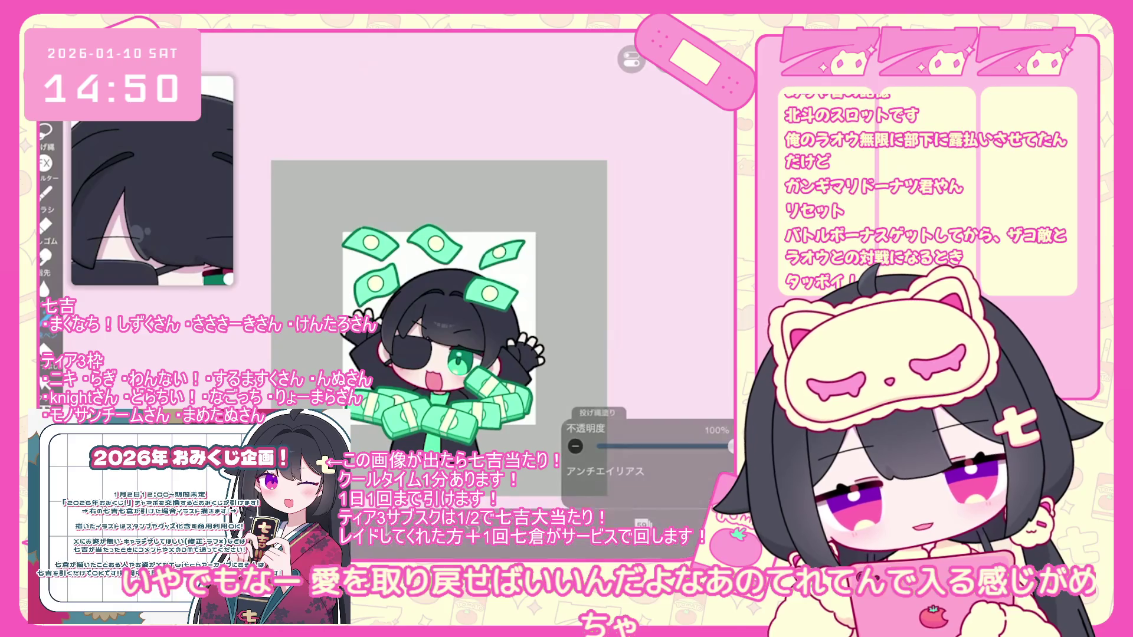
left_click(45, 351)
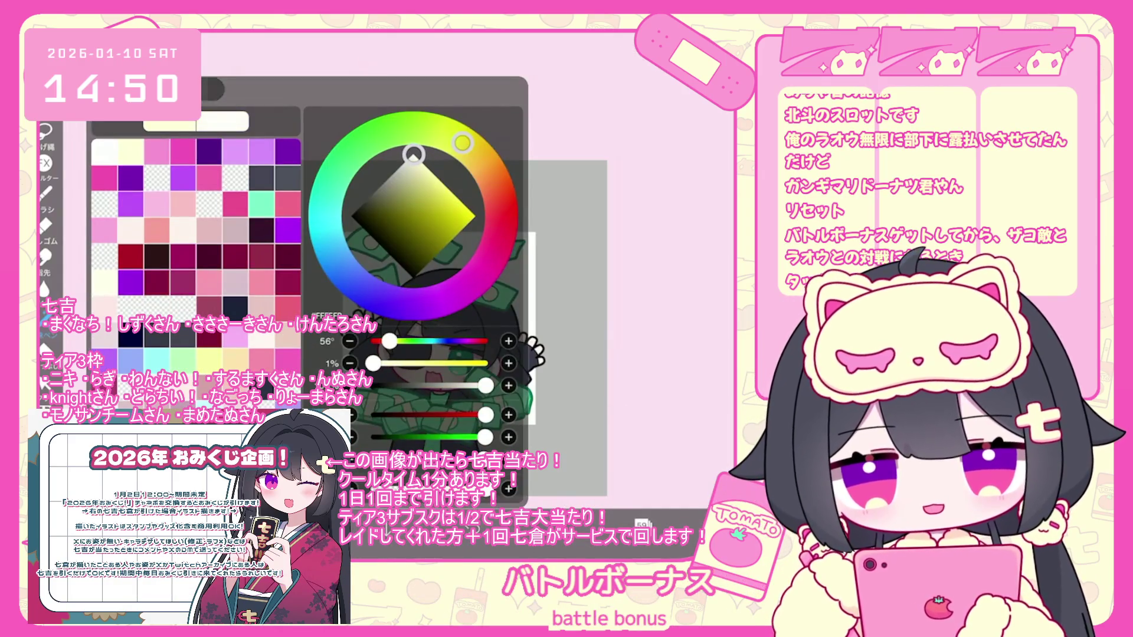
left_click(212, 88)
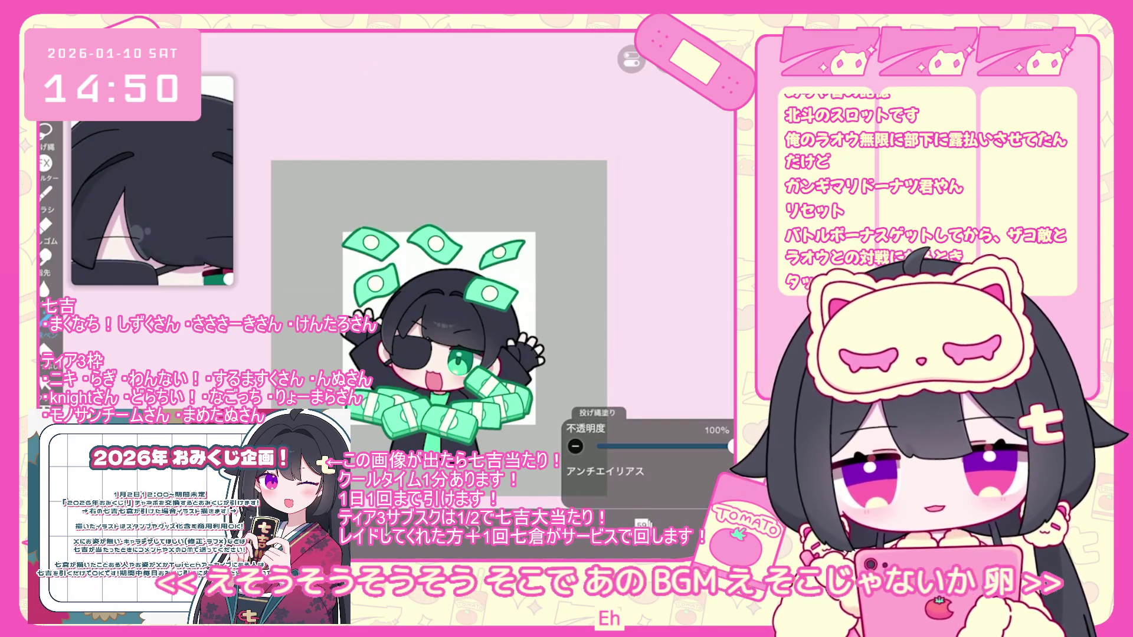
Switch to layer 60 and adjust the colour settings
left_click(641, 524)
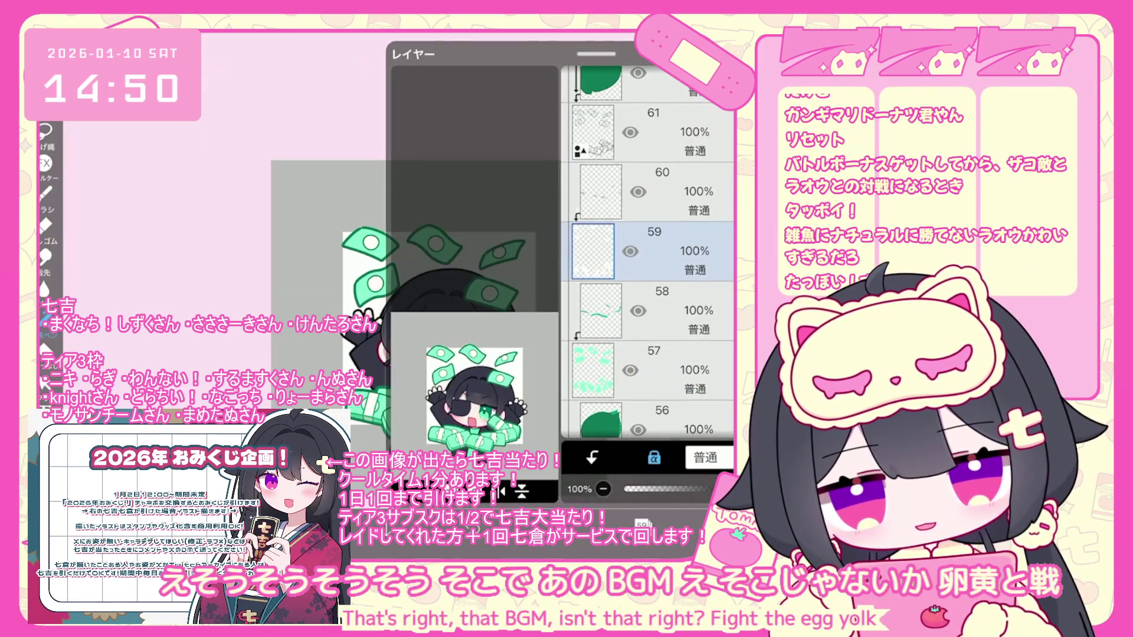
left_click(649, 192)
left_click(642, 523)
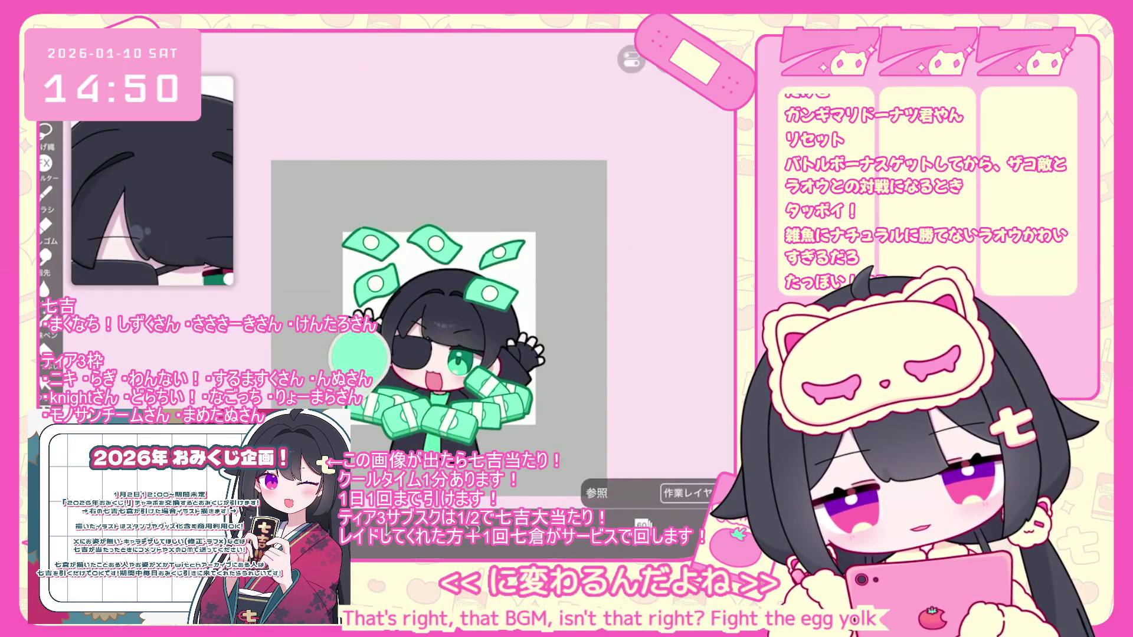
left_click(614, 524)
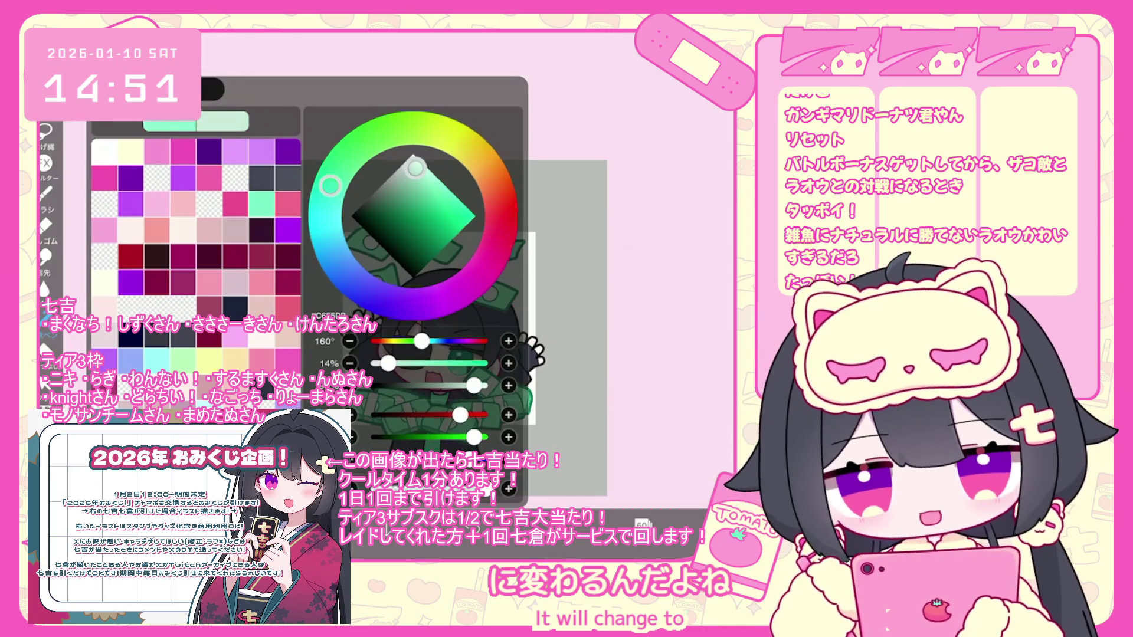
left_click(613, 524)
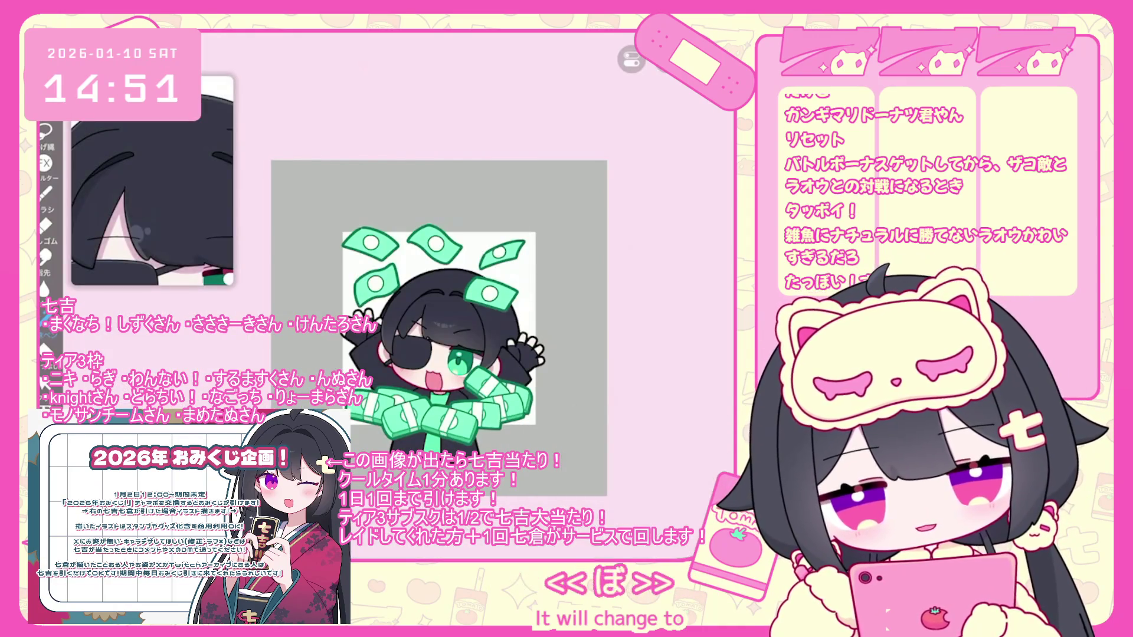
Check banknote layers 57 and 58 in the layer list to locate the money group
scroll(423, 294, "down", 2)
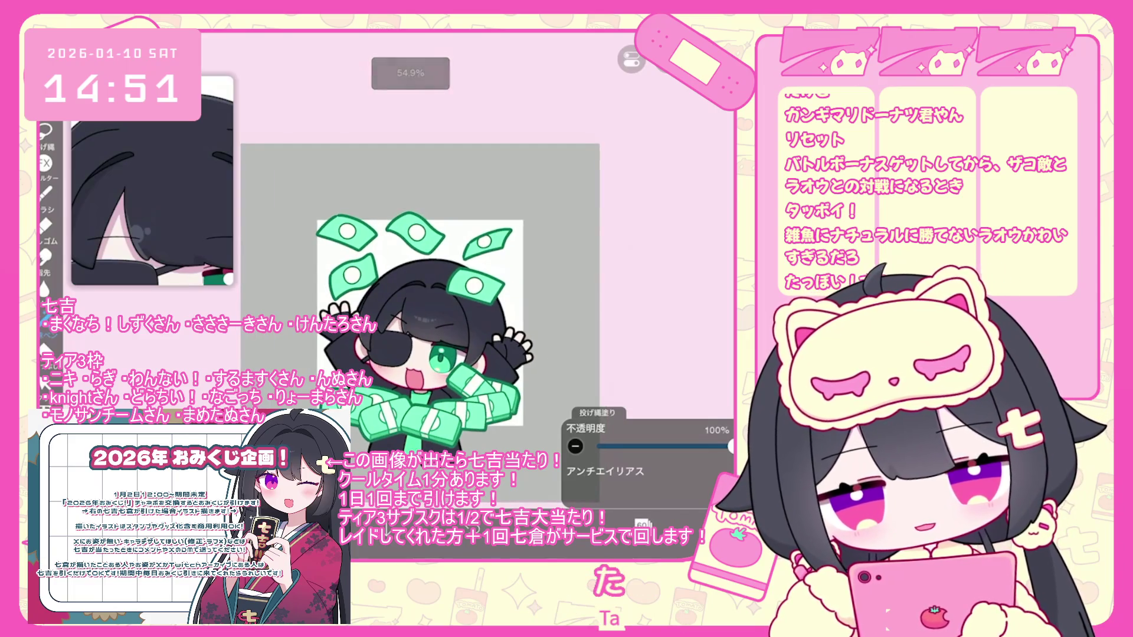
left_click(642, 524)
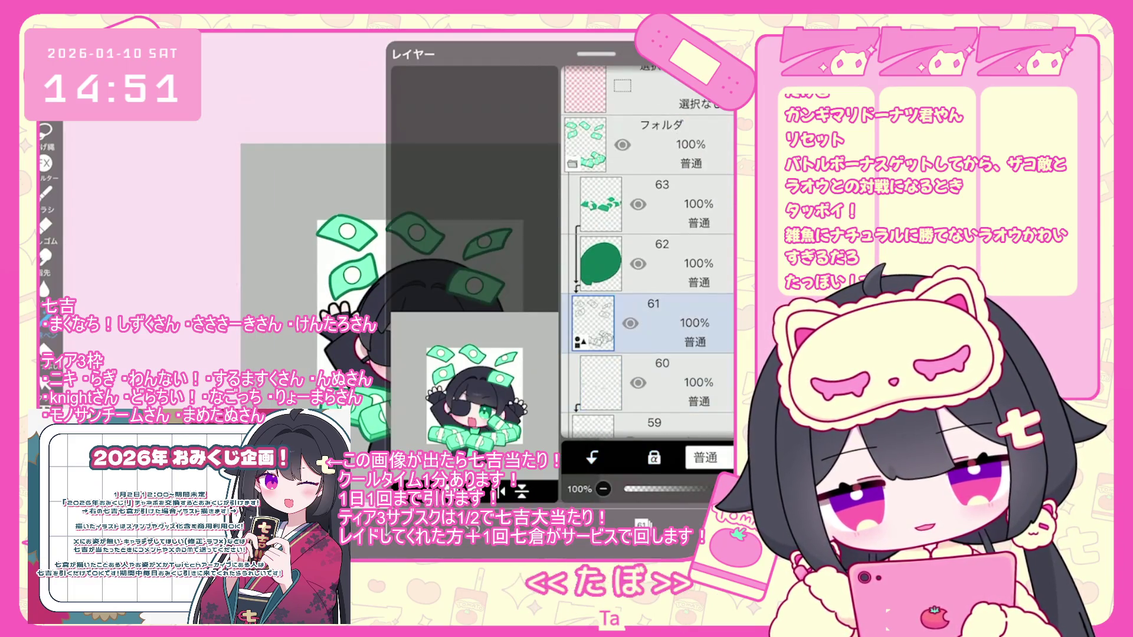
scroll(647, 266, "down", 5)
left_click(649, 317)
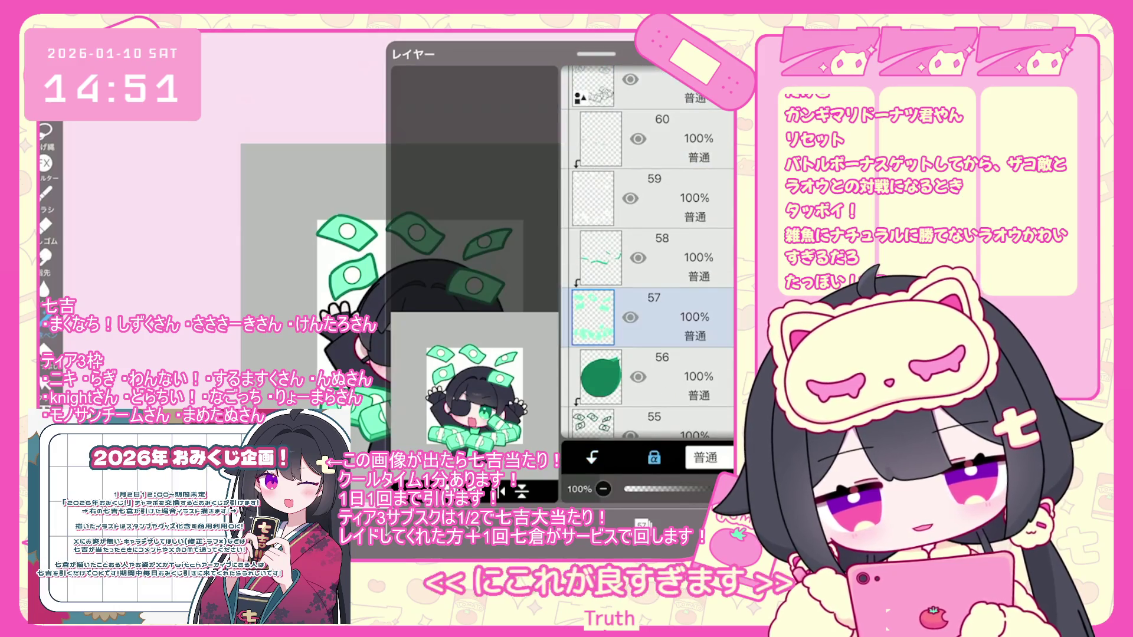
left_click(642, 523)
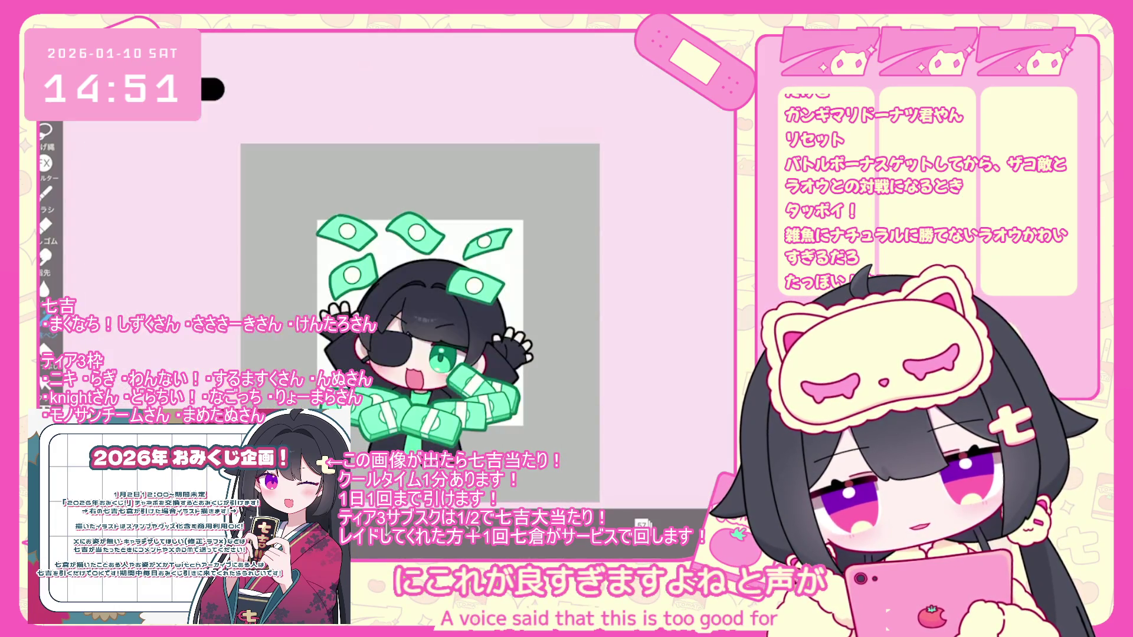
scroll(420, 322, "down", 2)
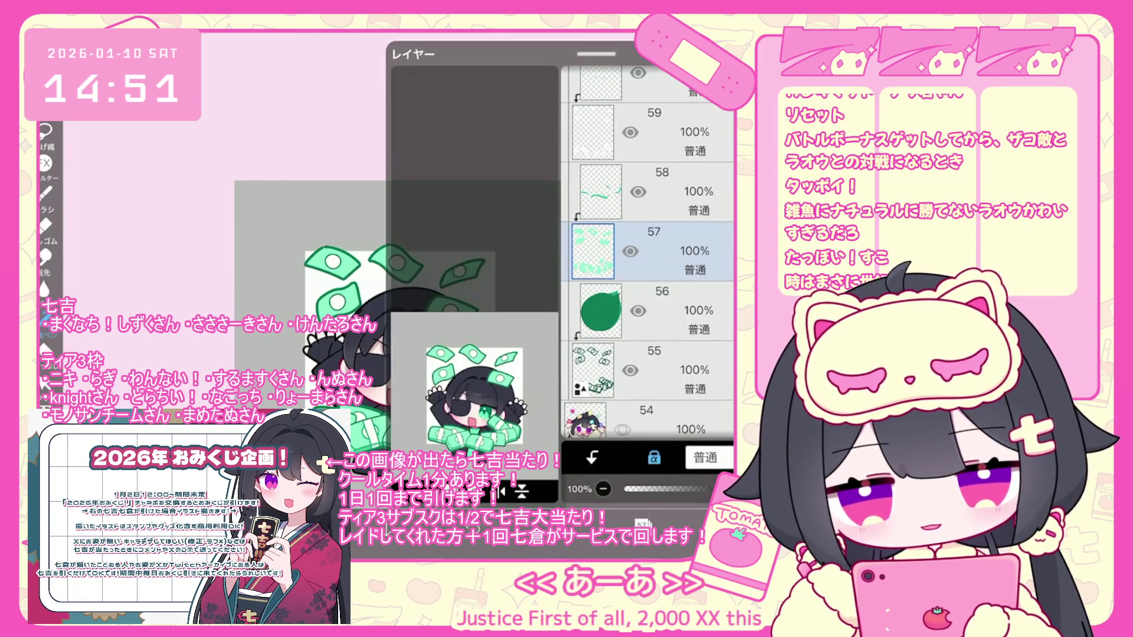
left_click(649, 192)
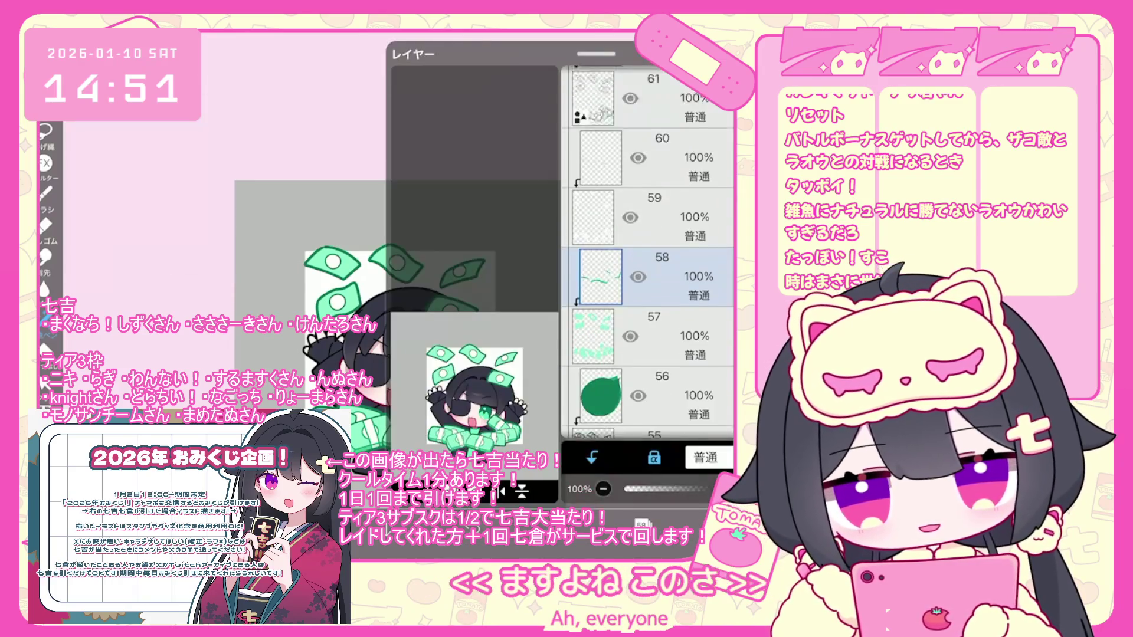
Move the whole banknote folder slightly right and up, then select the folder above layer 2
scroll(648, 253, "up", 3)
left_click(649, 129)
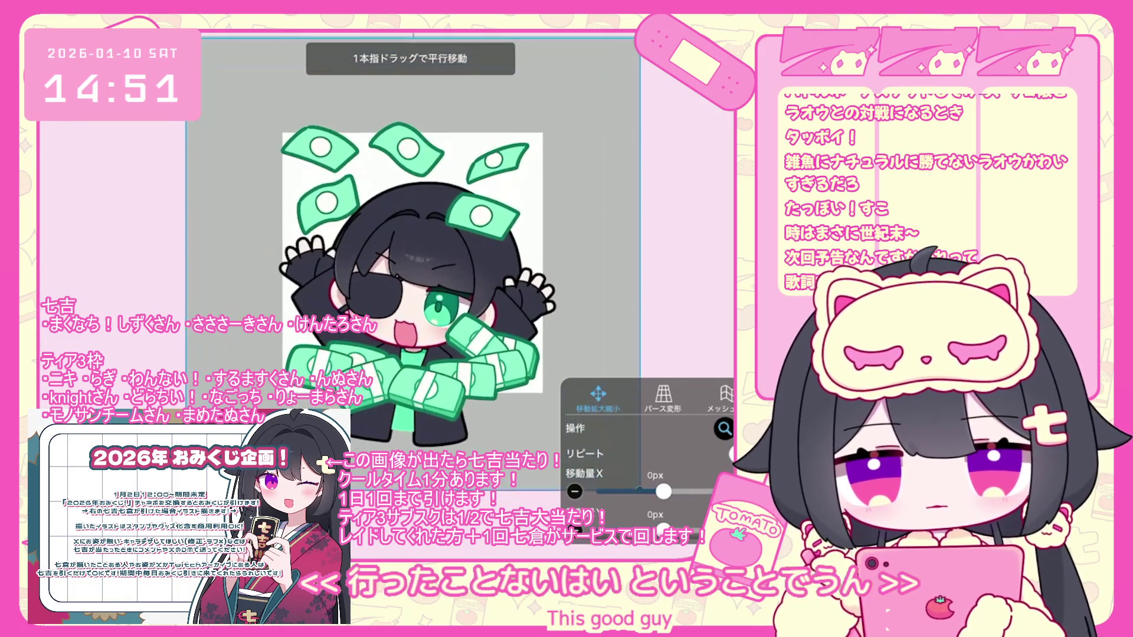
mouse_move(413, 401)
left_mouse_down()
mouse_move(434, 382)
mouse_move(418, 429)
left_mouse_up()
mouse_move(404, 65)
left_mouse_down()
mouse_move(407, 95)
mouse_move(426, 22)
mouse_move(435, 39)
mouse_move(425, 33)
mouse_move(405, 53)
left_mouse_up()
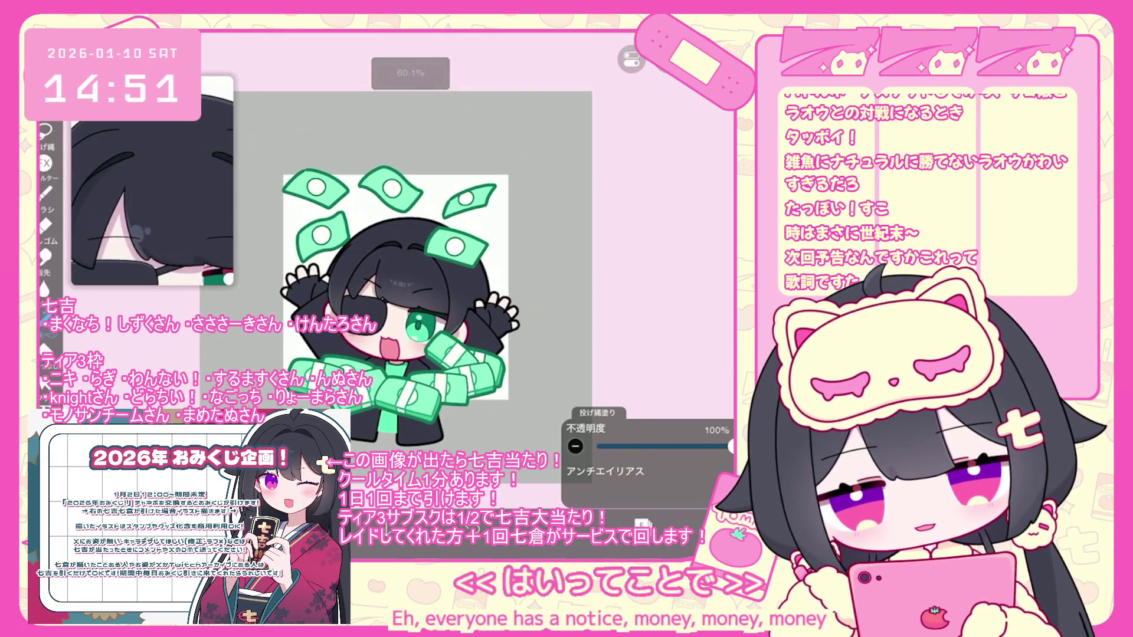
scroll(647, 254, "down", 10)
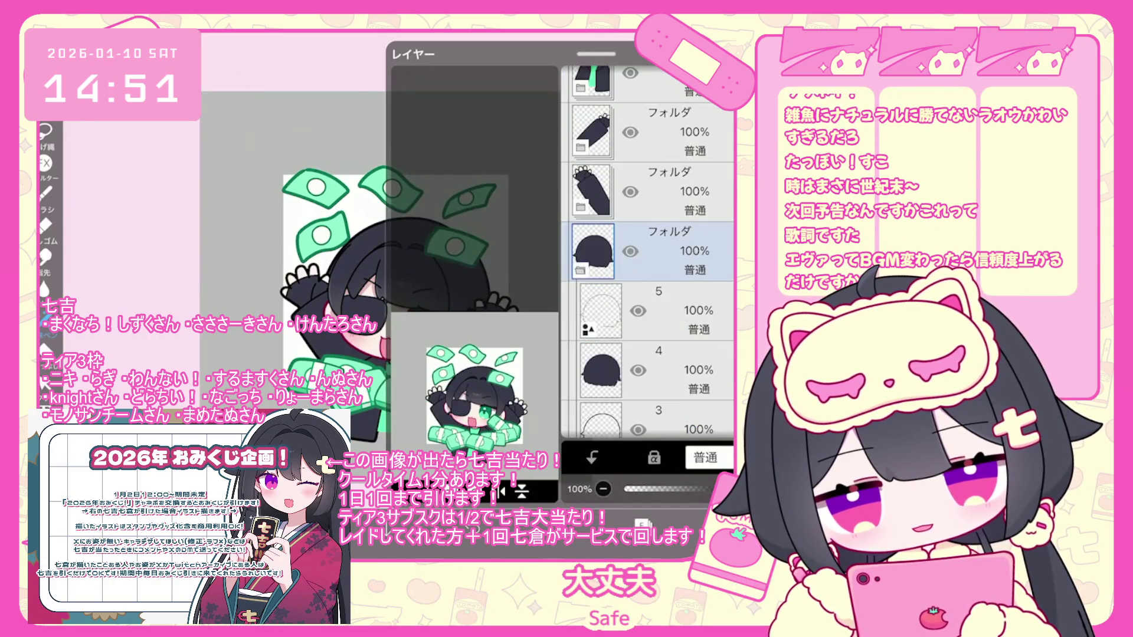
left_click(649, 260)
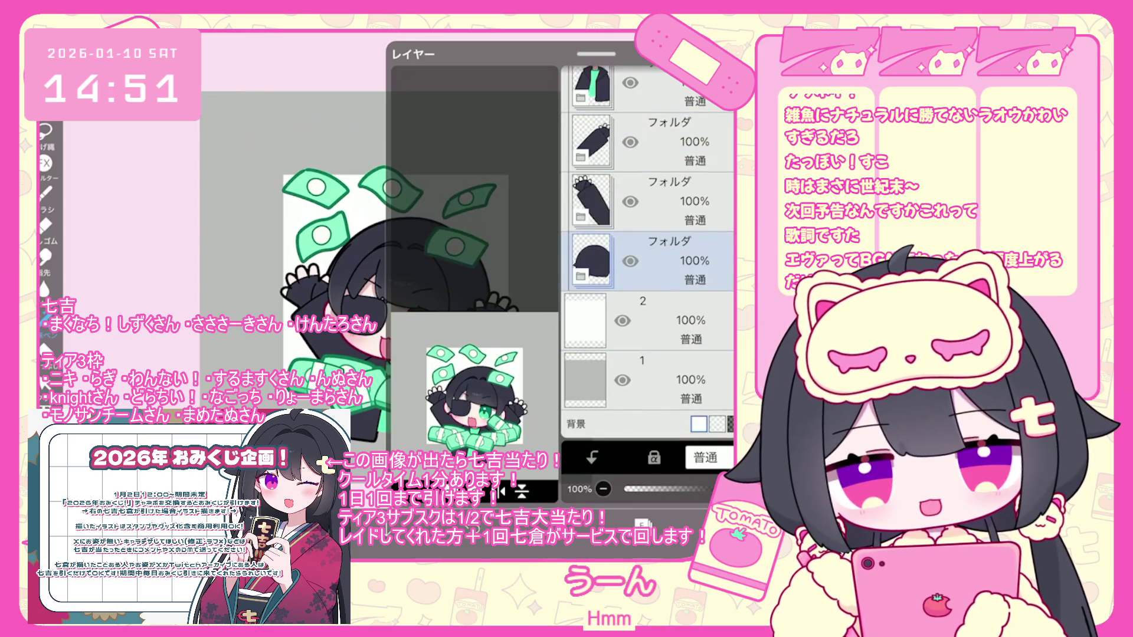
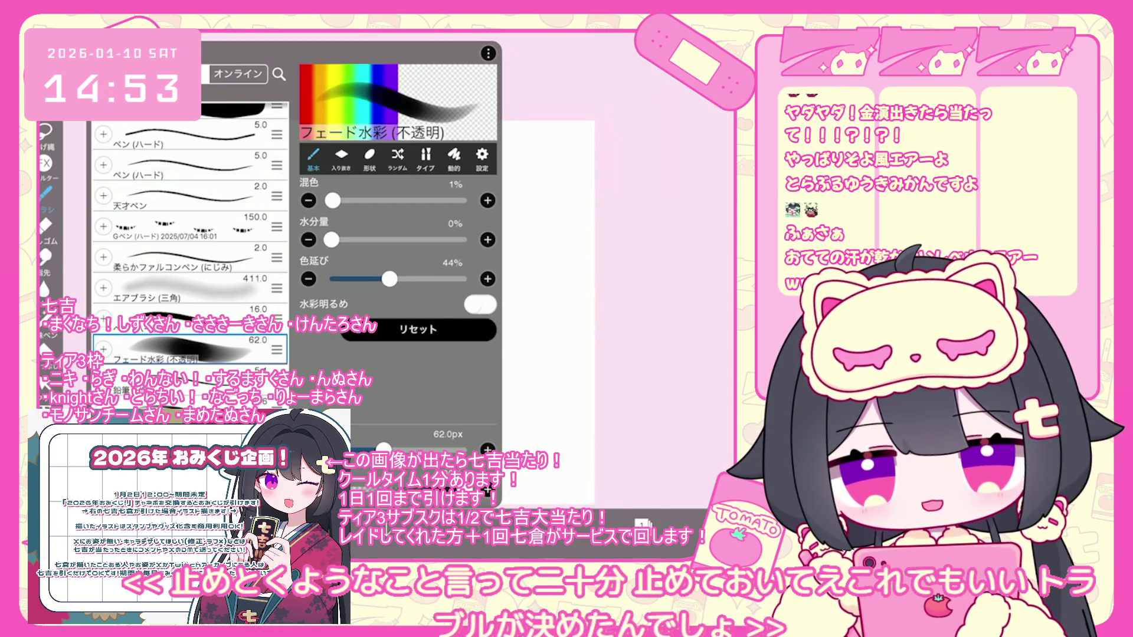
Set the Fade Watercolor brush to a thin 4.0px line and close the brush settings
left_click(189, 380)
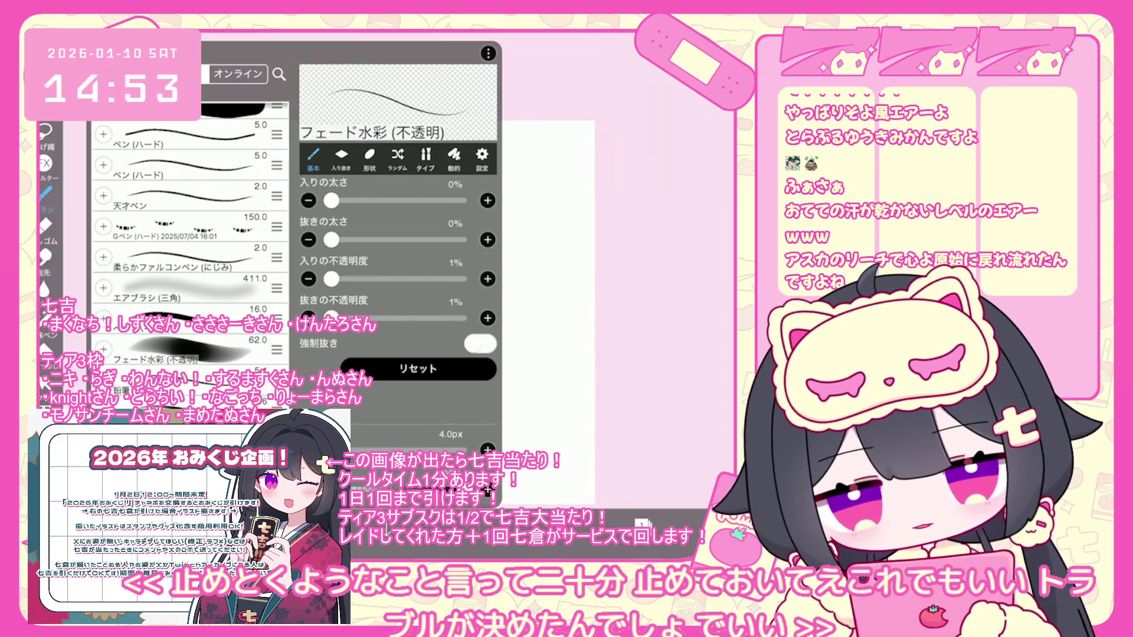
scroll(398, 289, "down", 3)
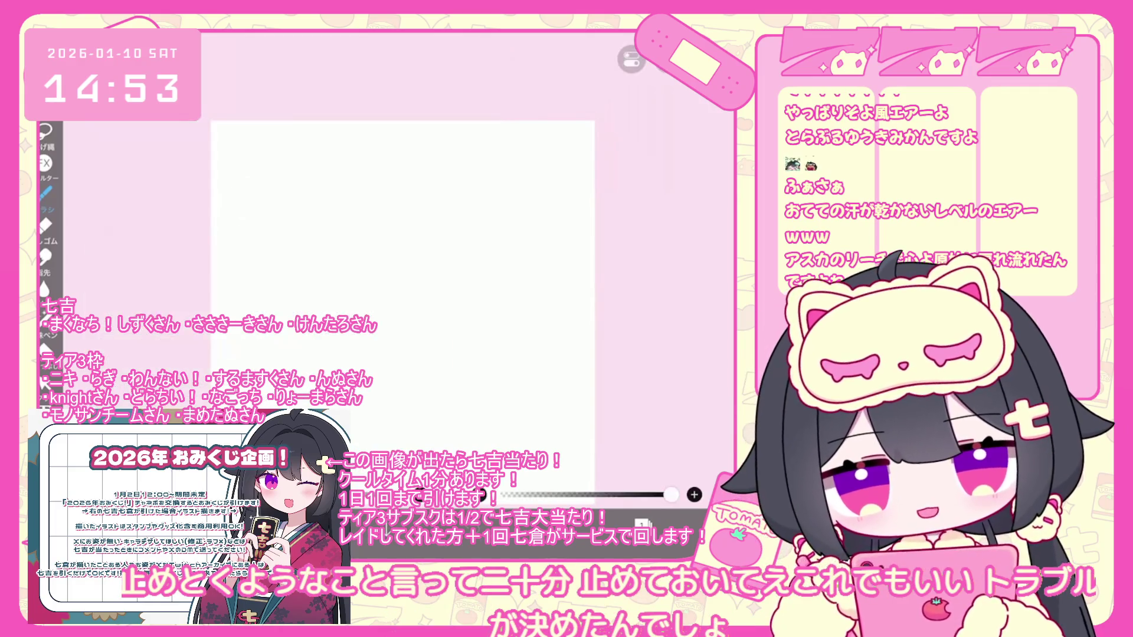
Sketch the curved hairline and the first zigzag bangs strands, redoing misdrawn strokes
scroll(405, 283, "up", 2)
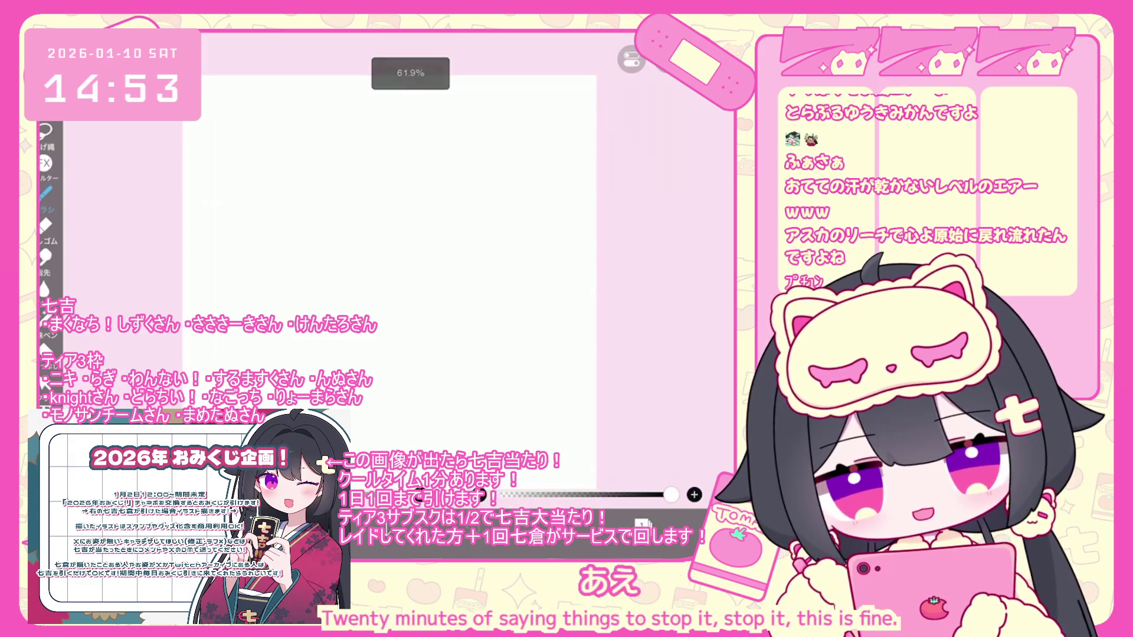
left_click_drag(323, 307, 434, 302)
key("ctrl+z")
key("ctrl+shift+z")
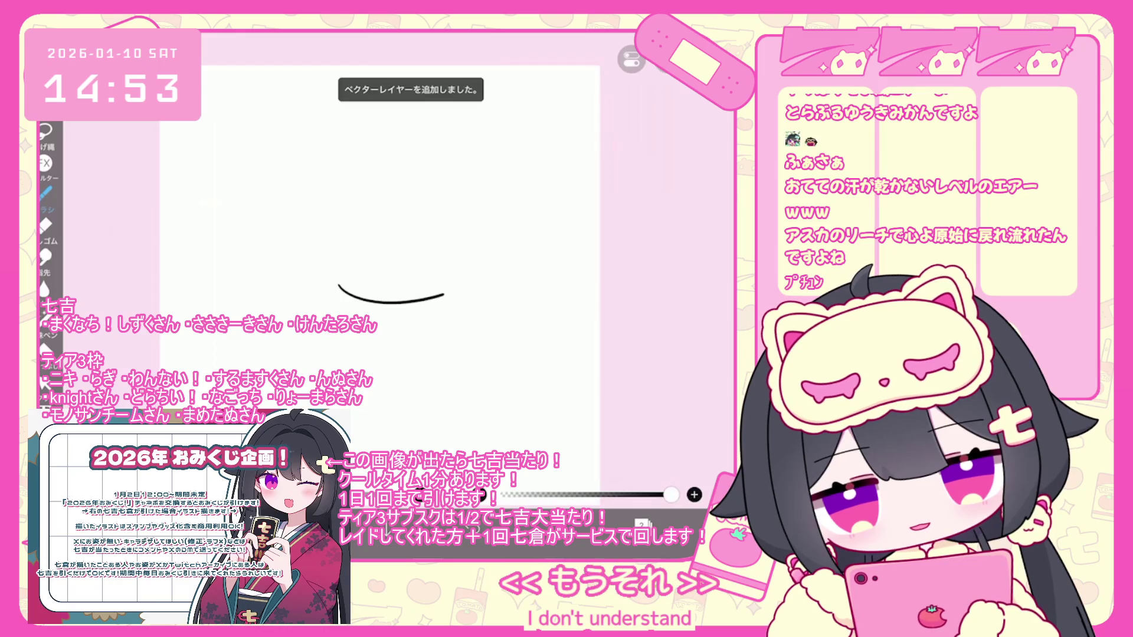
scroll(354, 283, "up", 2)
left_click_drag(352, 317, 387, 330)
key("ctrl+z")
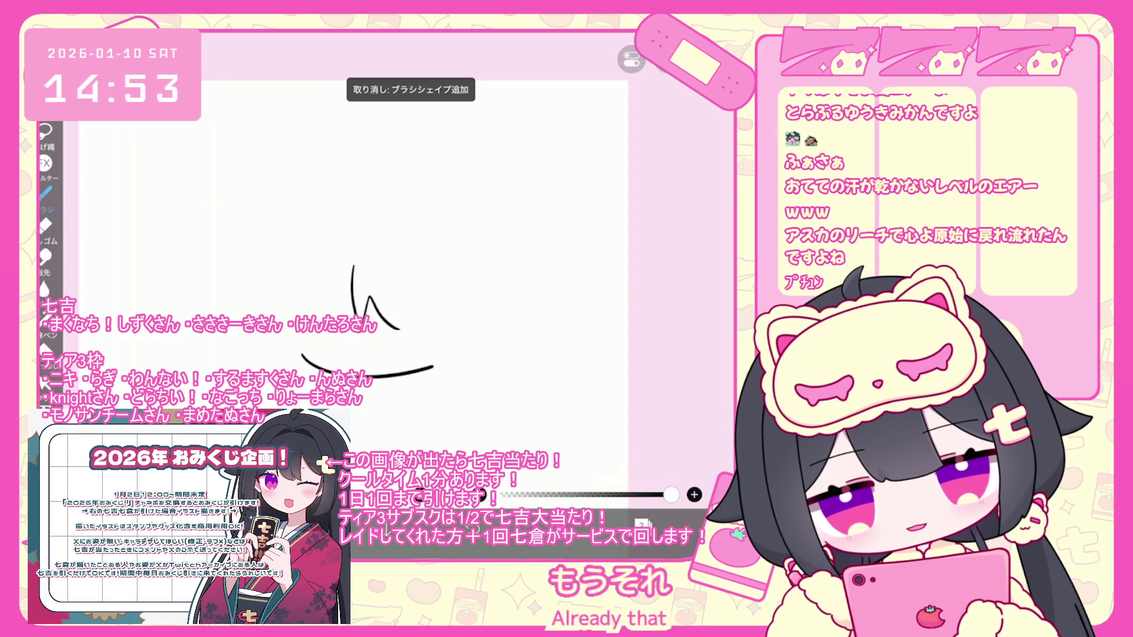
left_click_drag(403, 282, 431, 334)
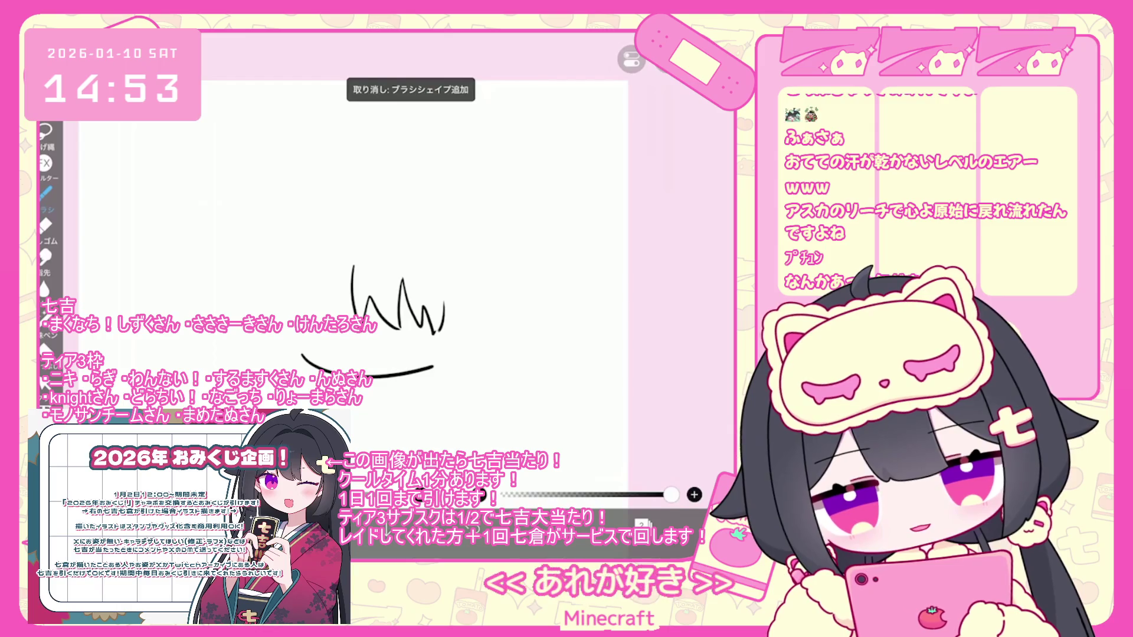
key("ctrl+z")
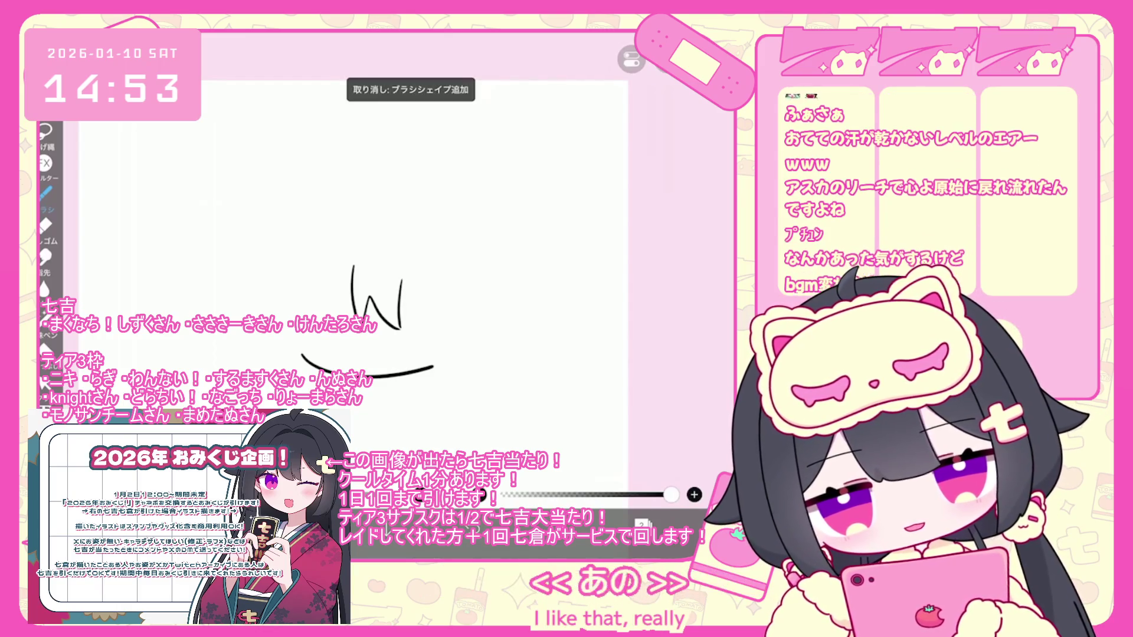
key("ctrl+z")
mouse_move(398, 284)
left_mouse_down()
mouse_move(400, 329)
mouse_move(424, 333)
mouse_move(445, 305)
left_mouse_up()
Add zigzag bangs on the left and the right side of the hair outline
mouse_move(352, 266)
left_mouse_down()
mouse_move(328, 317)
mouse_move(306, 303)
left_mouse_up()
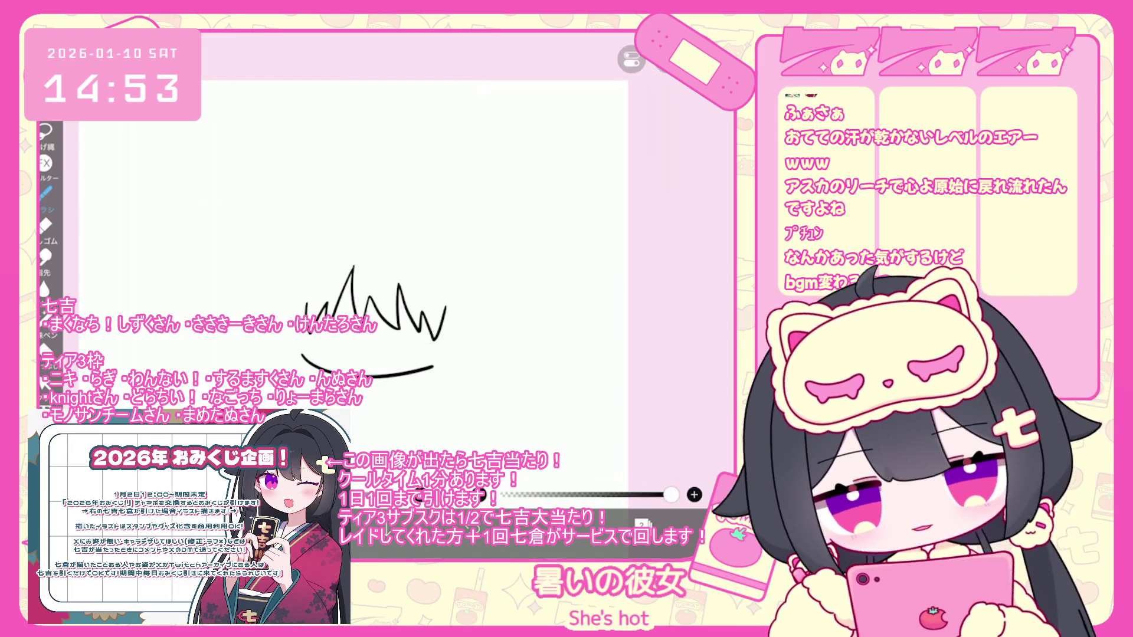
key("ctrl+z")
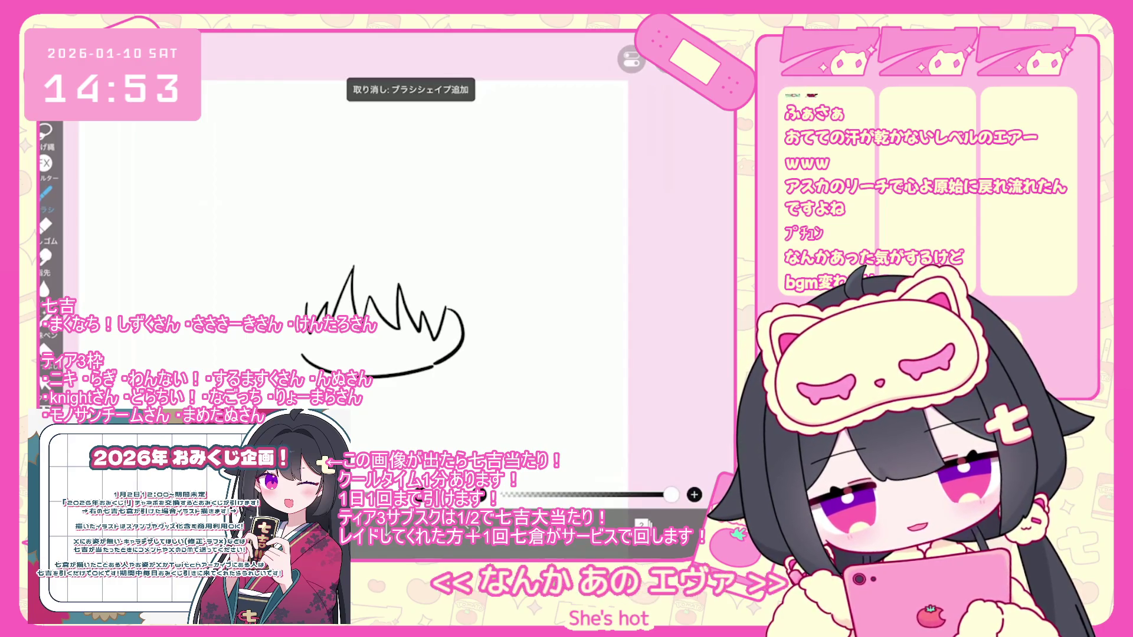
mouse_move(445, 308)
left_mouse_down()
mouse_move(466, 339)
mouse_move(435, 366)
left_mouse_up()
left_click_drag(307, 308, 300, 354)
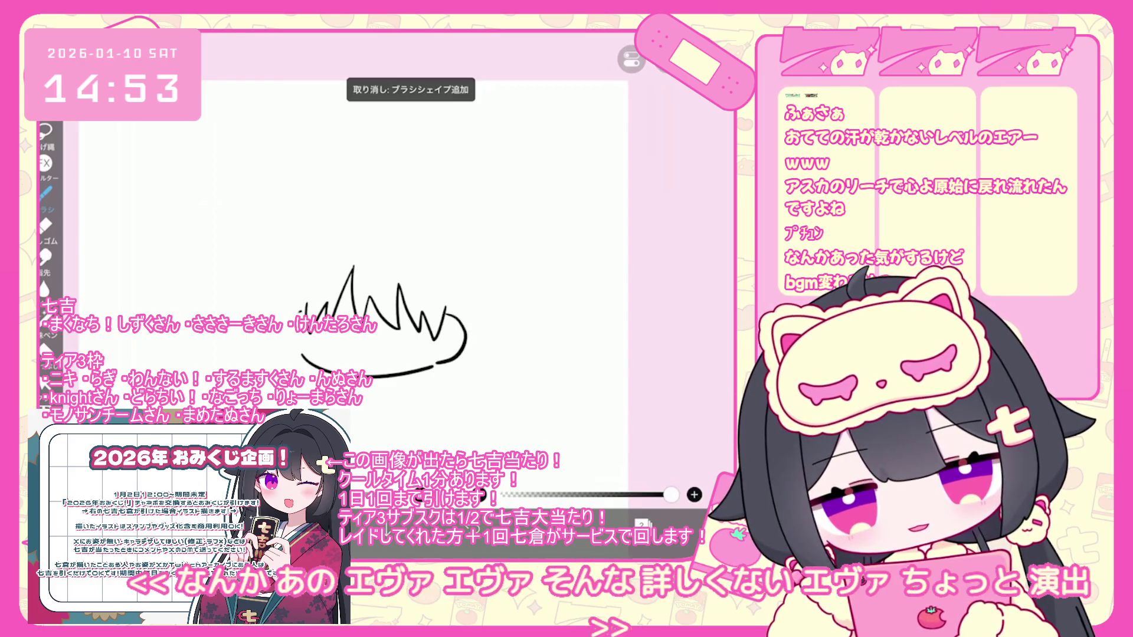
key("ctrl+z")
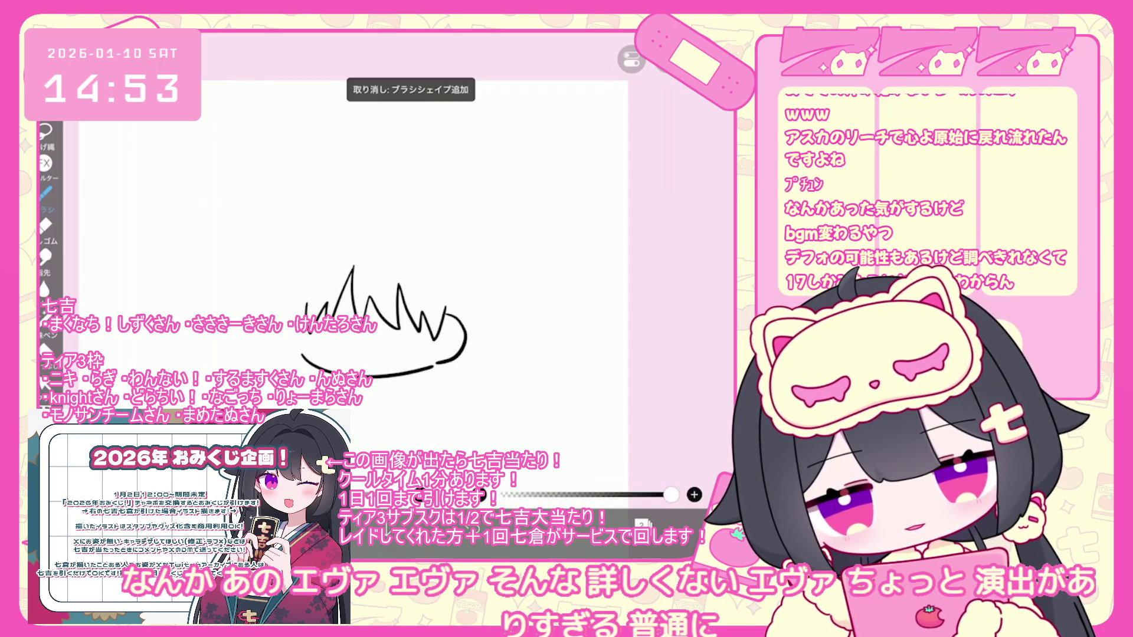
Nudge the zigzag bangs up slightly with the selection tool
left_click(44, 382)
left_click_drag(376, 303, 375, 291)
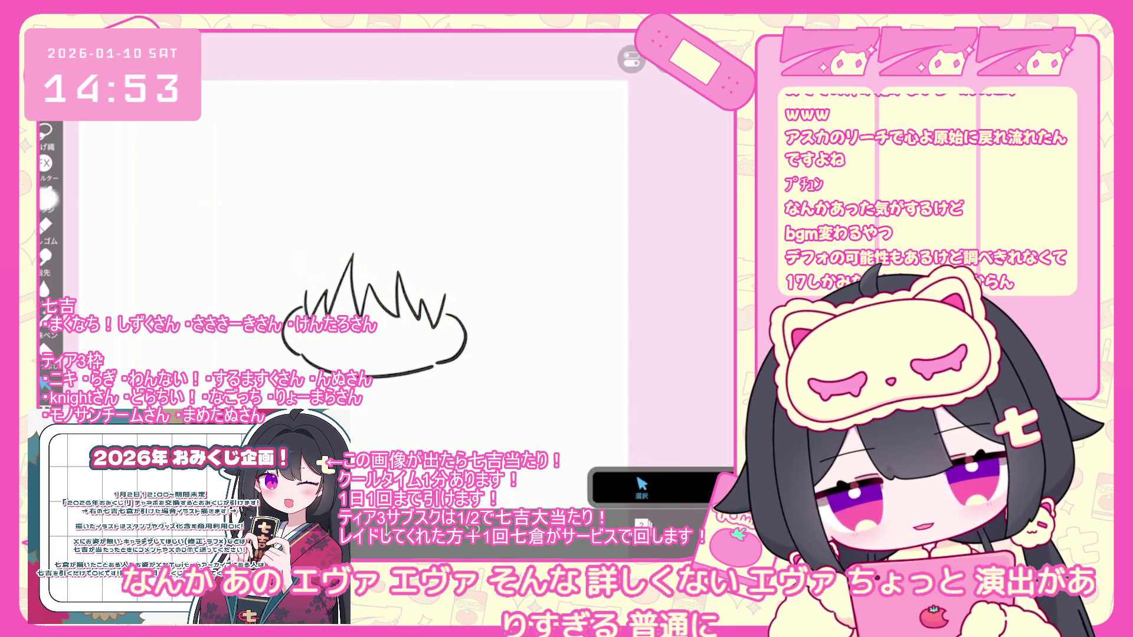
left_click(46, 193)
Start the round head outline over the top and down the left side
left_click_drag(316, 220, 326, 216)
key("ctrl+z")
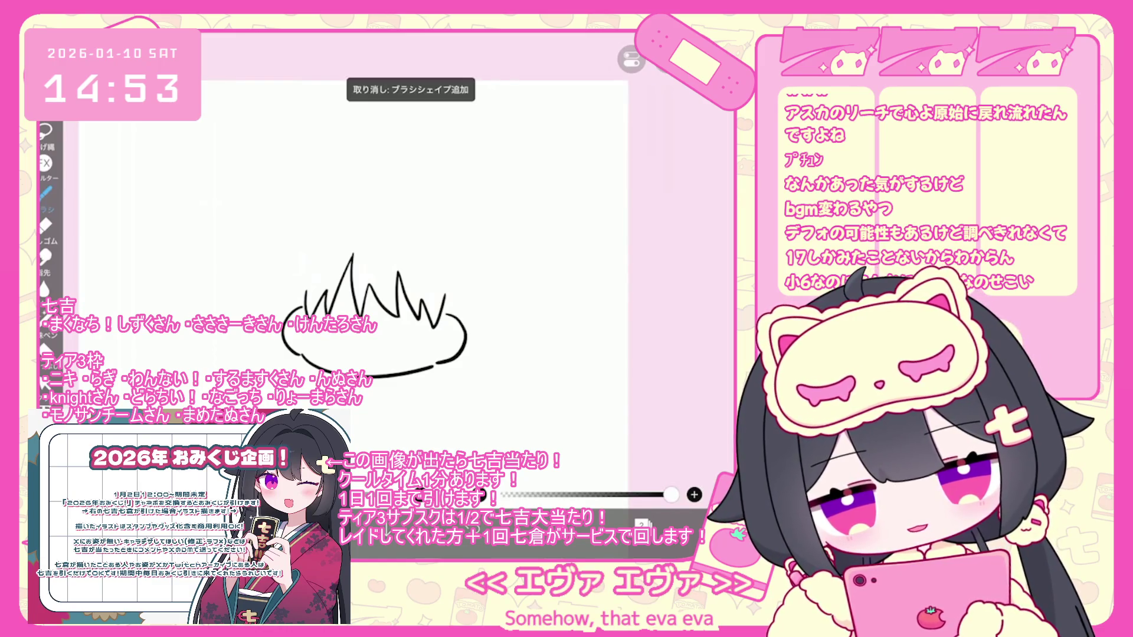
left_click_drag(285, 259, 287, 319)
key("ctrl+z")
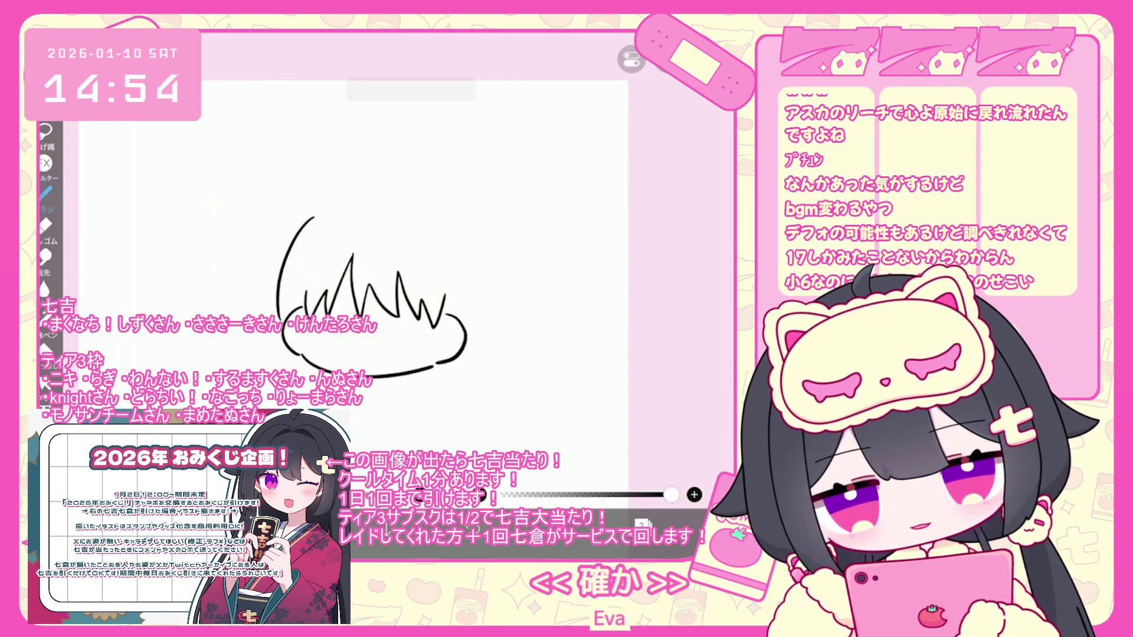
key("ctrl+z")
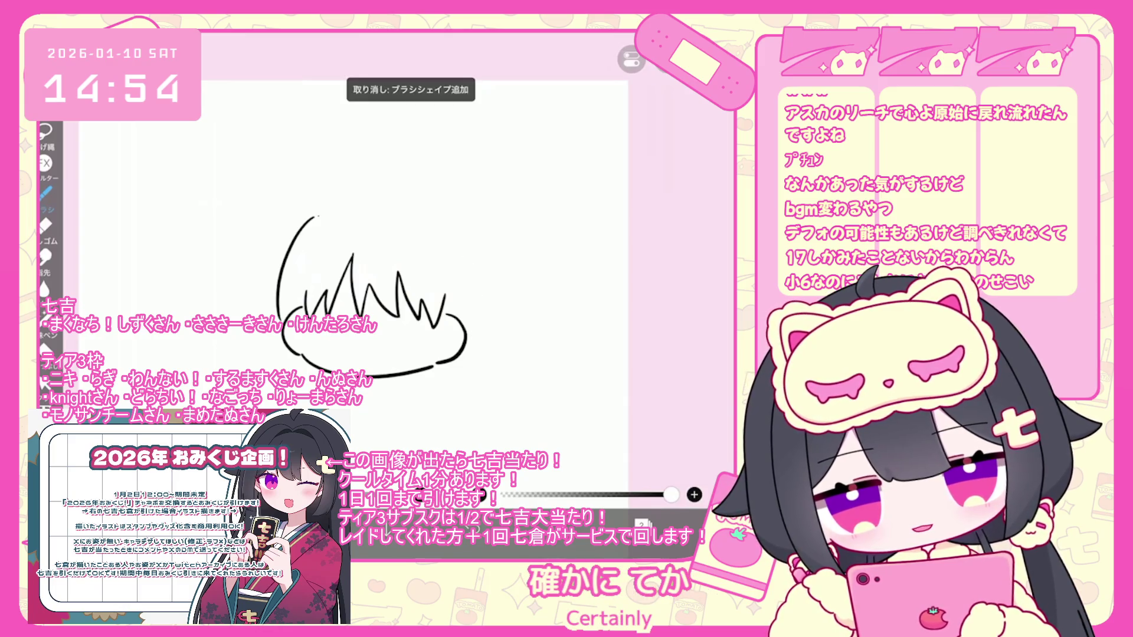
Redraw the lower-right hair zigzag and the head's left outline
scroll(378, 283, "up", 2)
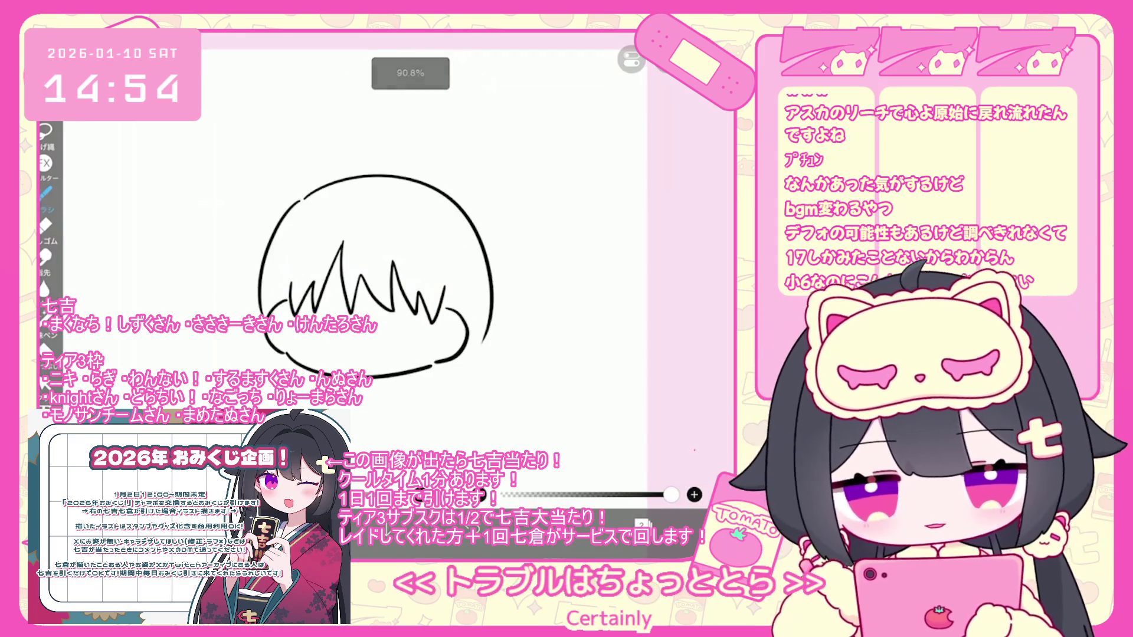
key("ctrl+z")
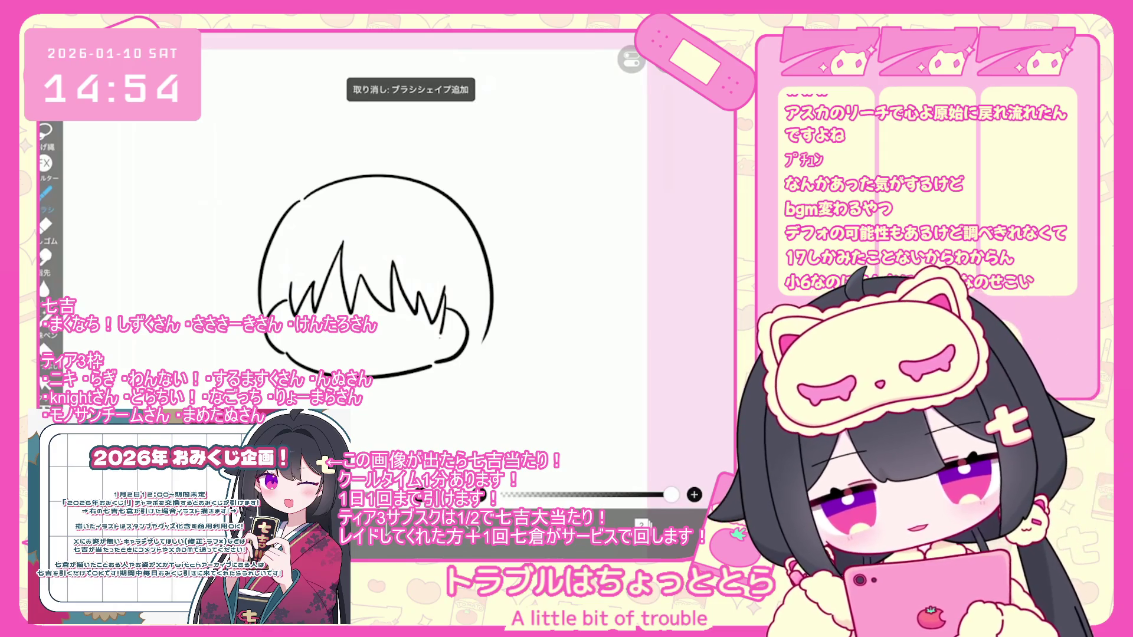
key("ctrl+z")
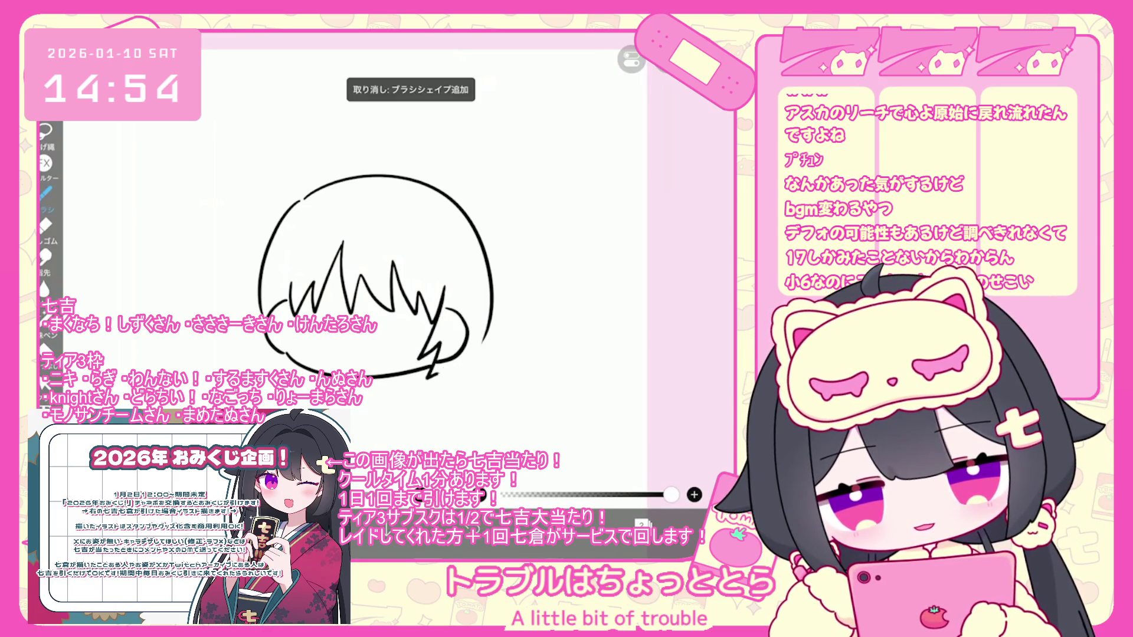
key("ctrl+z")
left_click_drag(441, 304, 434, 378)
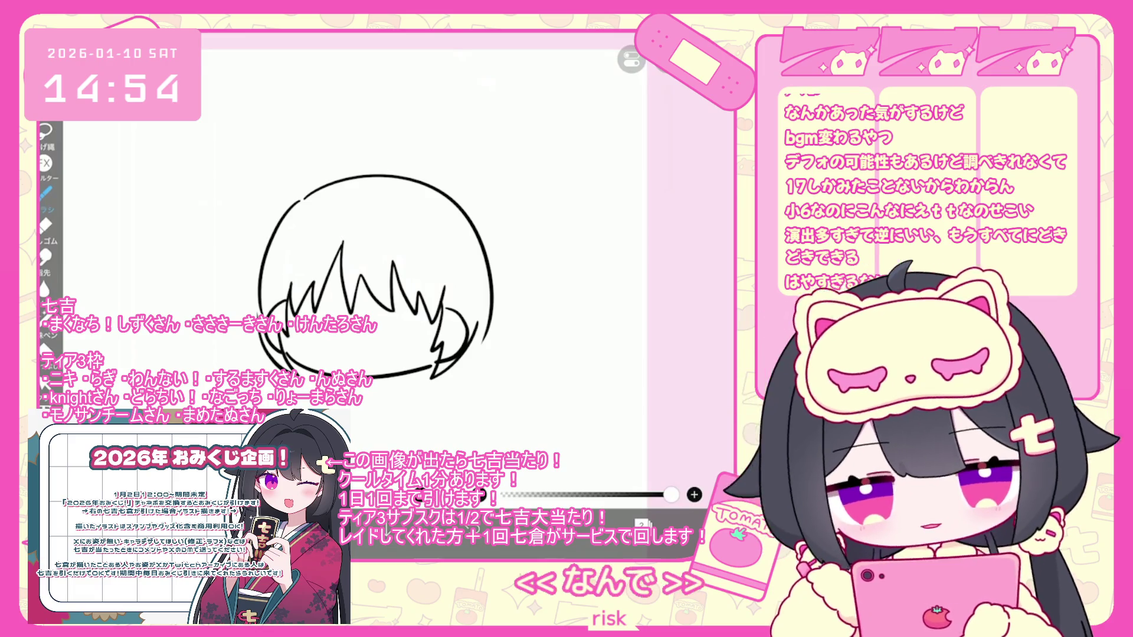
scroll(389, 278, "up", 1)
key("ctrl+z")
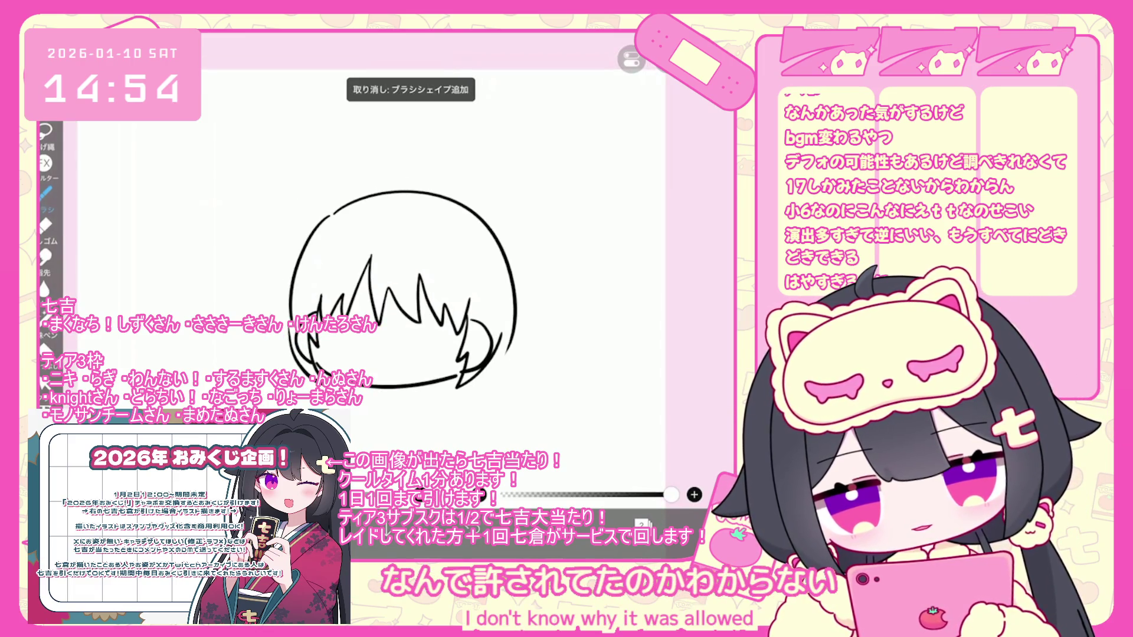
left_click_drag(285, 304, 278, 358)
Check a head stroke with the selection tool, then go back to the brush
left_click(45, 383)
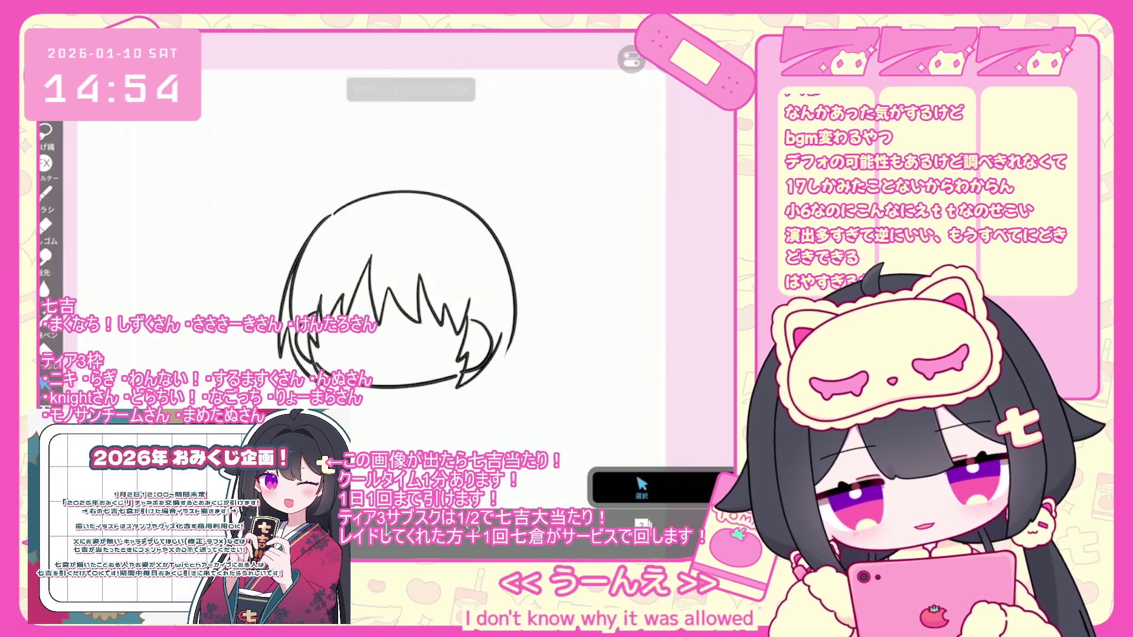
left_click(308, 195)
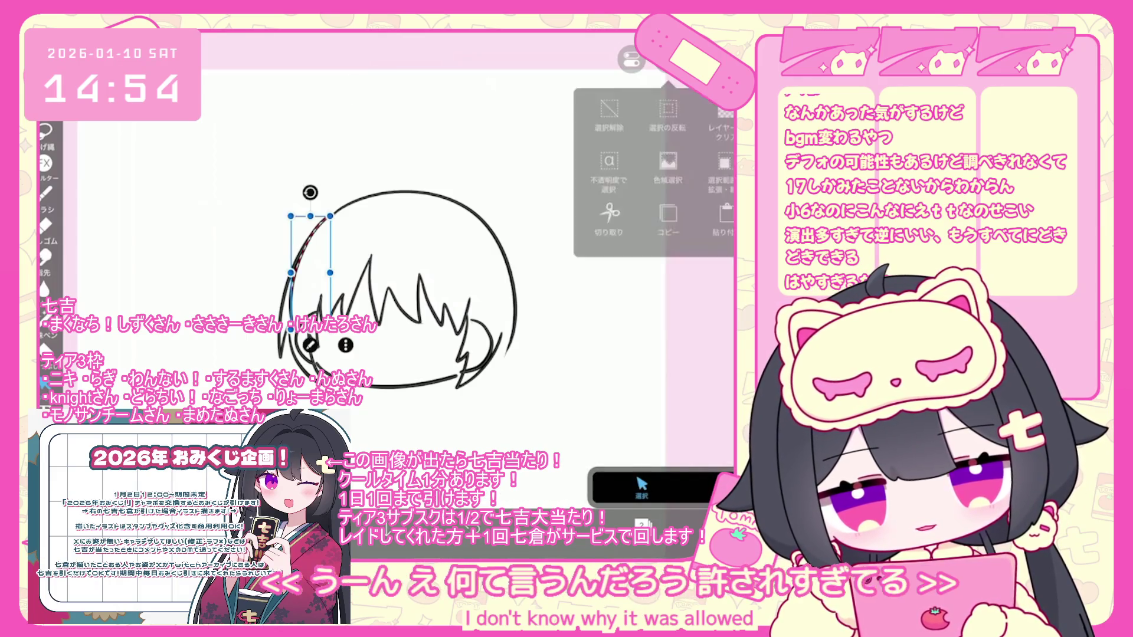
left_click(642, 487)
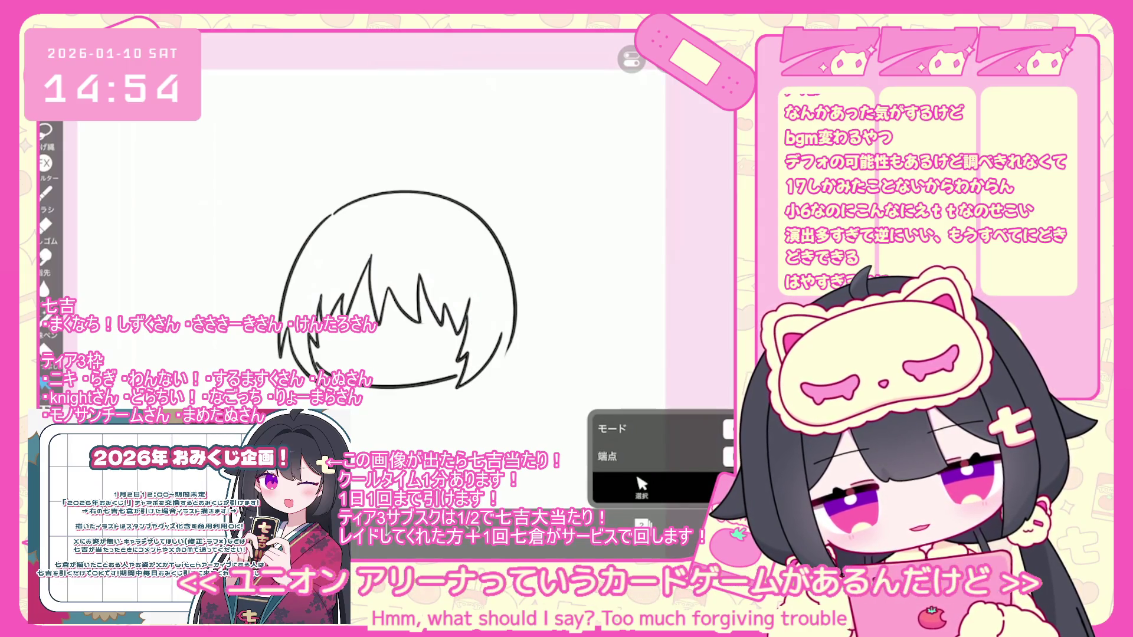
left_click(45, 192)
Try hair strands and a spiky tuft atop the head, undoing unwanted strokes
scroll(371, 274, "down", 2)
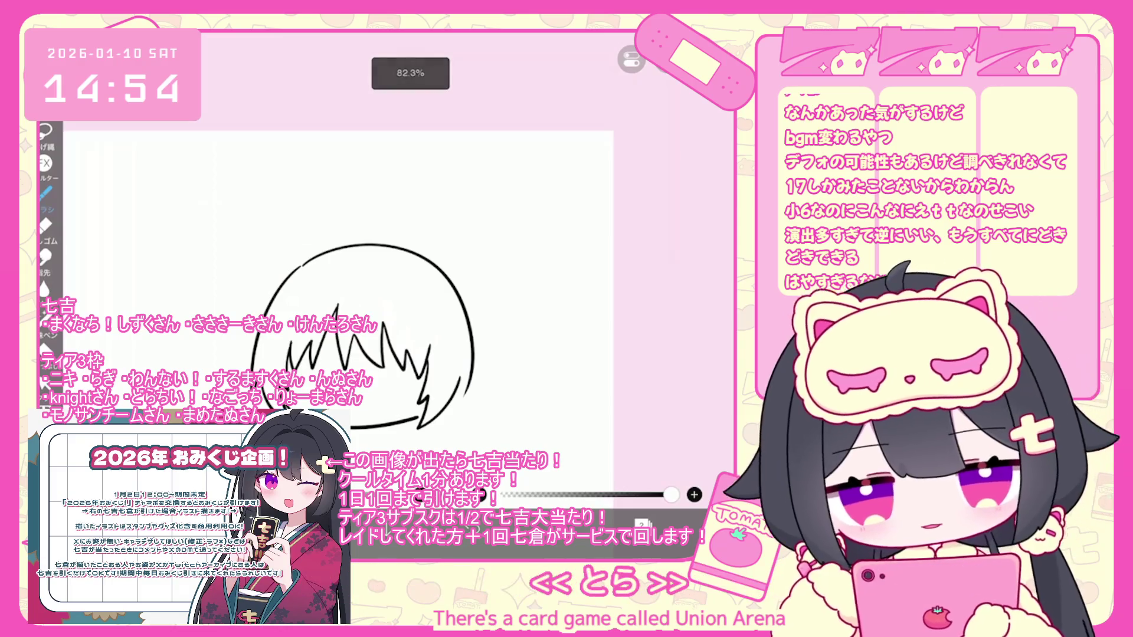
left_click_drag(321, 251, 398, 242)
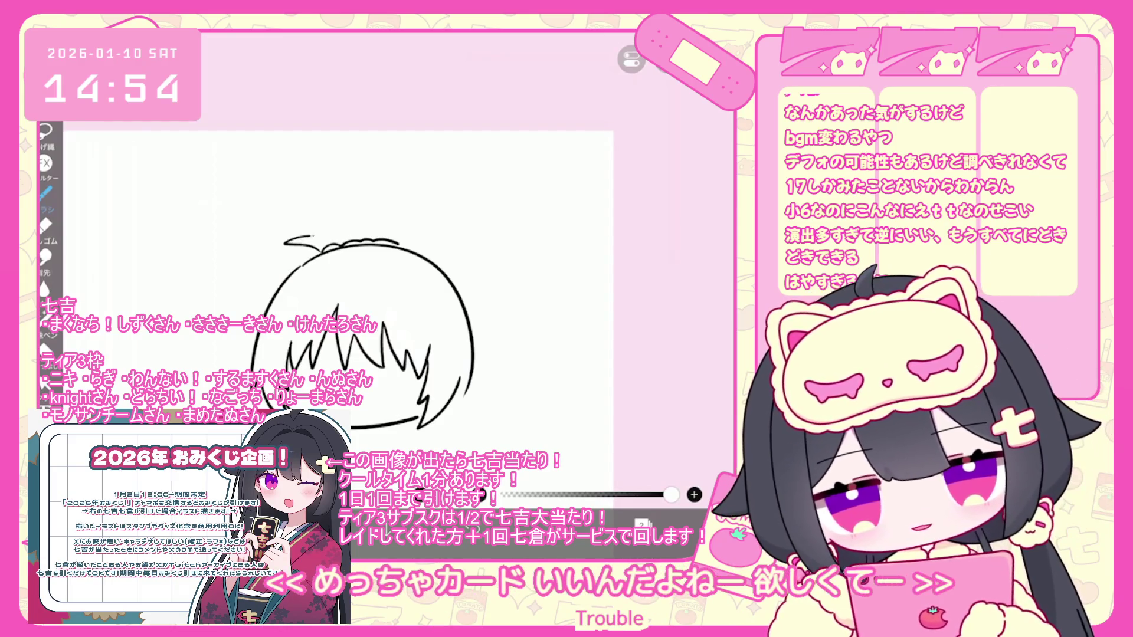
key("ctrl+z")
left_click_drag(281, 250, 340, 244)
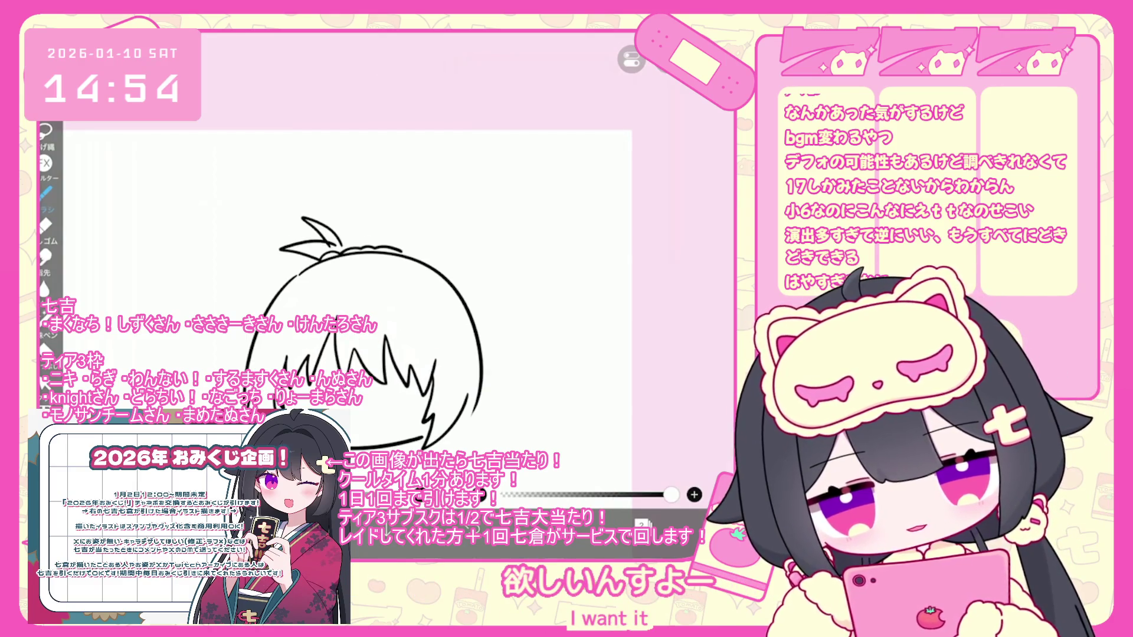
key("ctrl+z")
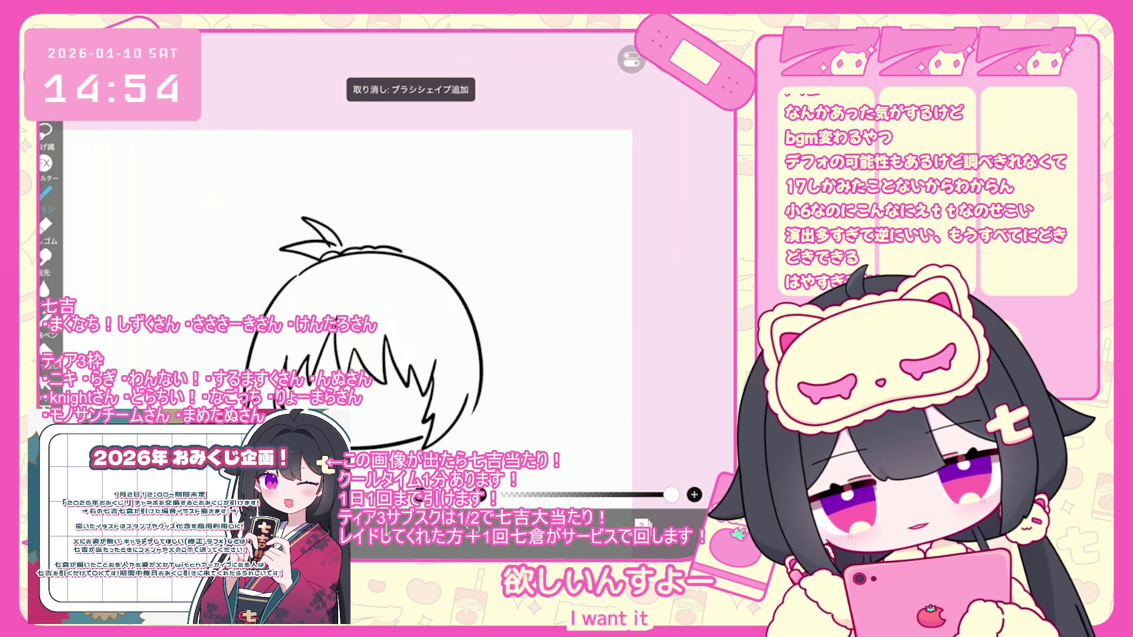
left_click_drag(329, 198, 368, 241)
key("ctrl+z")
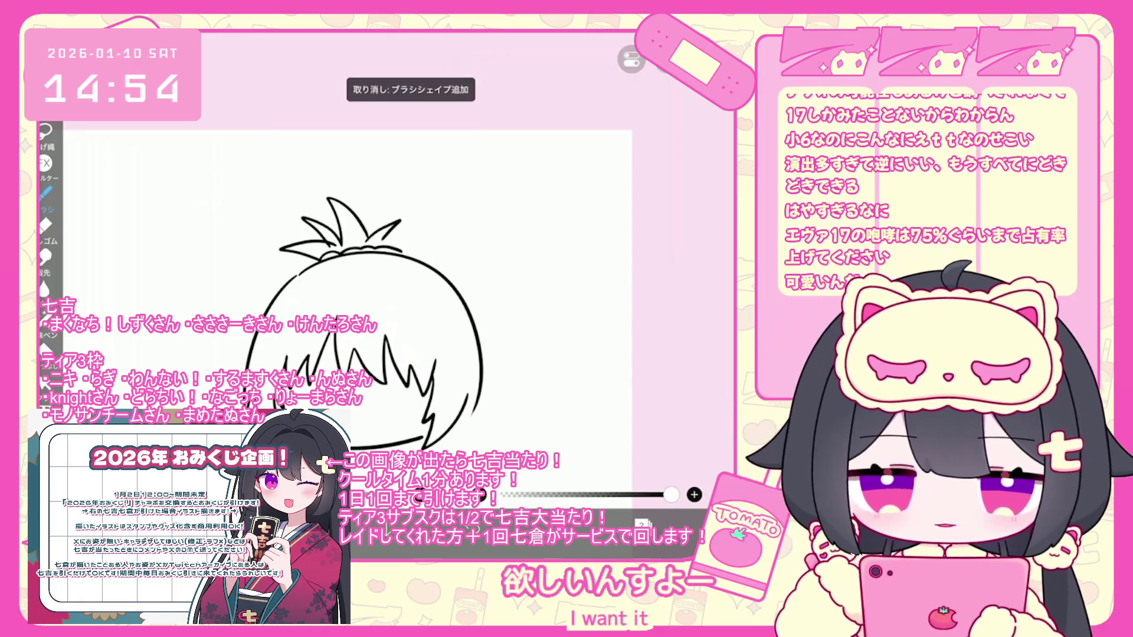
Rotate the canvas upright and remove the stray strokes near the chin and neck
left_click_drag(413, 354, 383, 312)
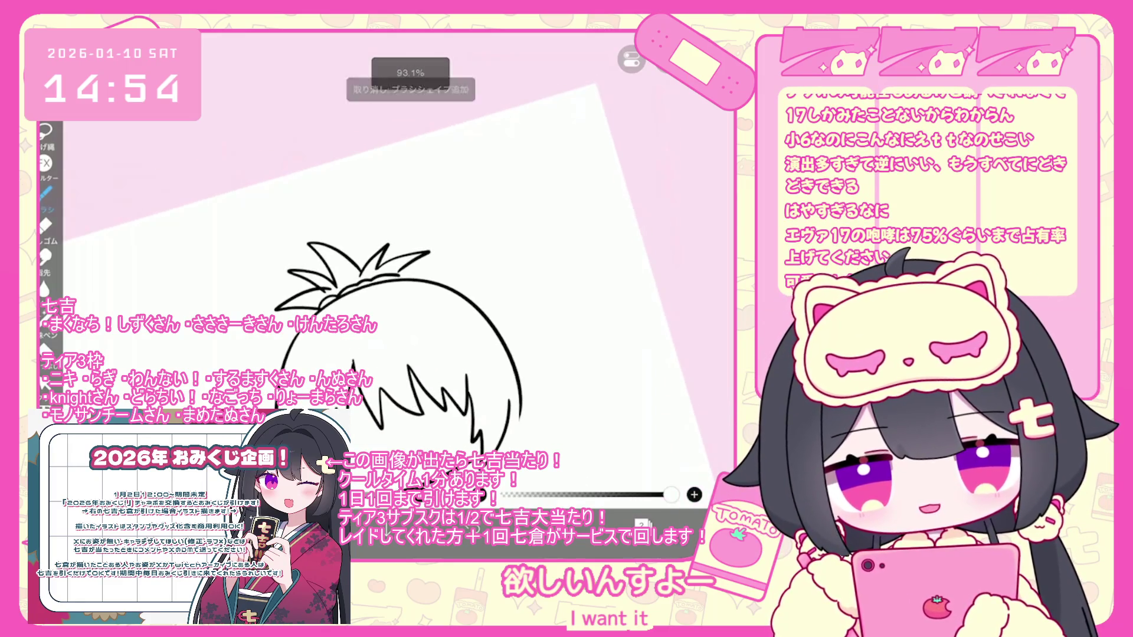
key("ctrl+z")
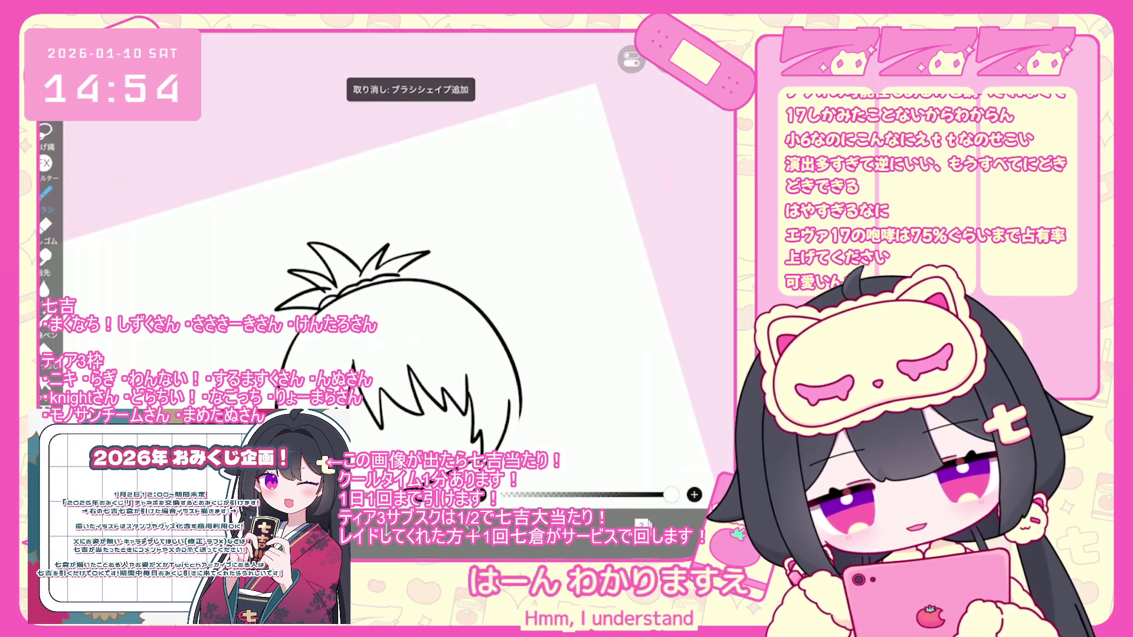
left_click(642, 522)
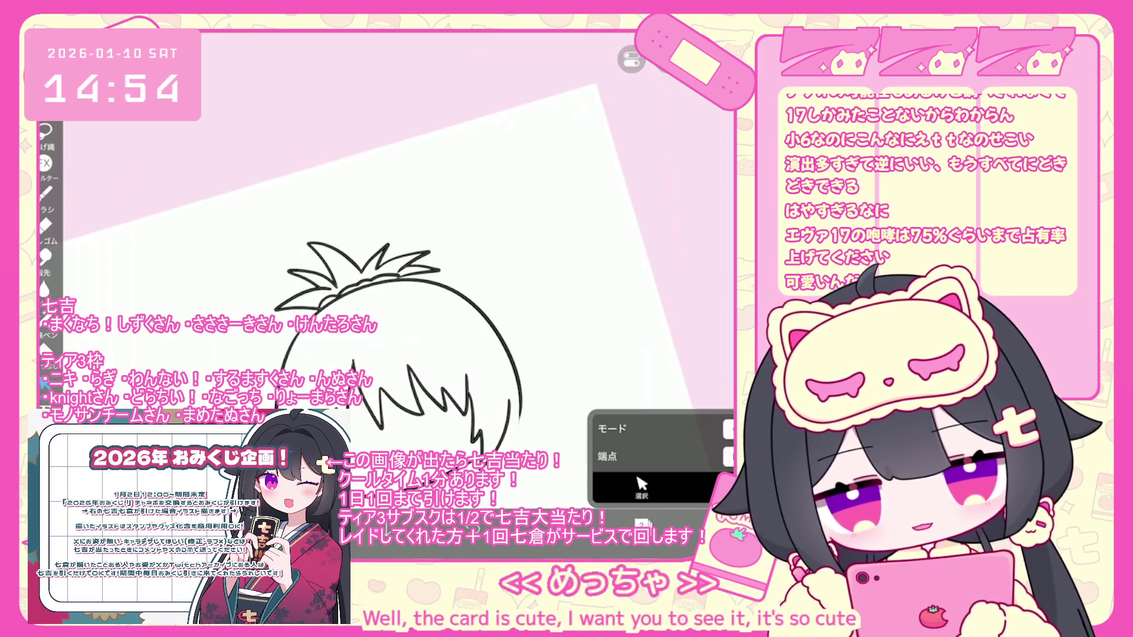
left_click(45, 192)
scroll(383, 283, "down", 3)
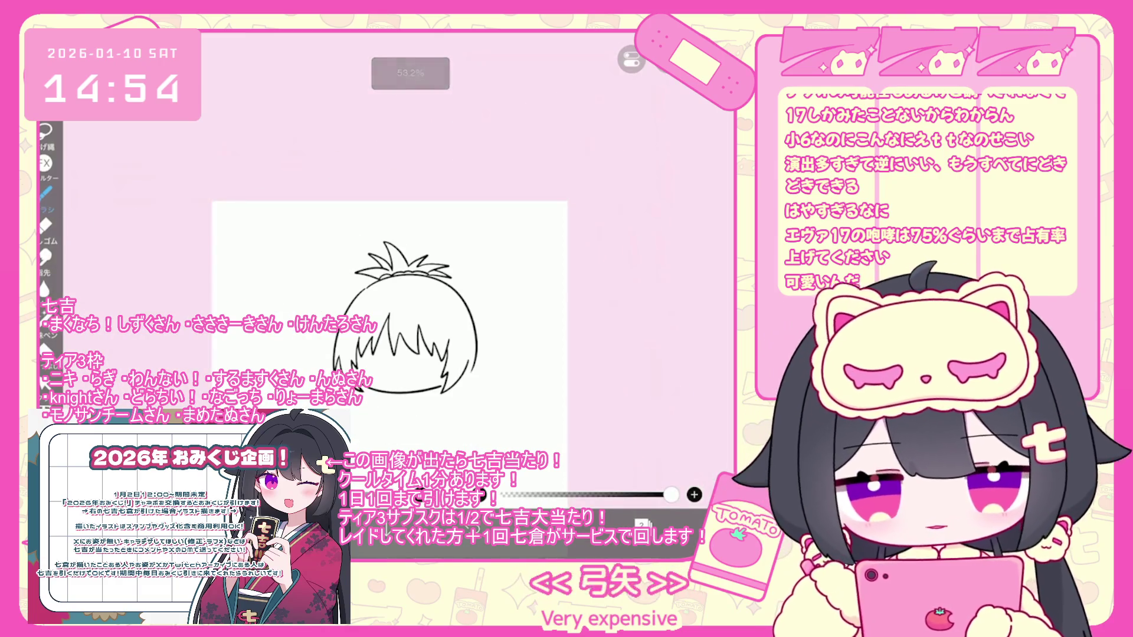
scroll(383, 265, "up", 1)
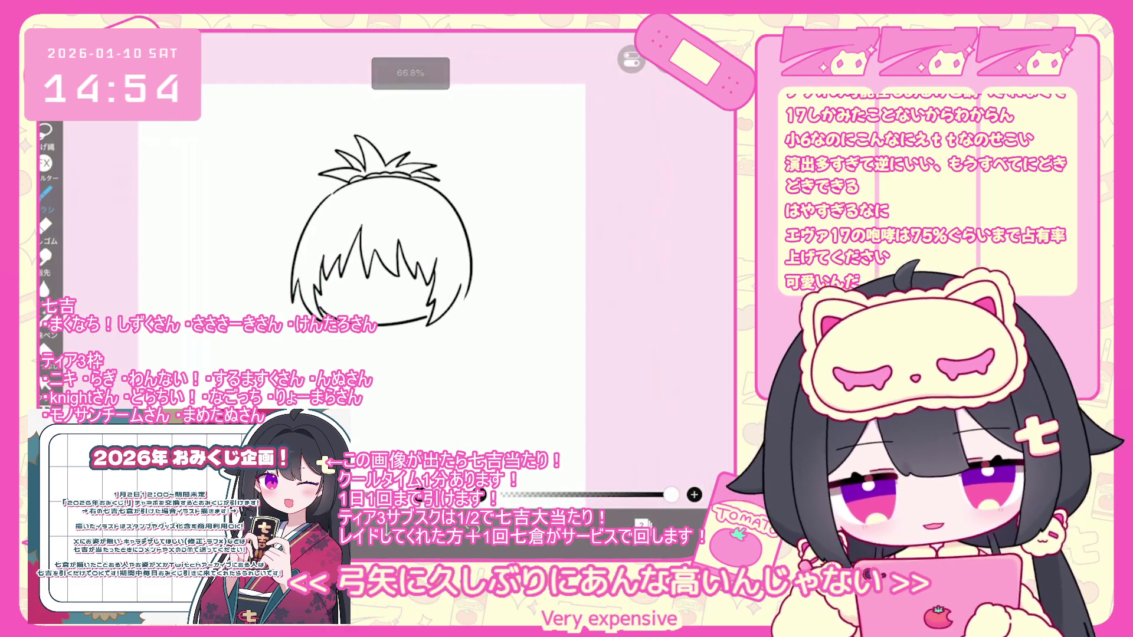
scroll(407, 224, "up", 3)
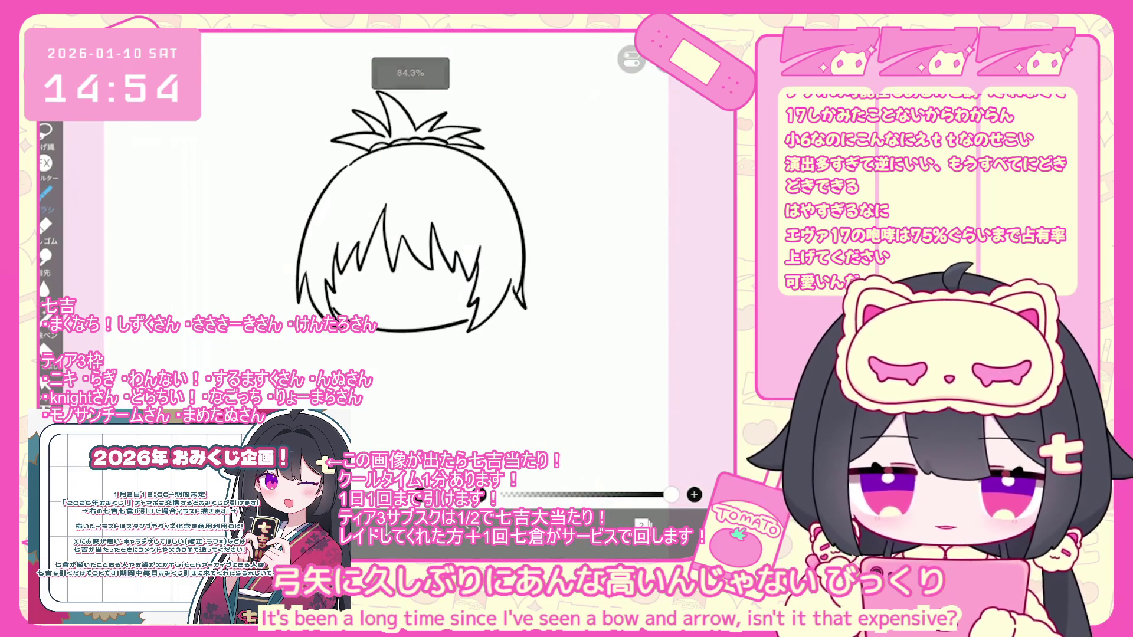
key("ctrl+z")
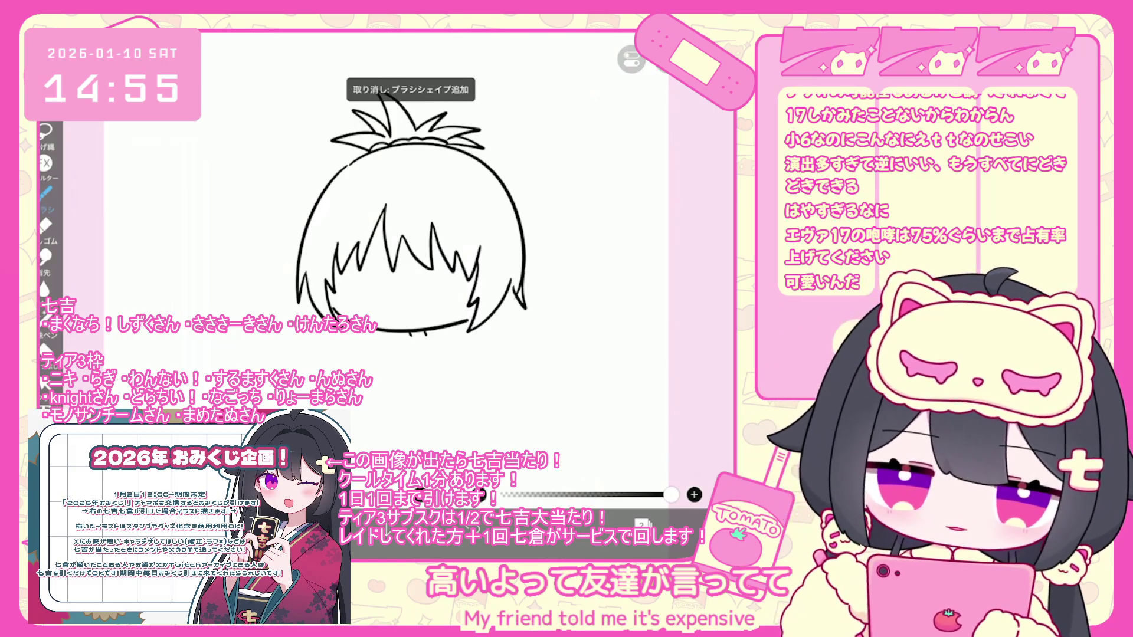
key("ctrl+z")
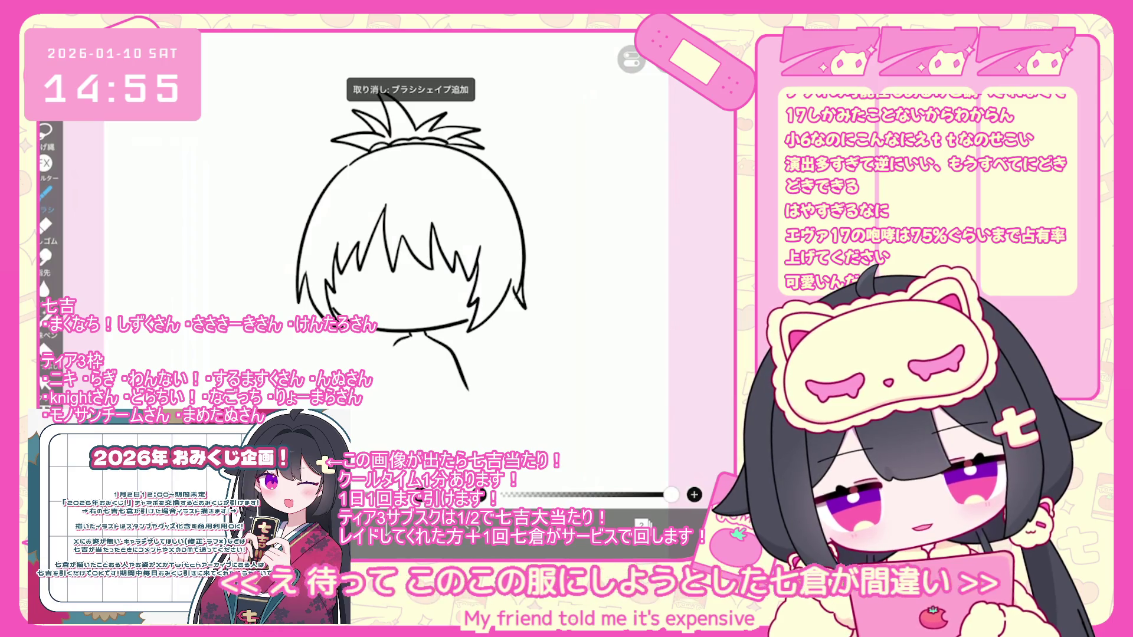
Draw the neck line and short strokes under the chin, undoing misdrawn ones
left_click_drag(426, 334, 469, 390)
mouse_move(382, 331)
left_mouse_down()
mouse_move(384, 344)
mouse_move(351, 335)
left_mouse_up()
key("ctrl+z")
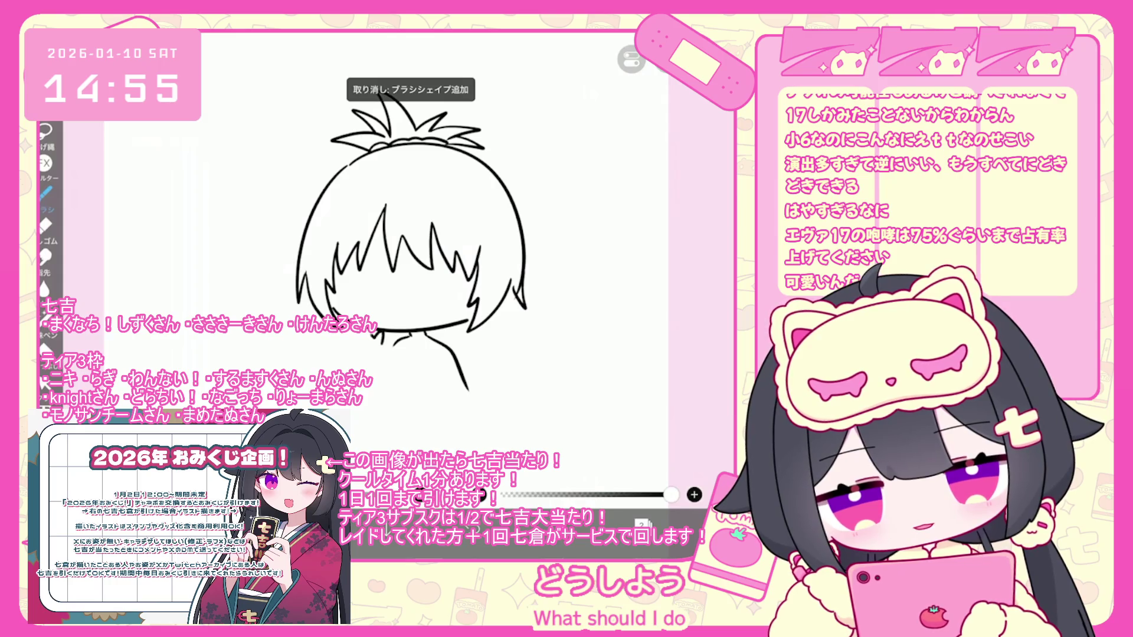
left_click_drag(369, 340, 362, 360)
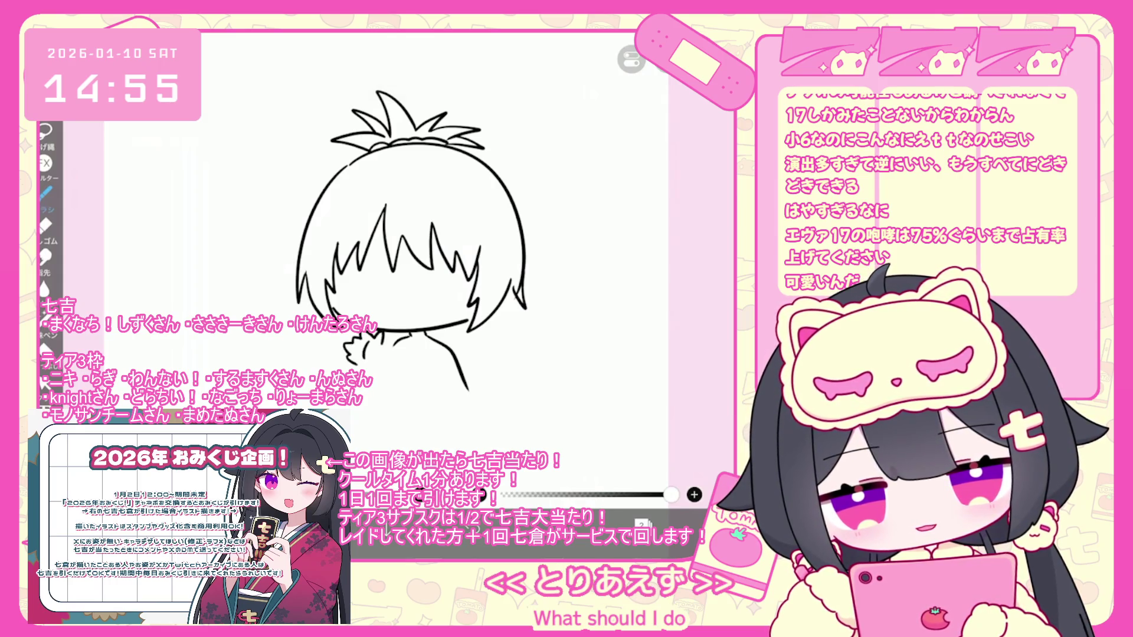
key("ctrl+z")
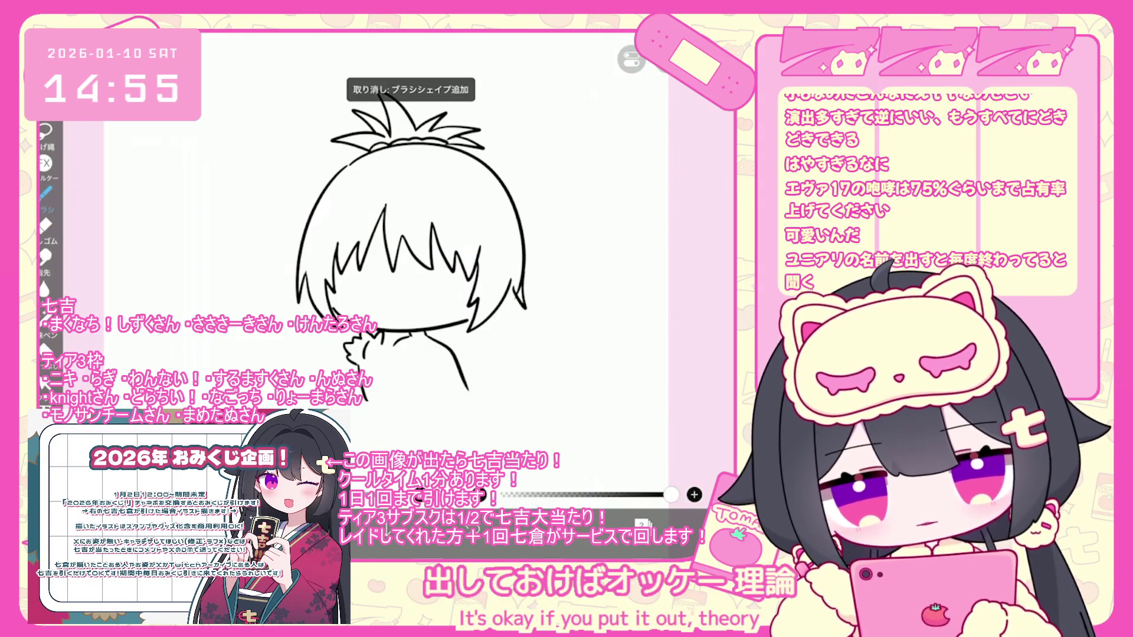
Draw the shoulder line and ruffled camisole collar, undoing misdrawn strokes
scroll(410, 224, "up", 1)
left_click_drag(431, 337, 439, 357)
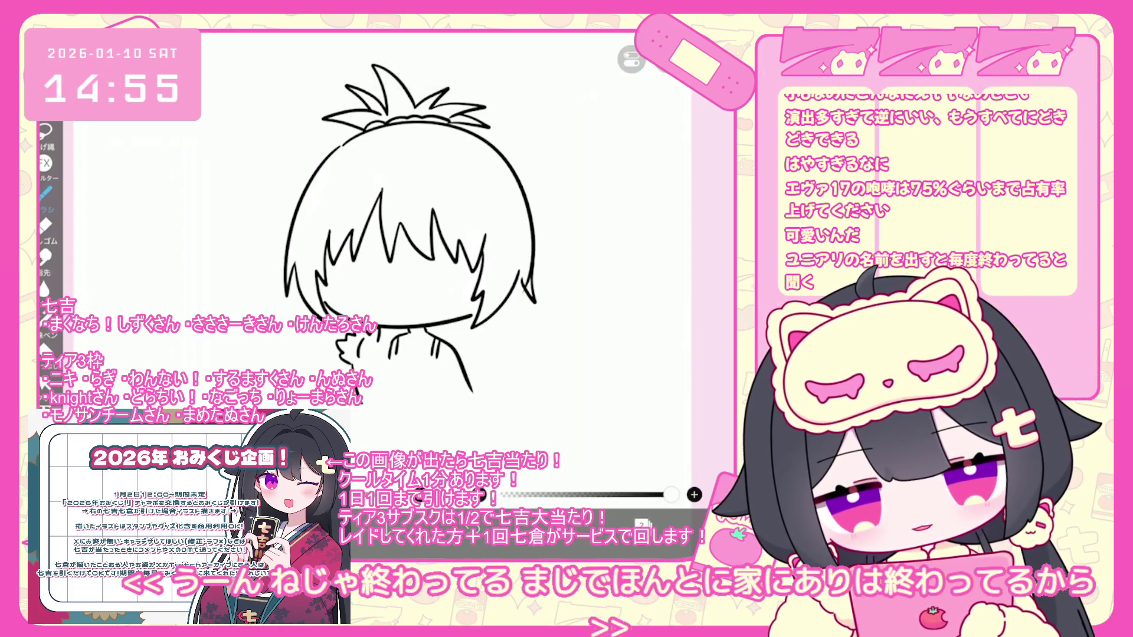
left_click_drag(393, 356, 426, 355)
scroll(413, 224, "down", 1)
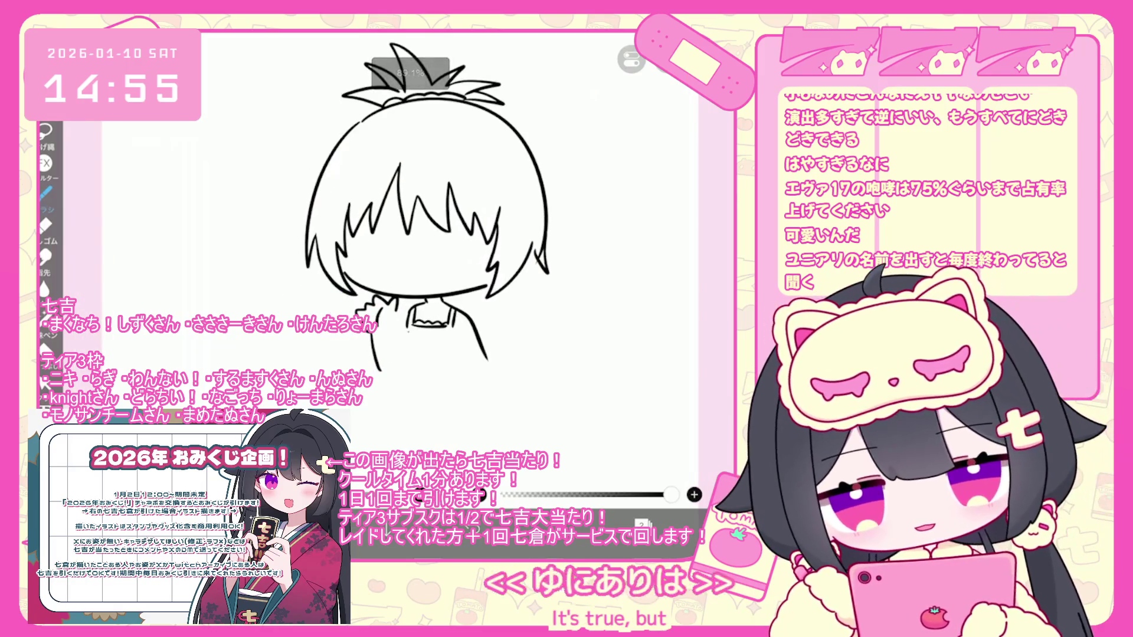
key("ctrl+z")
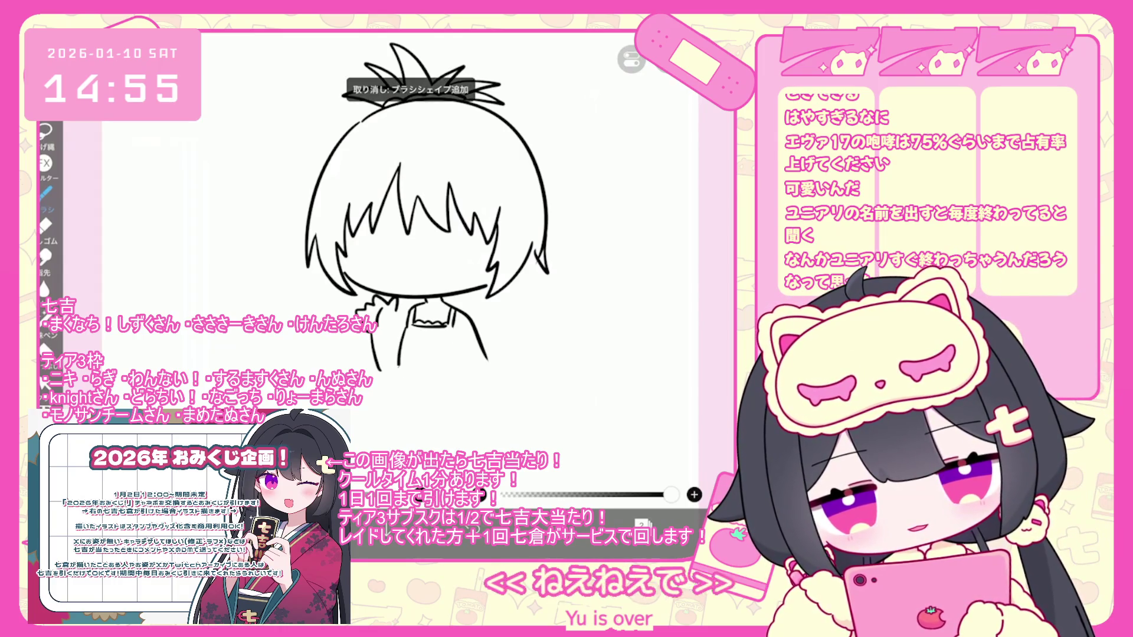
key("ctrl+z")
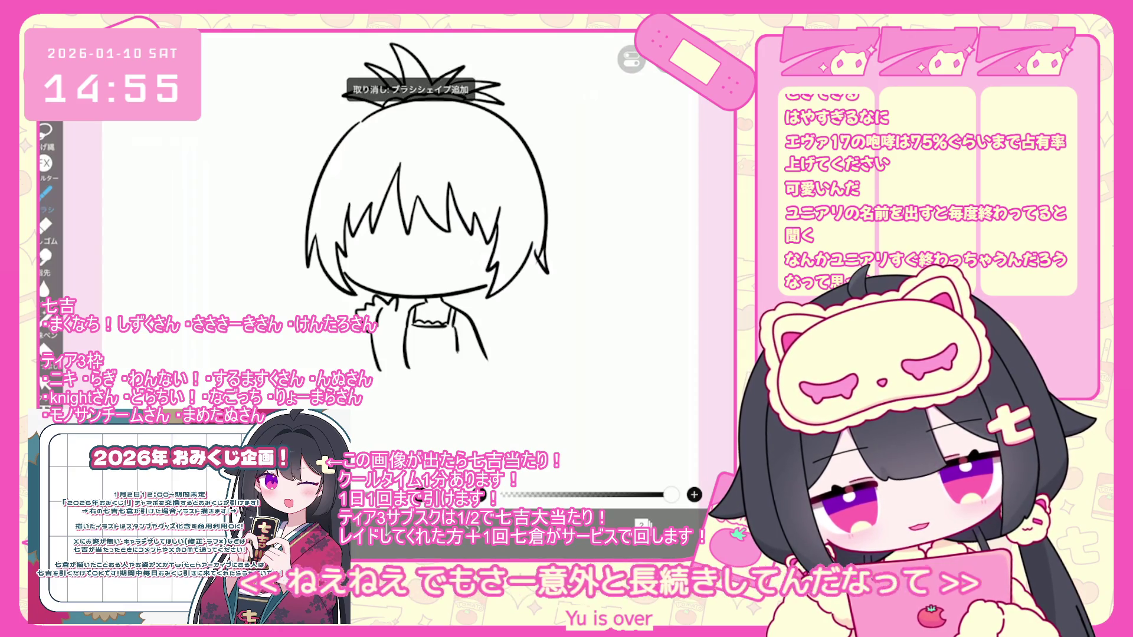
Draw the camisole's torso side and lower-body outline, undoing unwanted strokes
key("ctrl+z")
left_click_drag(455, 324, 453, 371)
key("ctrl+z")
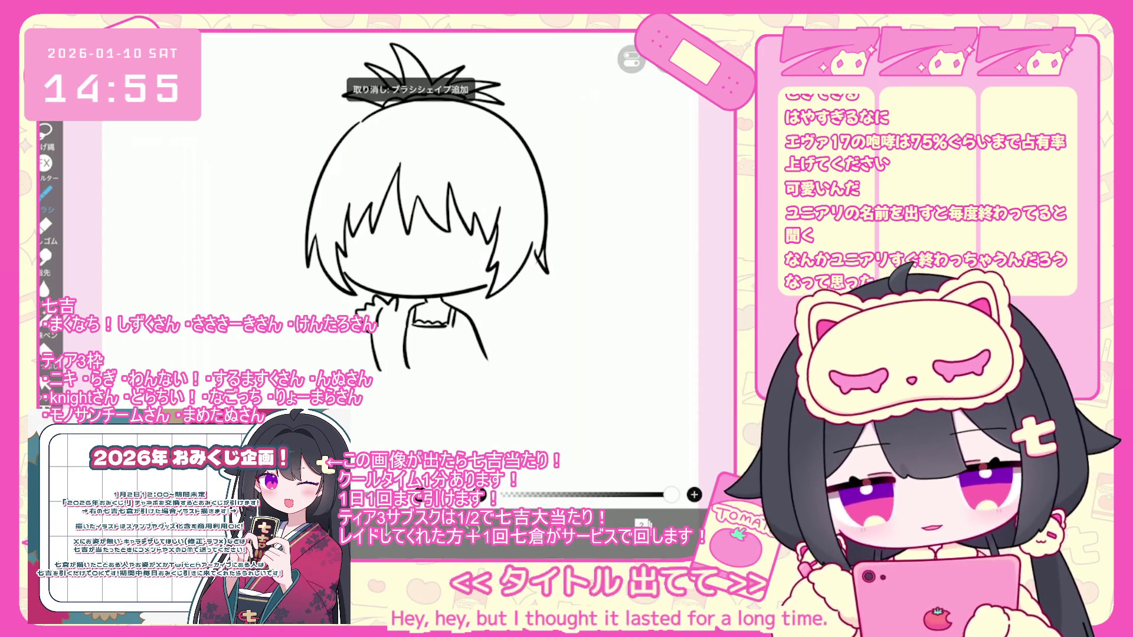
left_click_drag(403, 334, 402, 361)
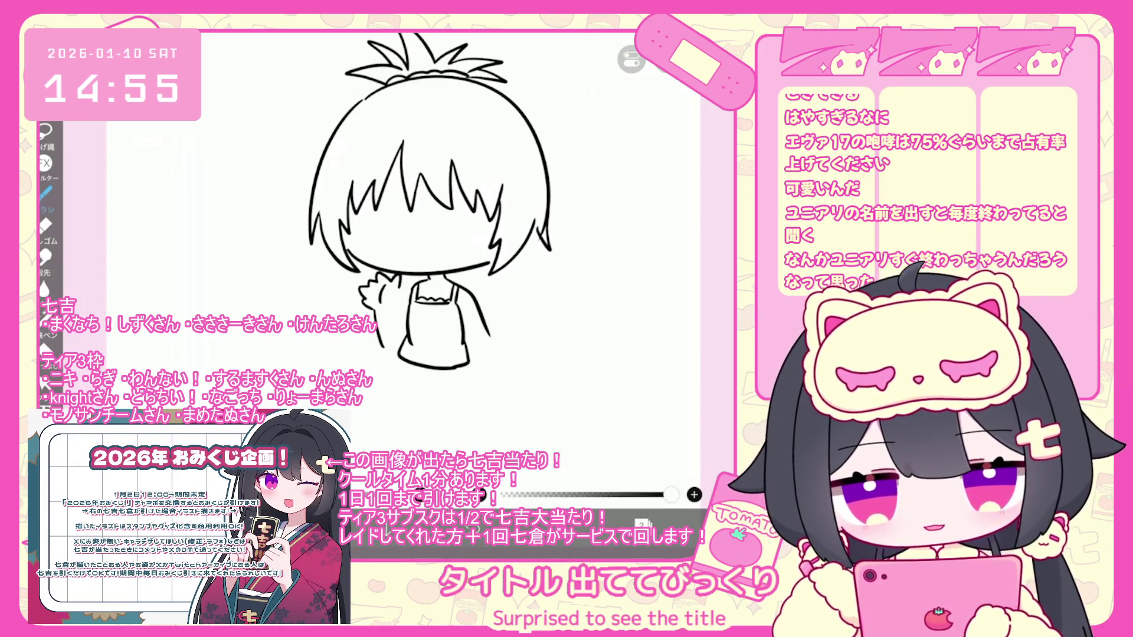
key("ctrl+z")
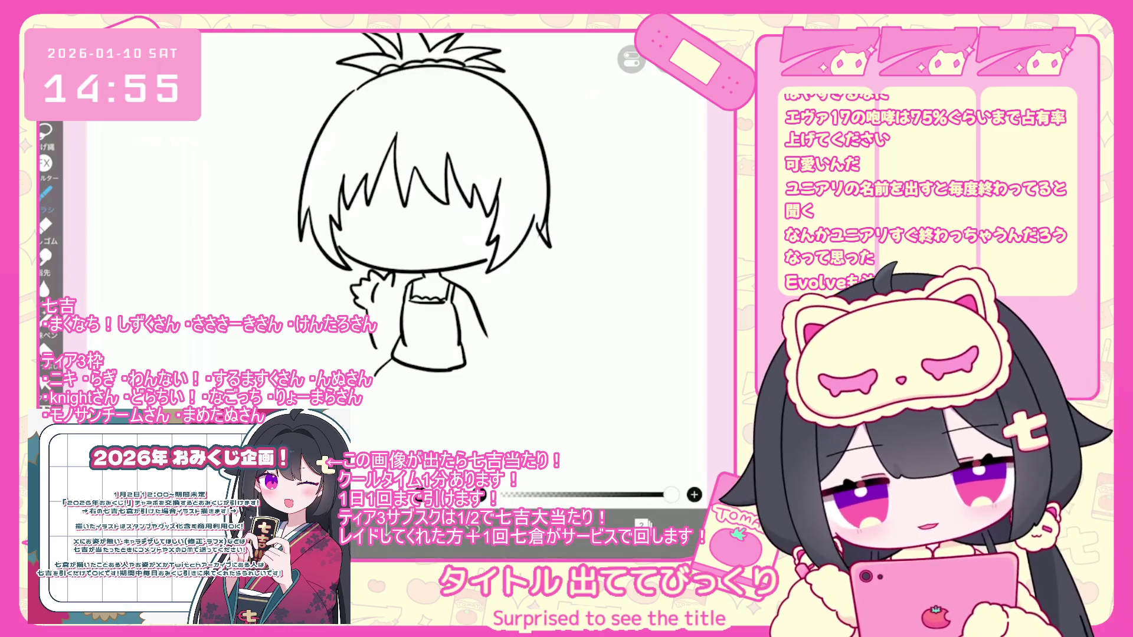
key("ctrl+z")
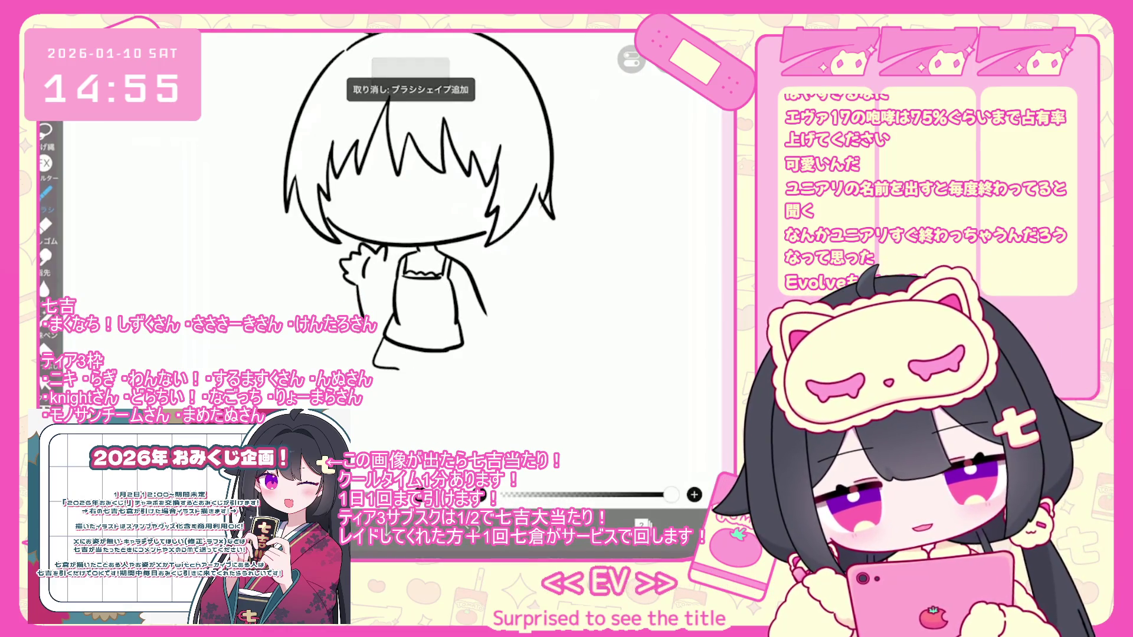
Draw the skirt's flared lower edge and the vertical pleat lines inside it
mouse_move(385, 337)
left_mouse_down()
mouse_move(377, 348)
mouse_move(454, 386)
mouse_move(472, 351)
left_mouse_up()
key("ctrl+z")
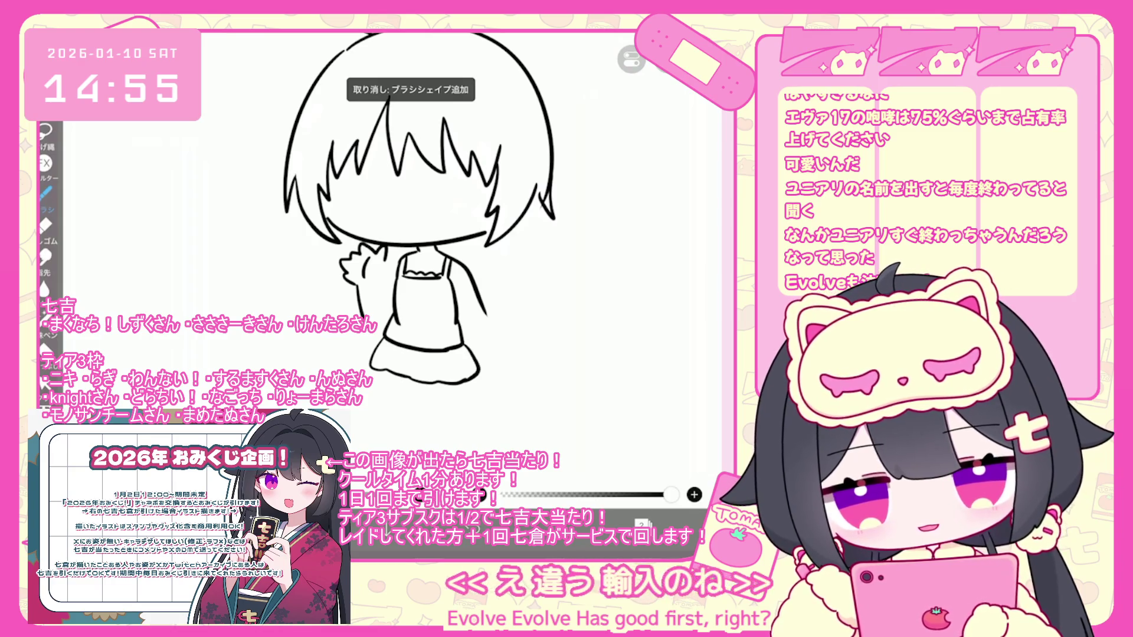
left_click_drag(398, 347, 388, 369)
mouse_move(415, 351)
left_mouse_down()
mouse_move(412, 366)
mouse_move(459, 380)
left_mouse_up()
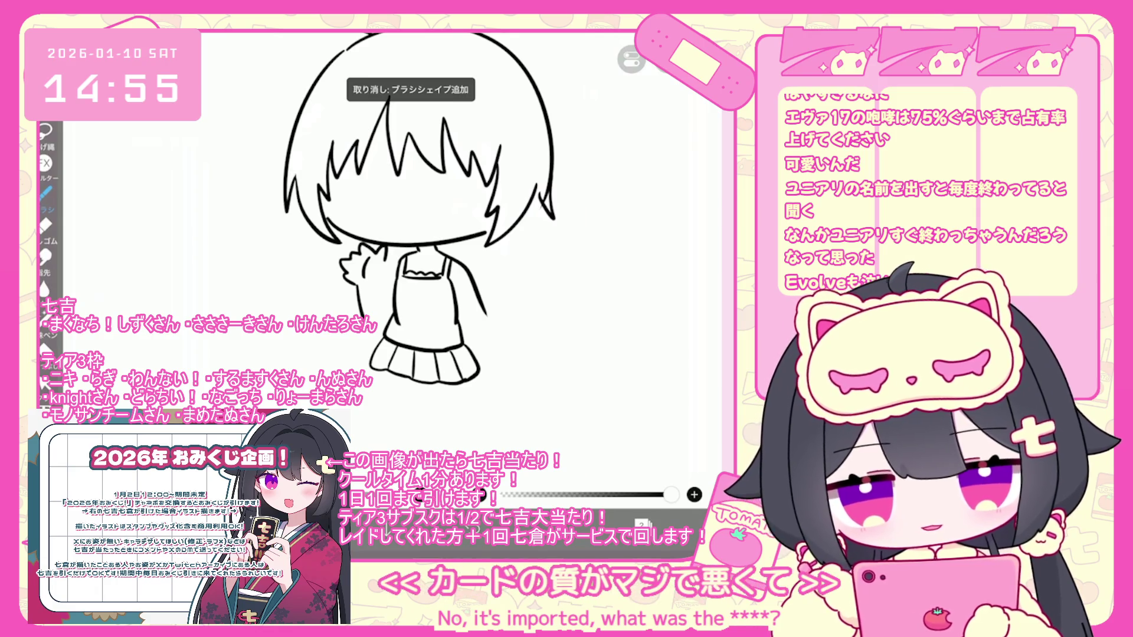
scroll(413, 236, "down", 2)
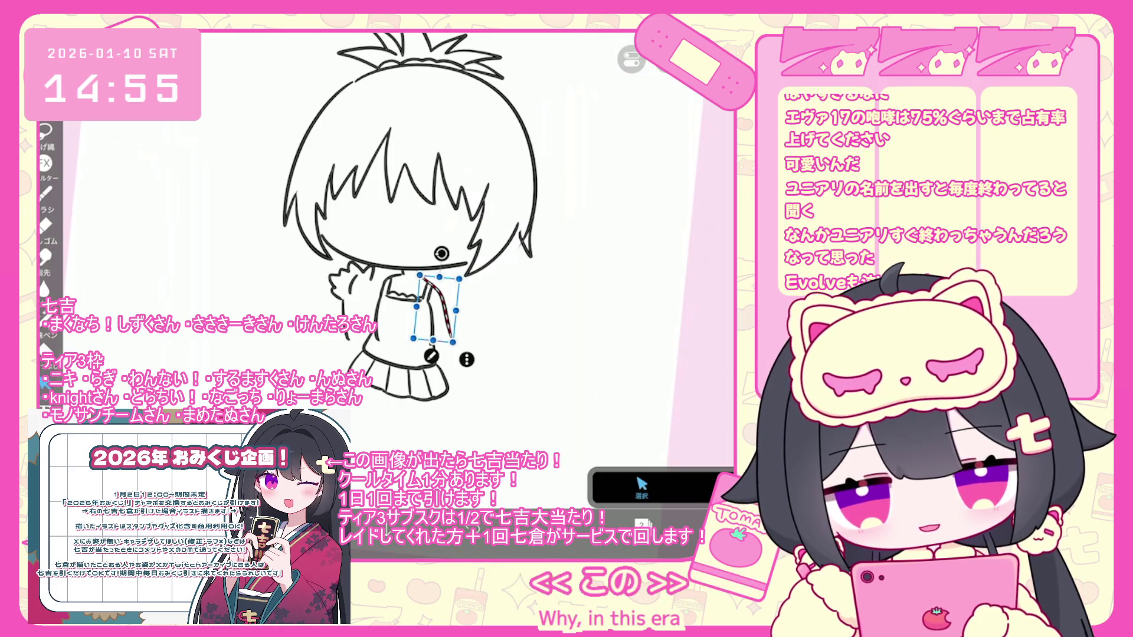
Remove a stray stroke near the dress and redraw the torso's right-side line
key("b")
scroll(374, 243, "up", 3)
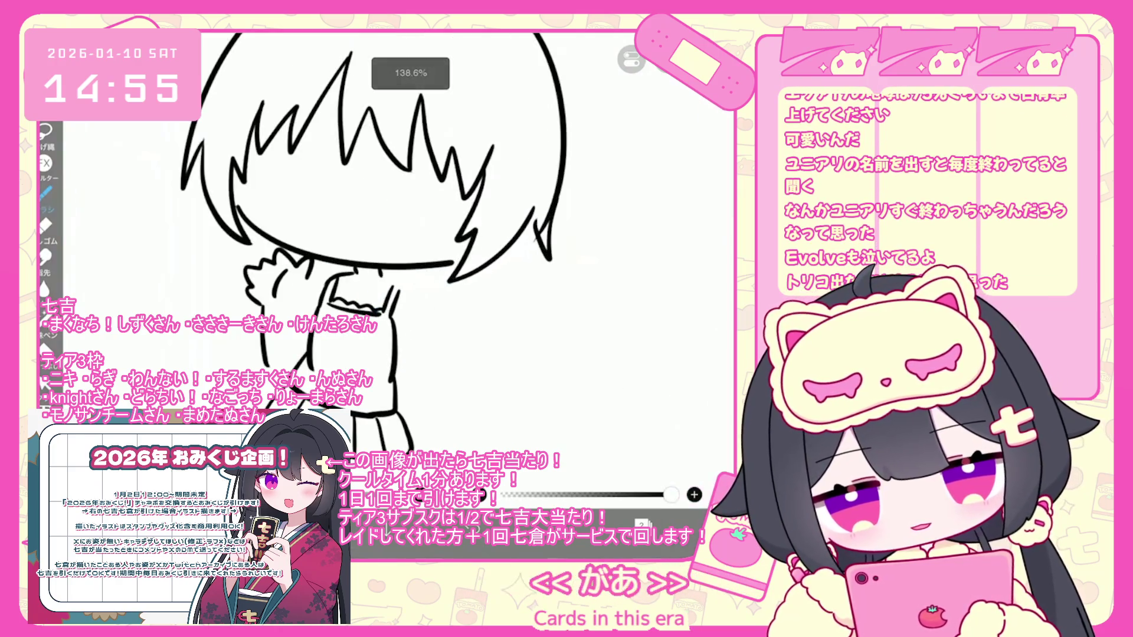
key("ctrl+z")
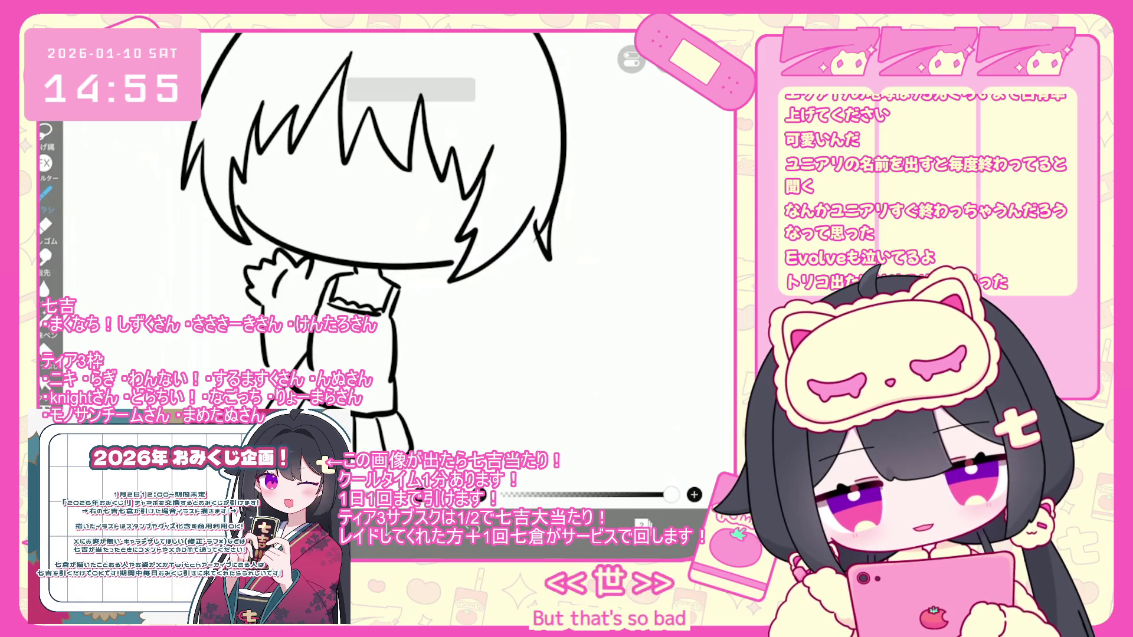
scroll(389, 248, "down", 1)
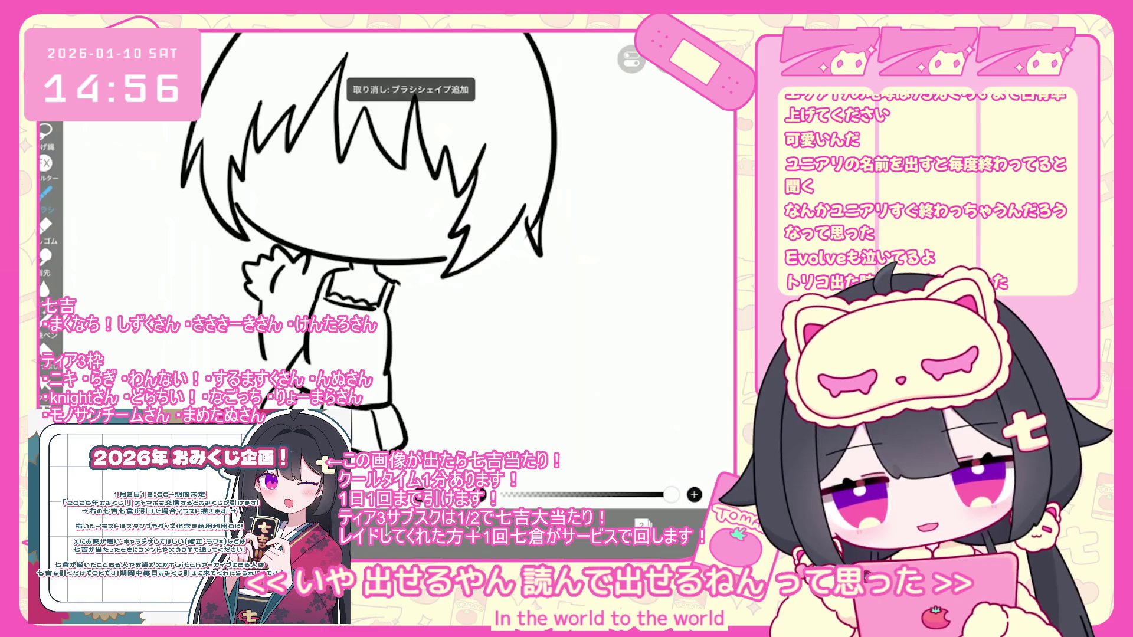
left_click_drag(440, 337, 413, 425)
key("ctrl+z")
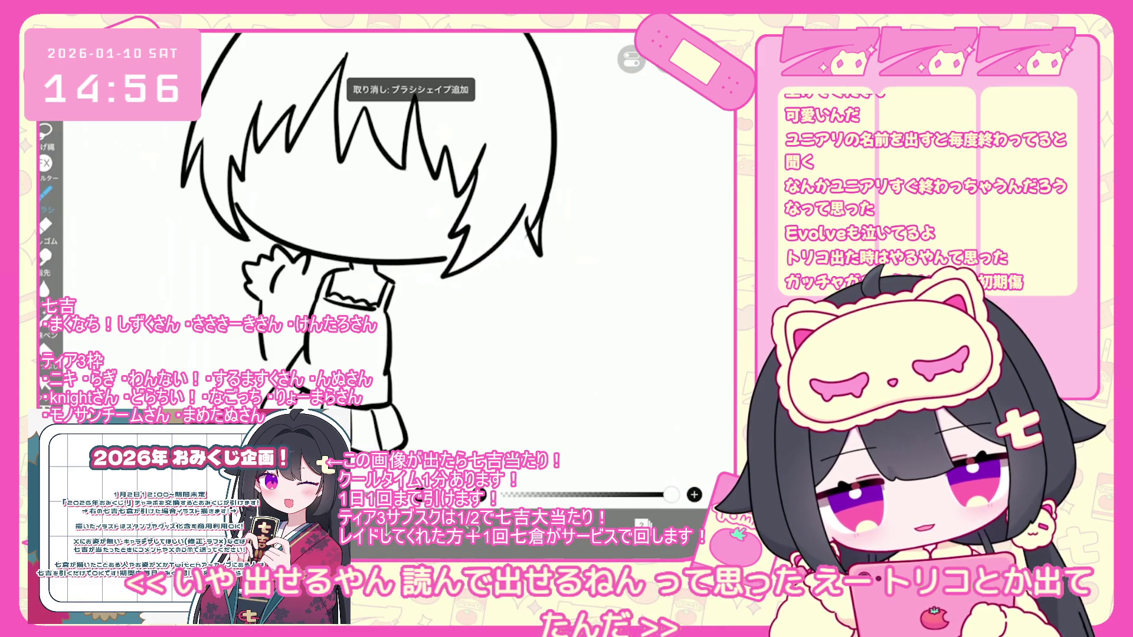
left_click_drag(403, 282, 413, 342)
scroll(389, 236, "down", 3)
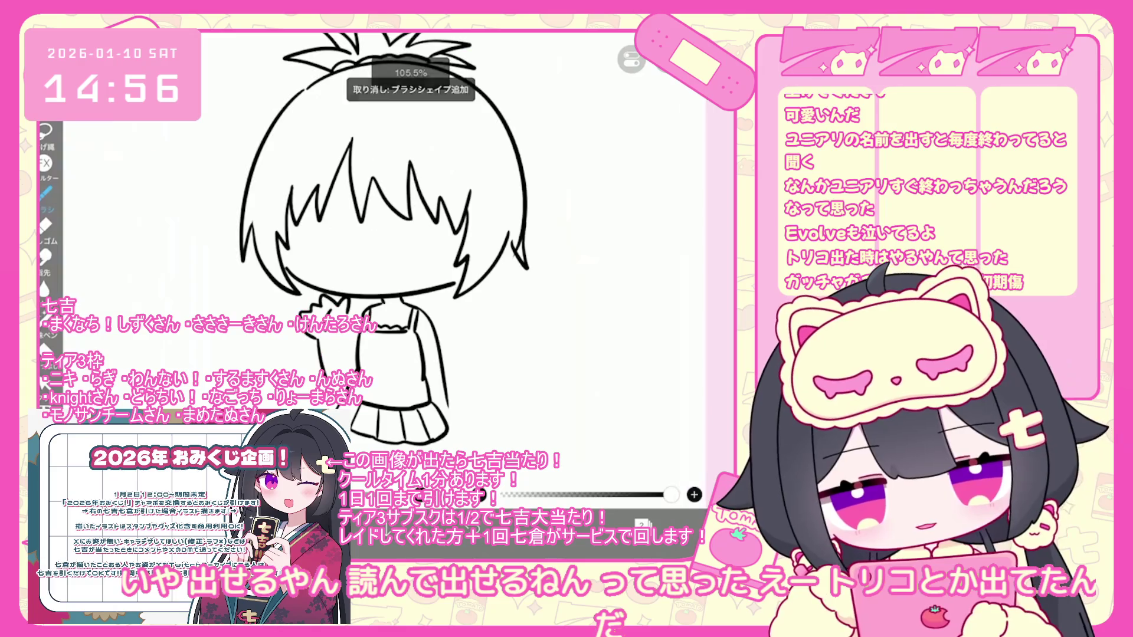
scroll(389, 236, "up", 3)
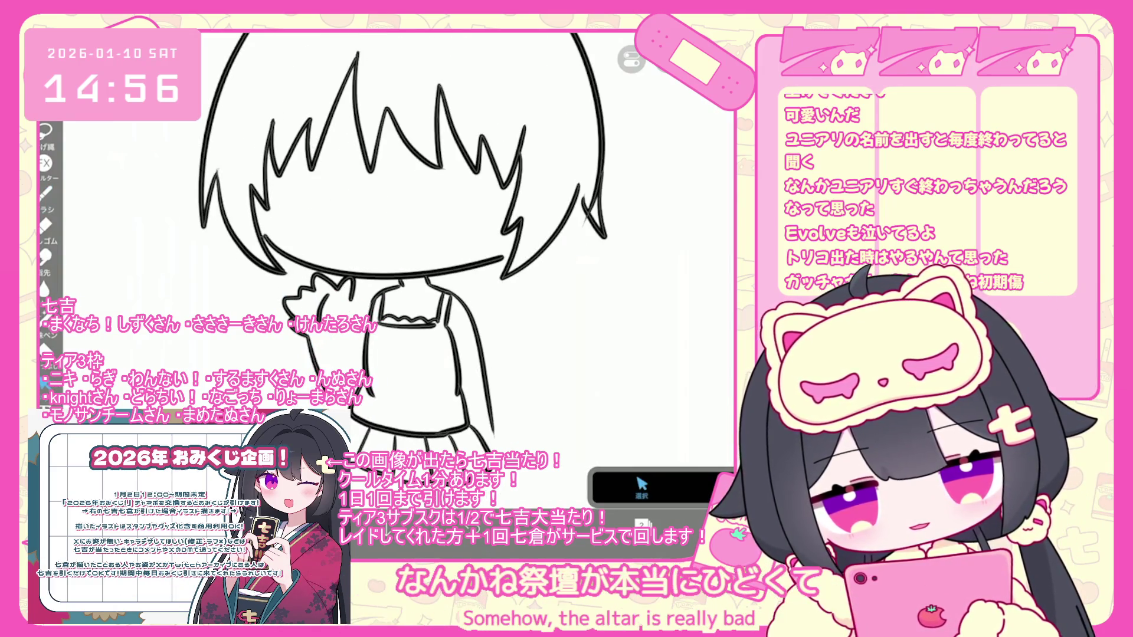
Undo the hand reshaping, then transform and delete the old raised hand
key("ctrl+z")
scroll(390, 236, "up", 3)
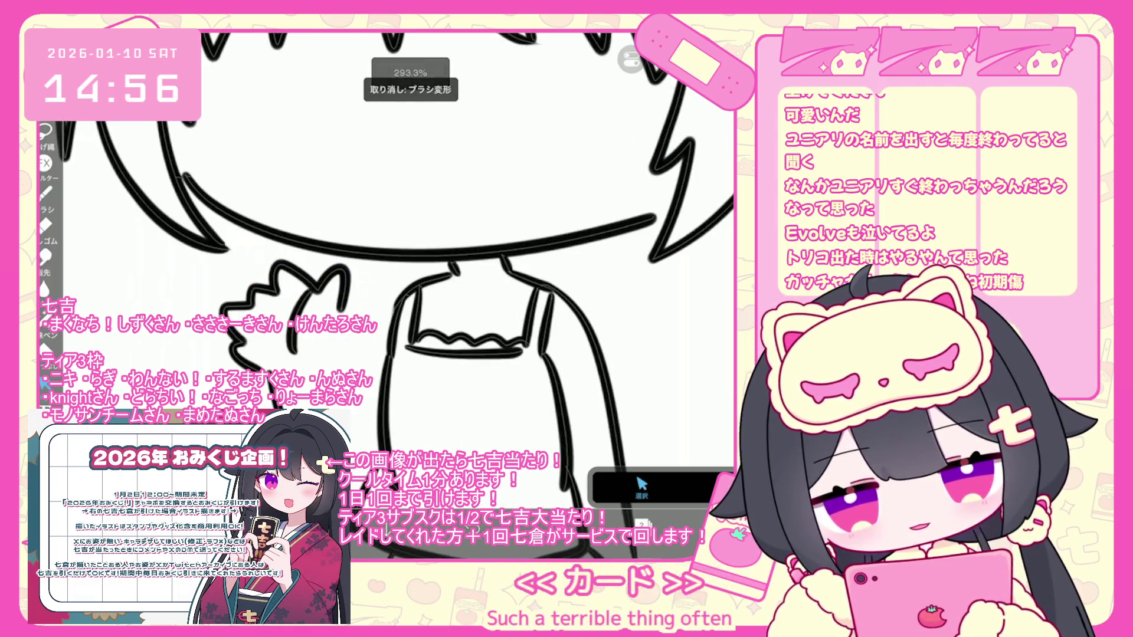
key("ctrl+t")
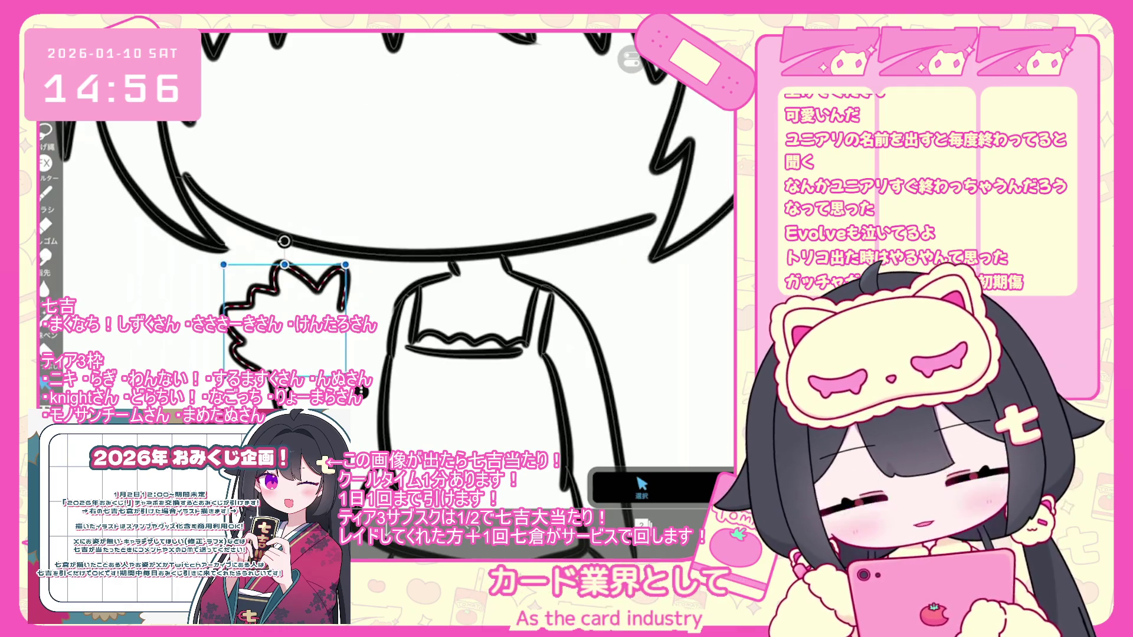
key("Delete")
key("b")
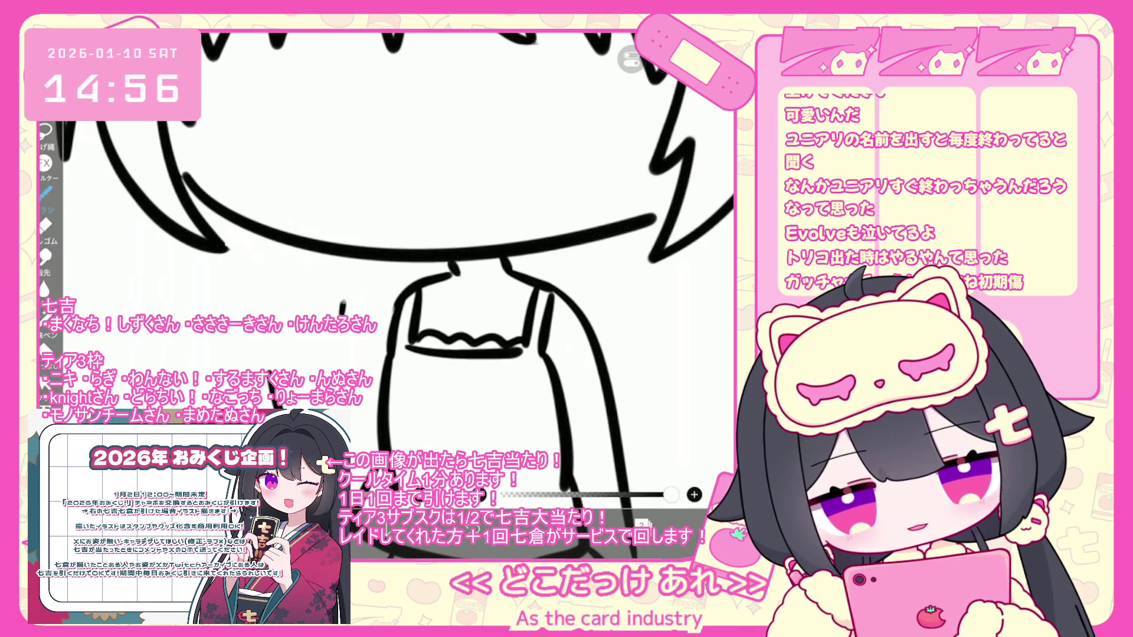
Sketch a new waving hand near the chin
left_click_drag(240, 271, 259, 314)
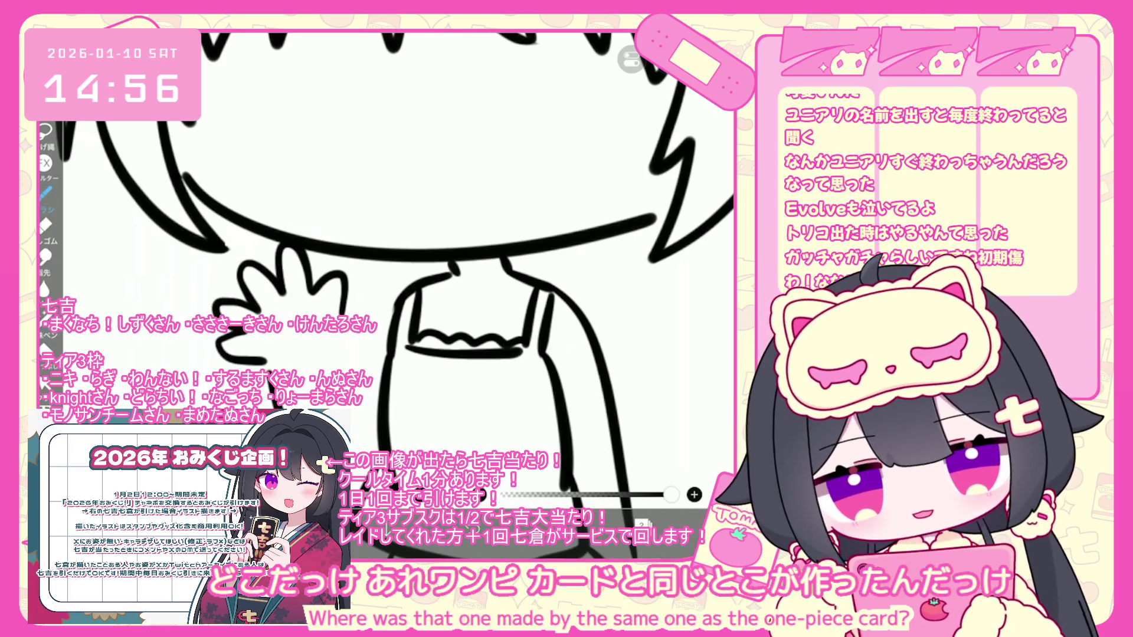
left_click_drag(306, 301, 283, 354)
key("ctrl+z")
left_click_drag(304, 302, 296, 316)
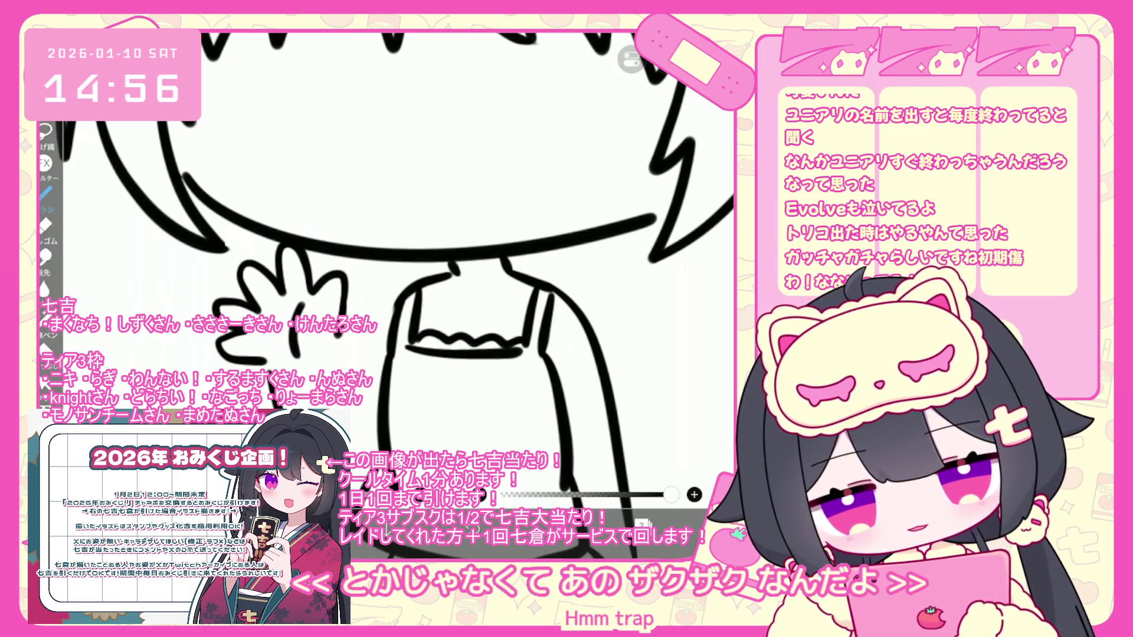
Undo the last unwanted brush strokes and zoom out to the whole figure
key("v")
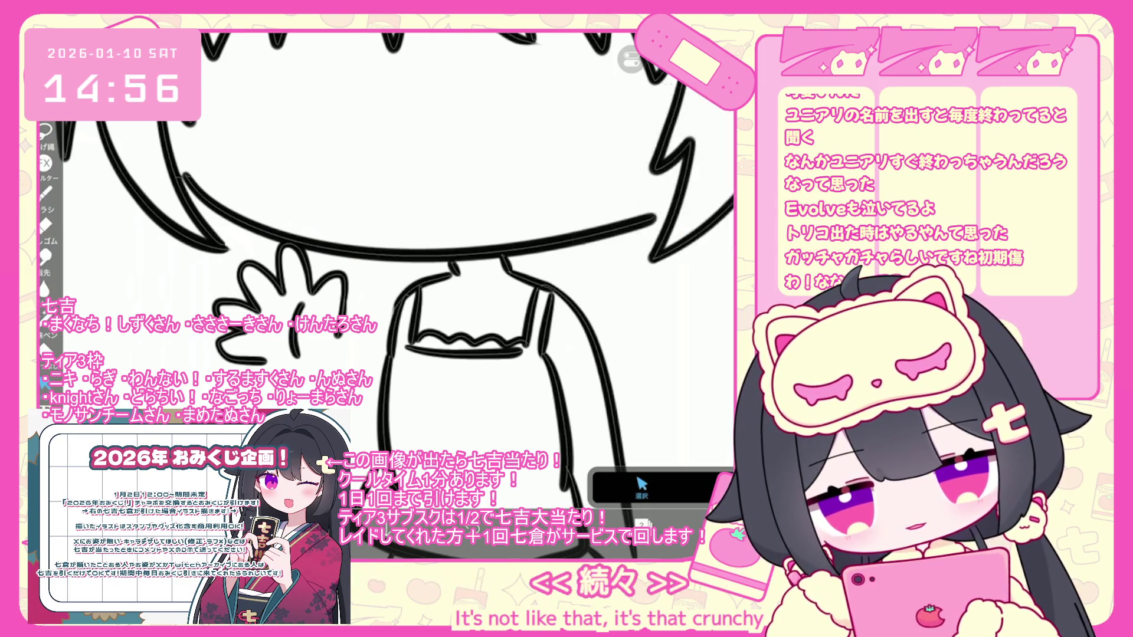
scroll(413, 272, "down", 3)
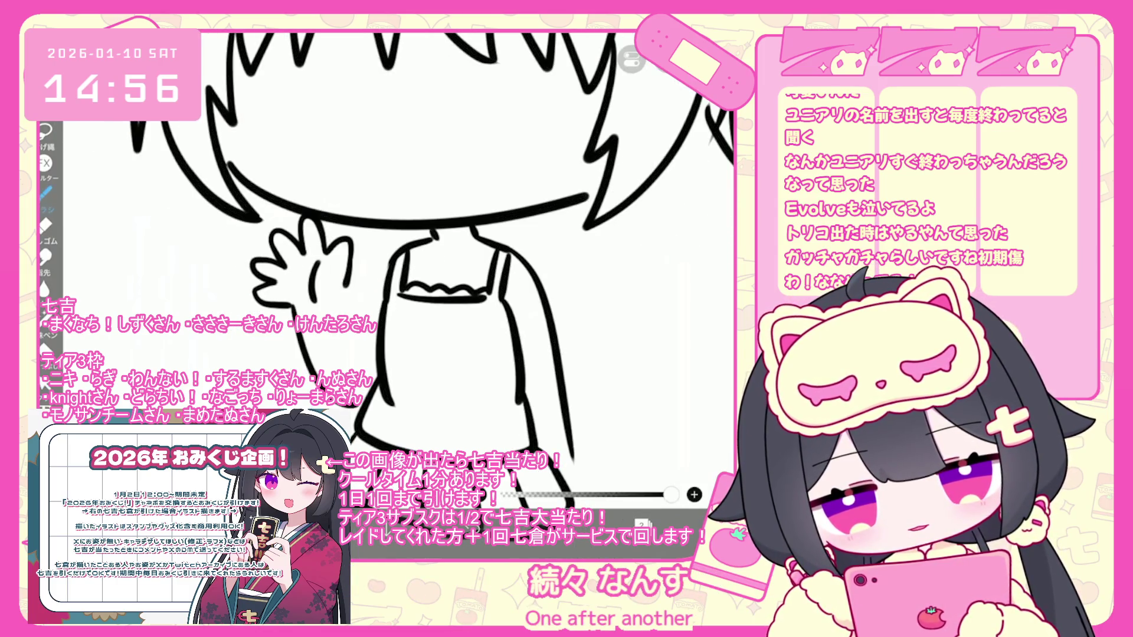
key("ctrl+z")
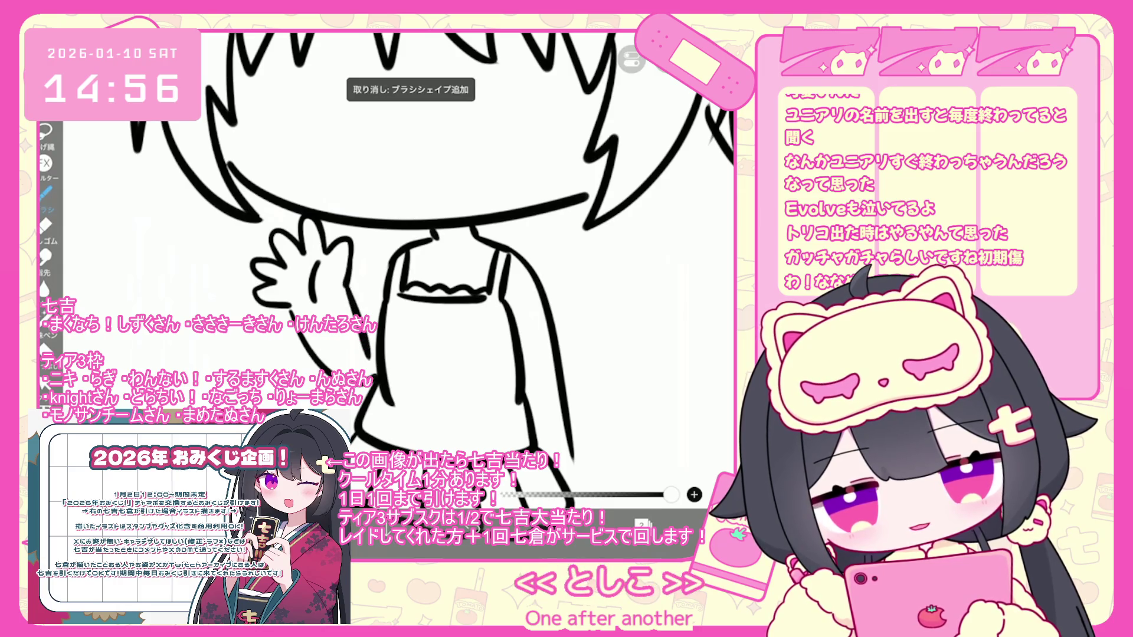
key("ctrl+z")
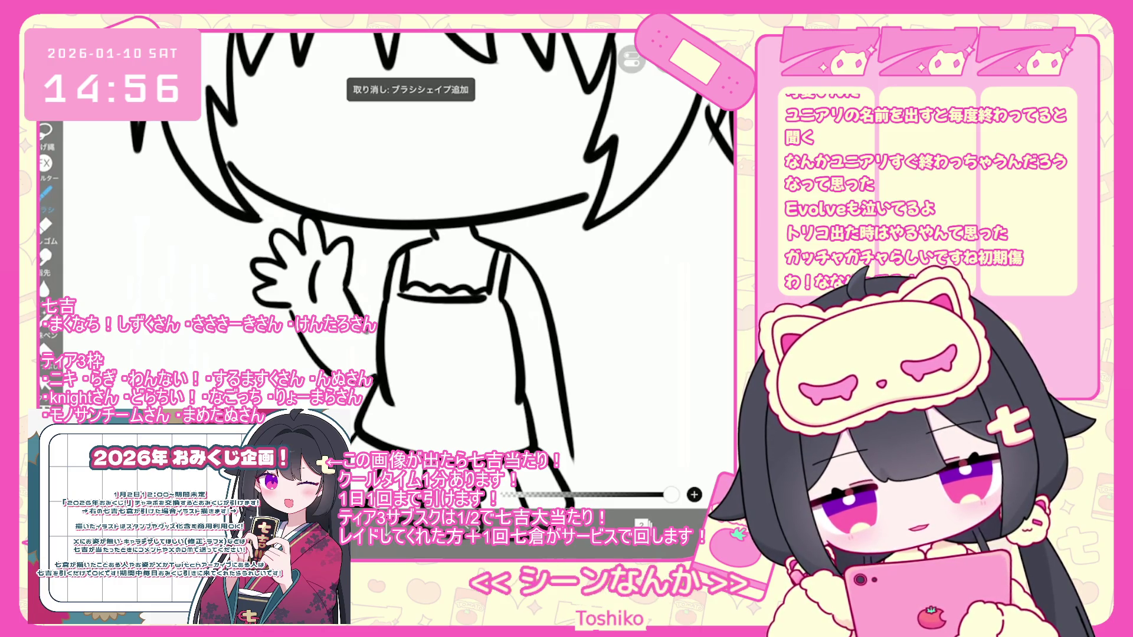
scroll(413, 266, "up", 2)
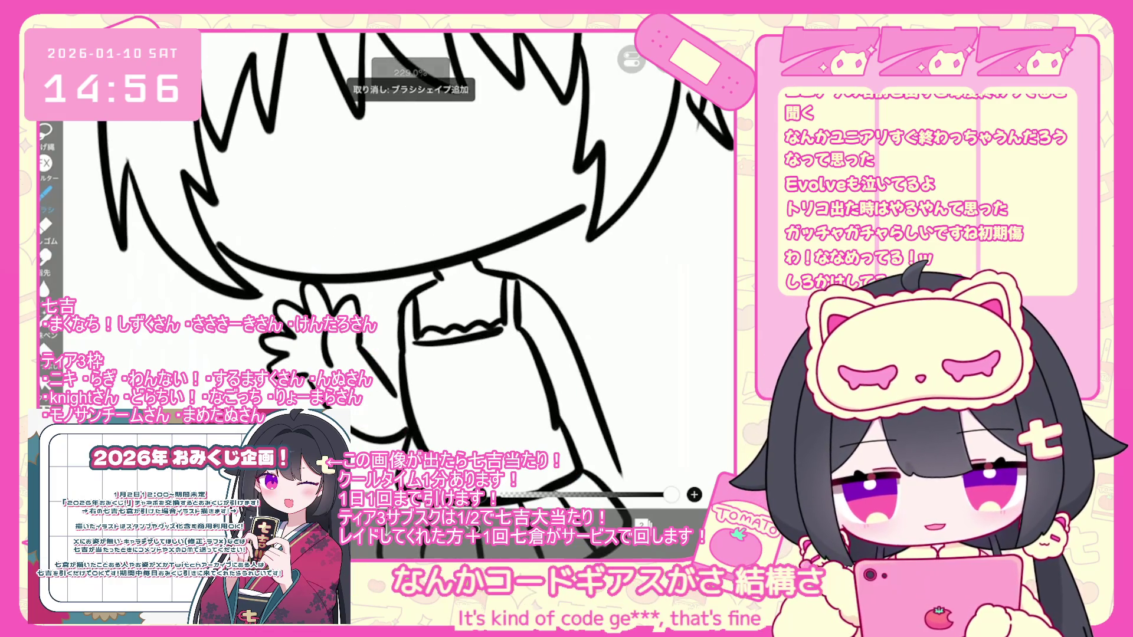
scroll(413, 265, "down", 5)
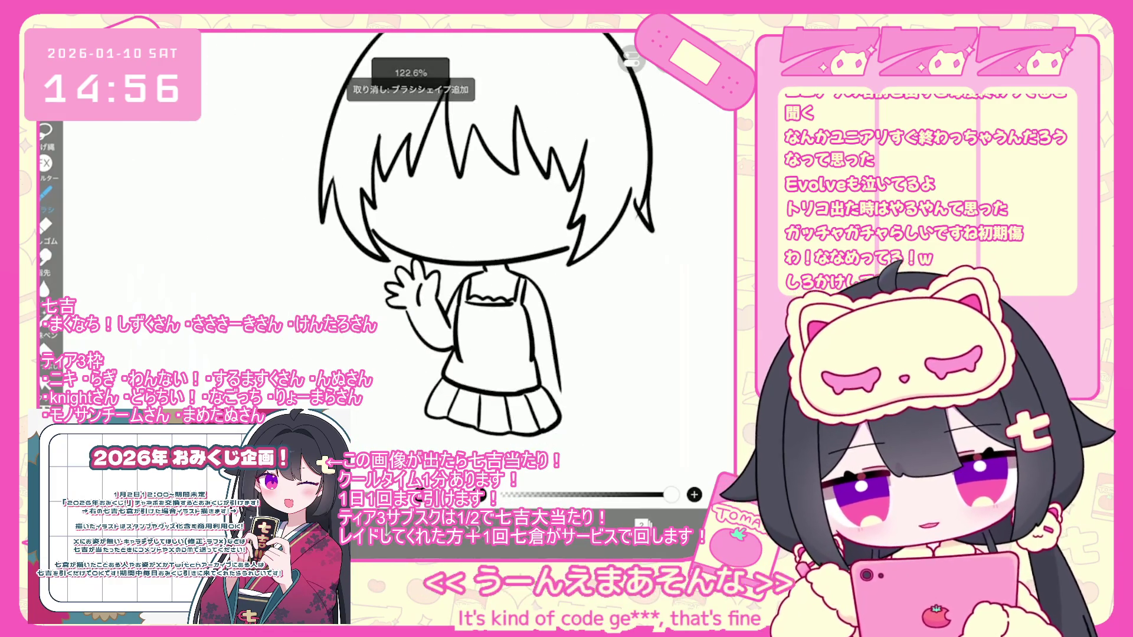
Draw a short dark stroke at the lower left of the figure
mouse_move(276, 367)
left_mouse_down()
mouse_move(324, 362)
mouse_move(302, 359)
left_mouse_up()
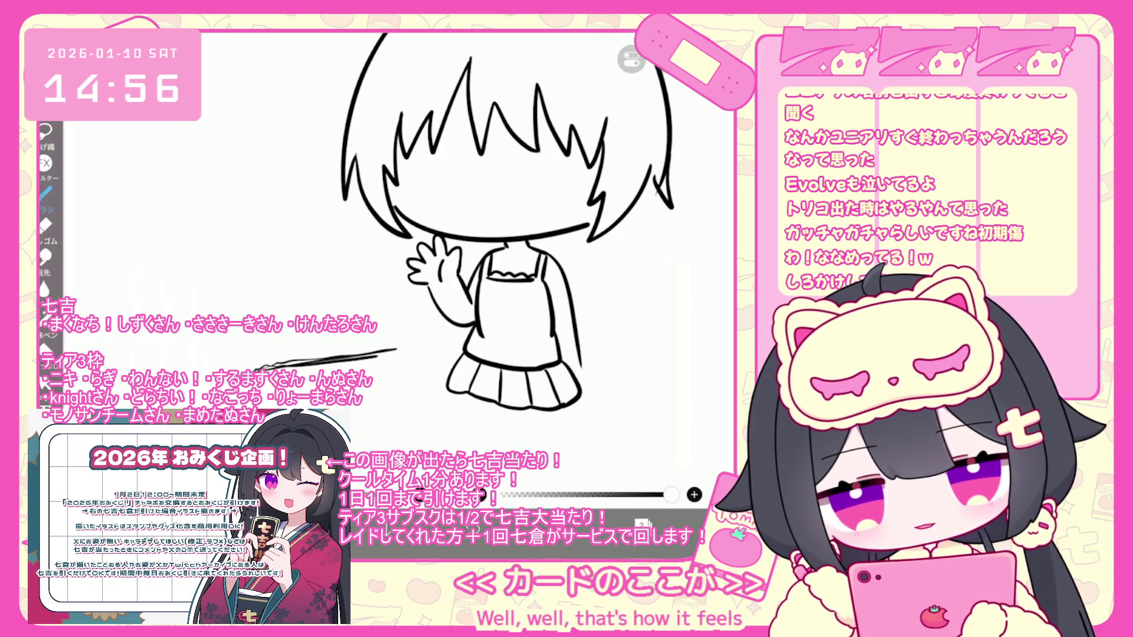
scroll(531, 236, "up", 2)
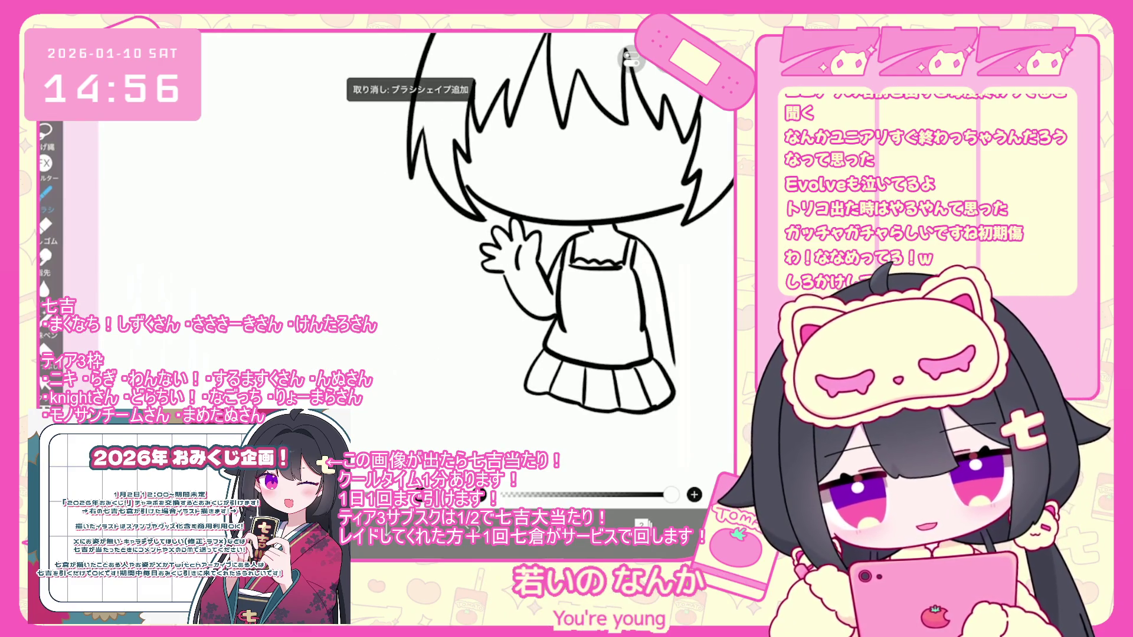
scroll(501, 230, "down", 3)
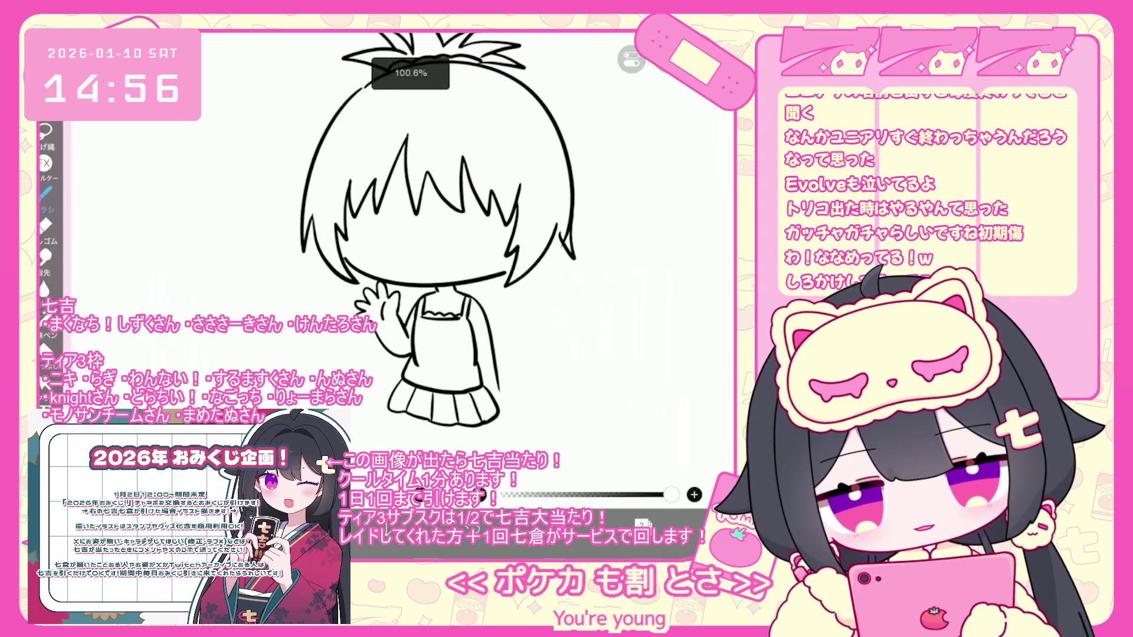
Box-select the body below the head and rotate it slightly clockwise
left_click(44, 383)
left_click_drag(305, 302, 508, 438)
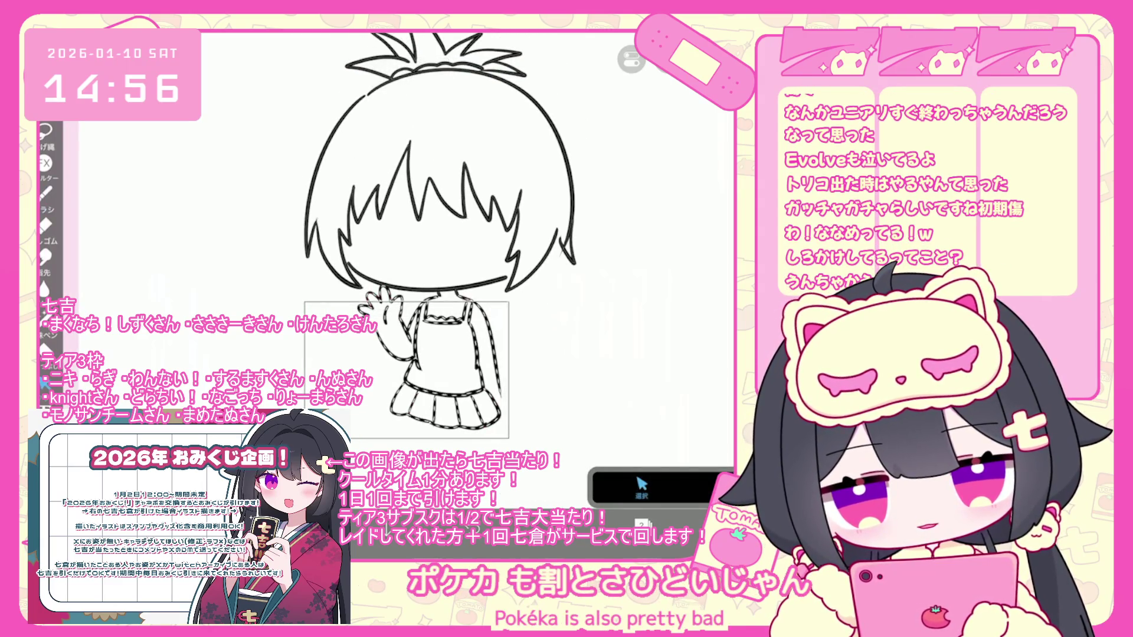
mouse_move(430, 263)
left_mouse_down()
mouse_move(413, 265)
mouse_move(434, 261)
left_mouse_up()
left_click(44, 192)
scroll(448, 266, "down", 2)
scroll(448, 236, "up", 2)
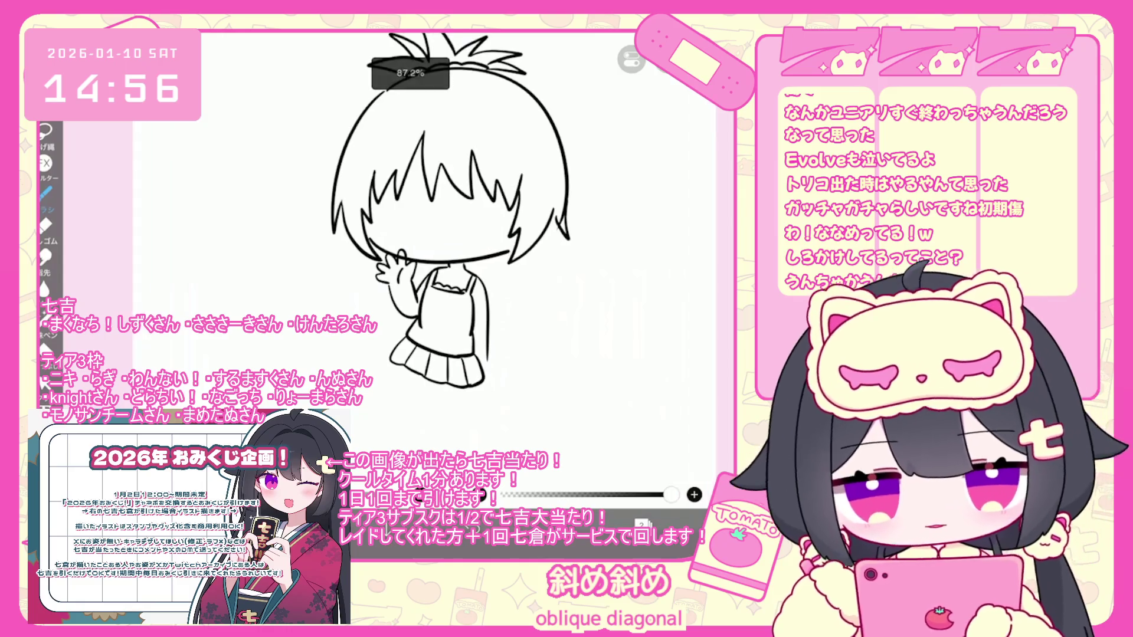
Clear the old leg strokes and draw two legs with a foot below the skirt
key("ctrl+z")
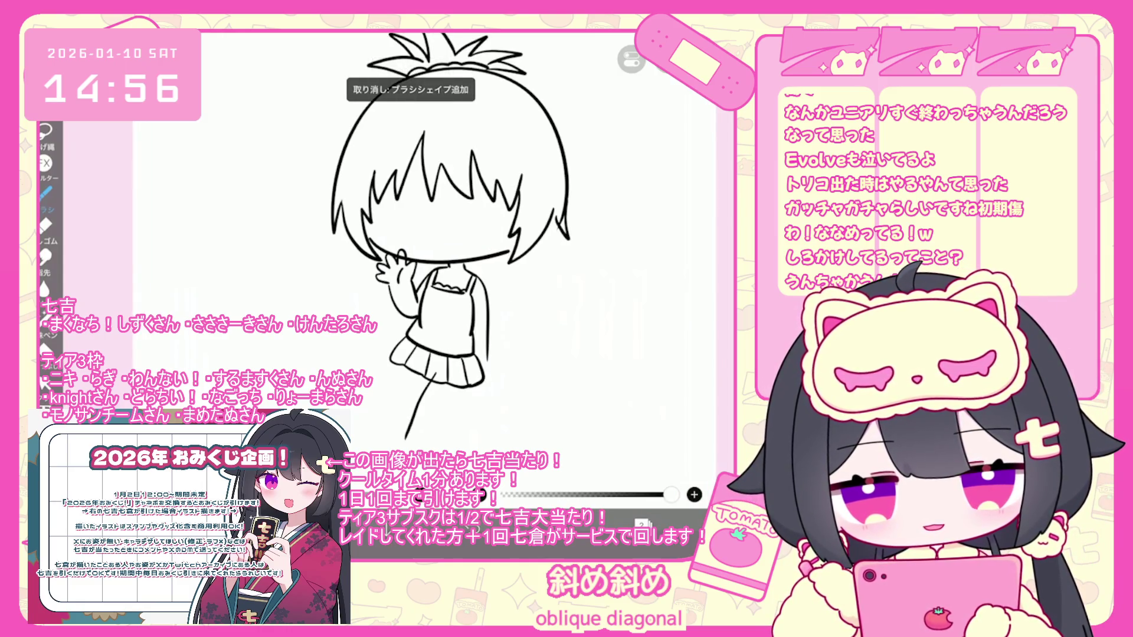
key("ctrl+z")
key("ctrl+z")
key("ctrl+z")
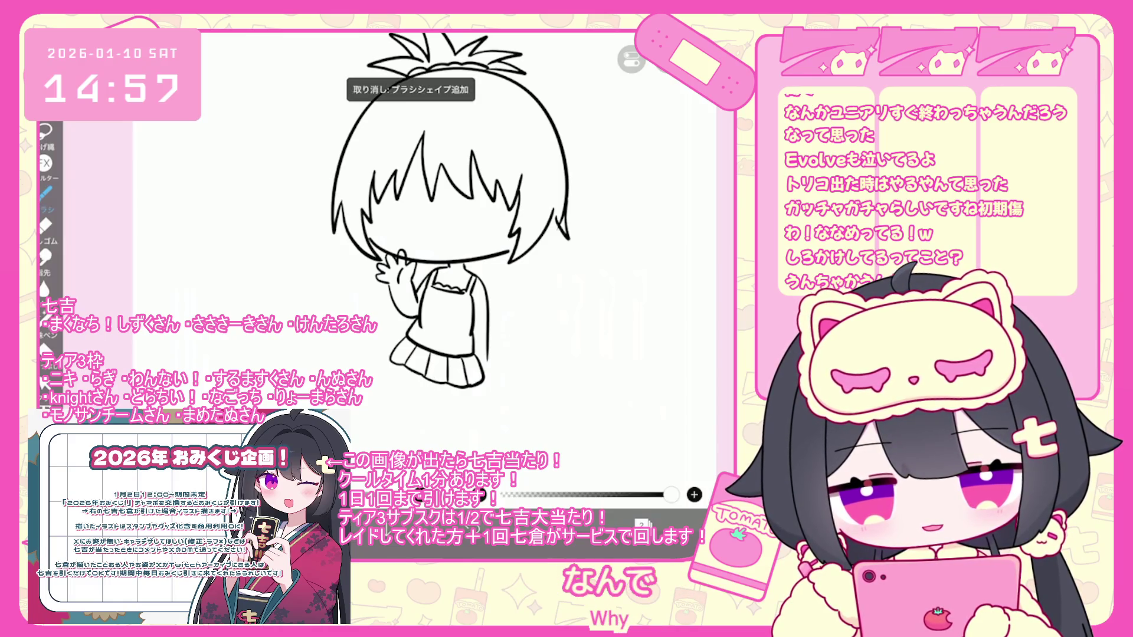
left_click_drag(426, 371, 420, 439)
left_click_drag(453, 390, 425, 443)
left_click_drag(411, 360, 405, 385)
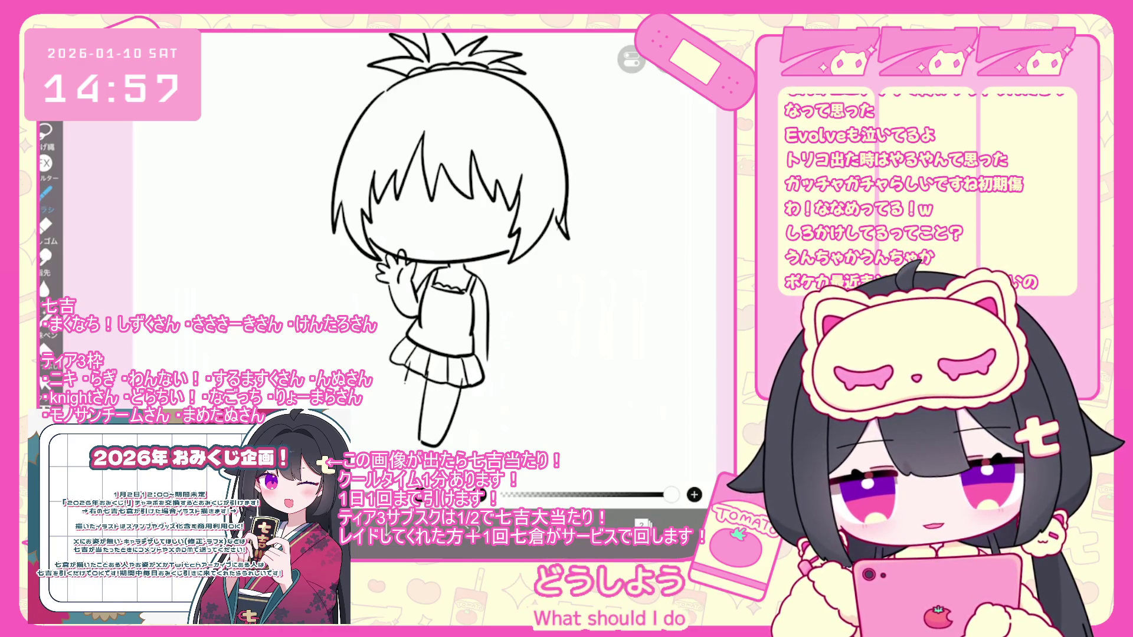
key("ctrl+z")
Redraw both leg lines and rework the bent knee line
key("ctrl+z")
key("ctrl+z")
left_click_drag(431, 367, 413, 451)
left_click_drag(458, 391, 436, 451)
key("ctrl+z")
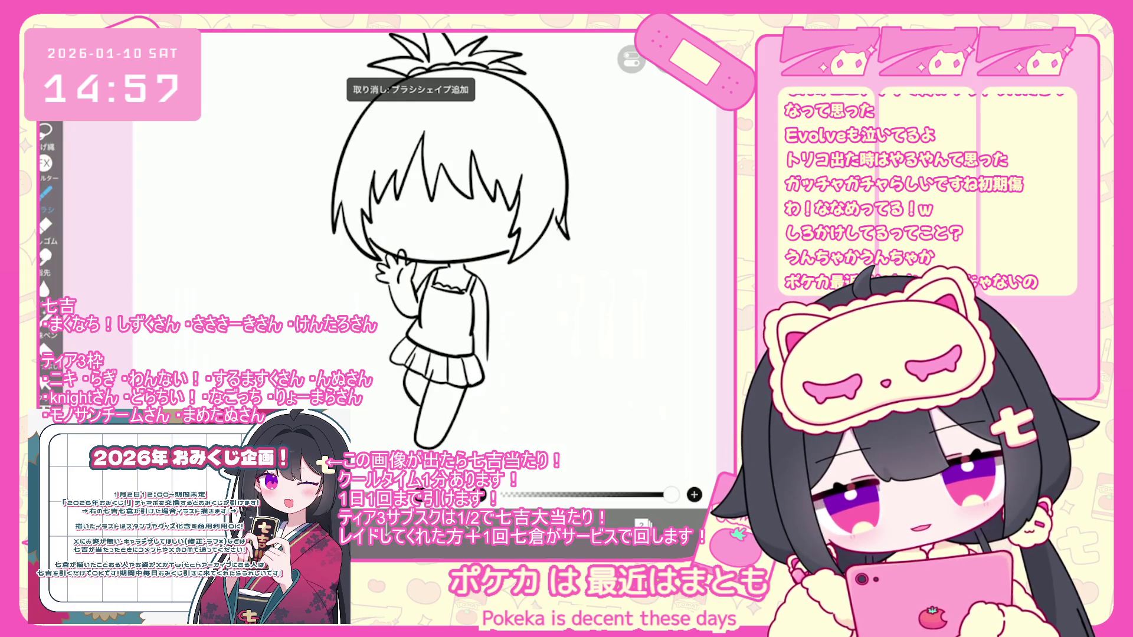
key("ctrl+z")
left_click_drag(413, 353, 401, 413)
key("ctrl+z")
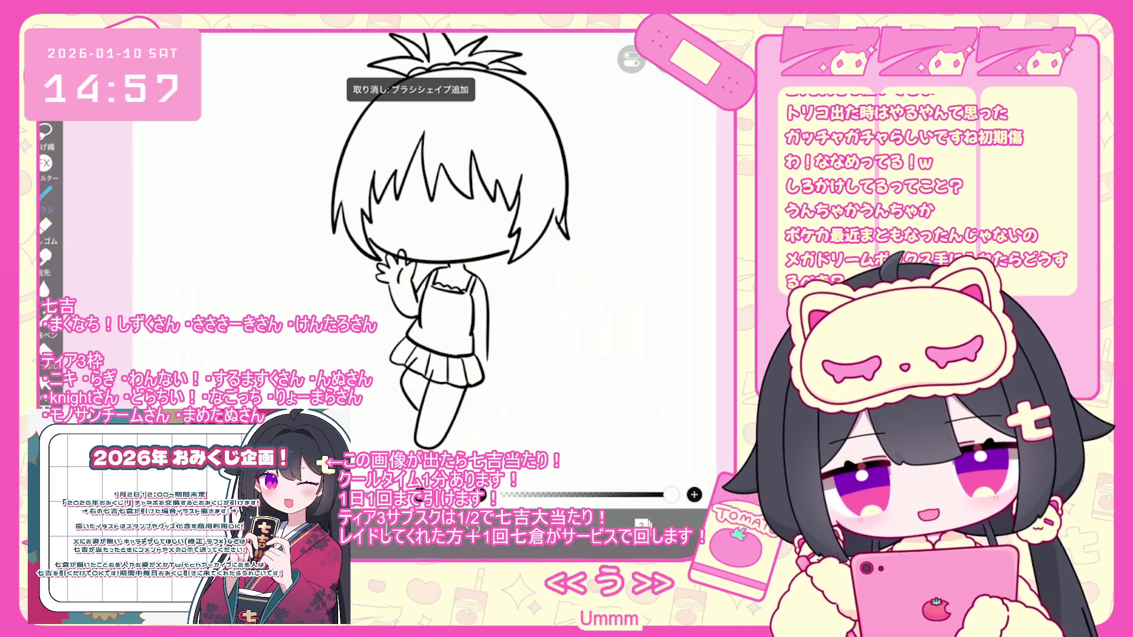
scroll(424, 248, "up", 3)
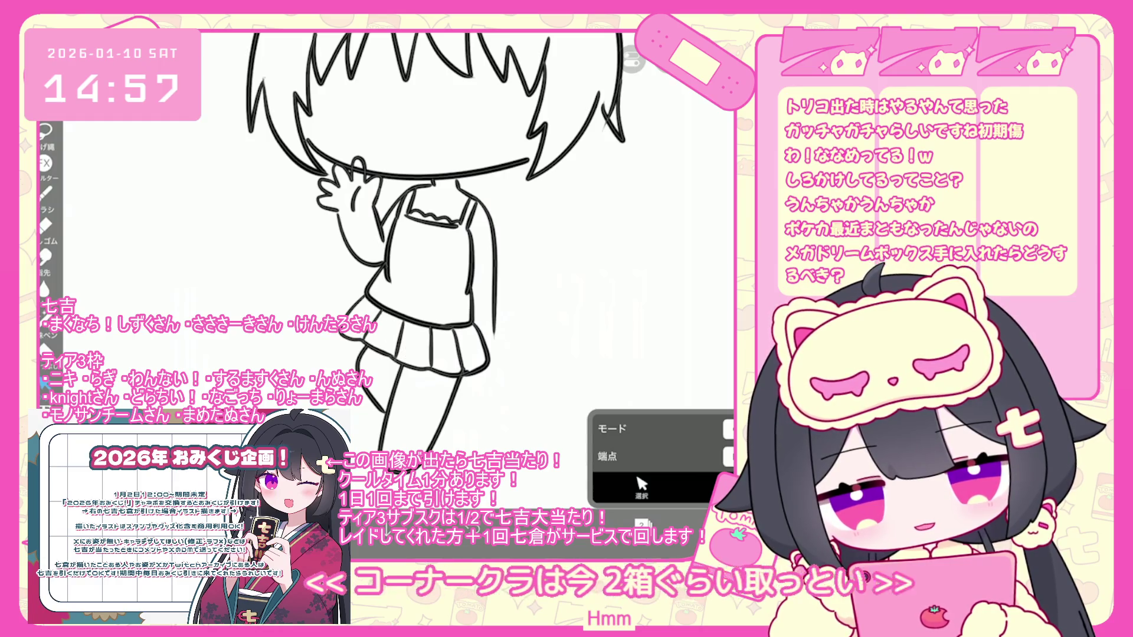
Make a first selection around the legs, then undo the last erase and brush stroke
scroll(423, 243, "down", 3)
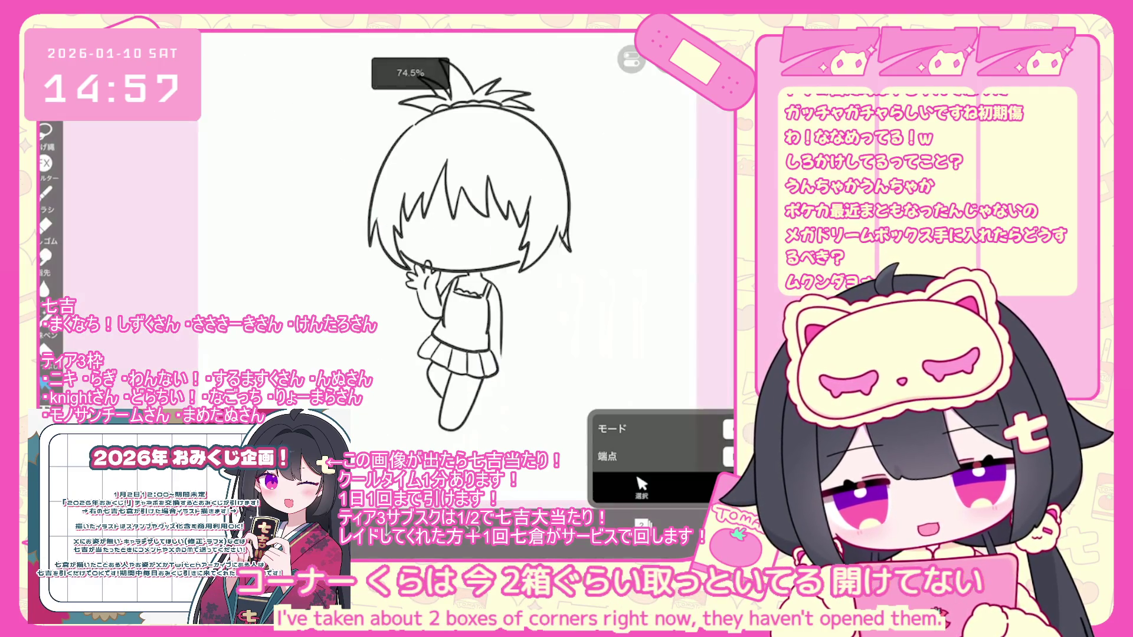
scroll(425, 248, "up", 2)
left_click_drag(413, 363, 469, 434)
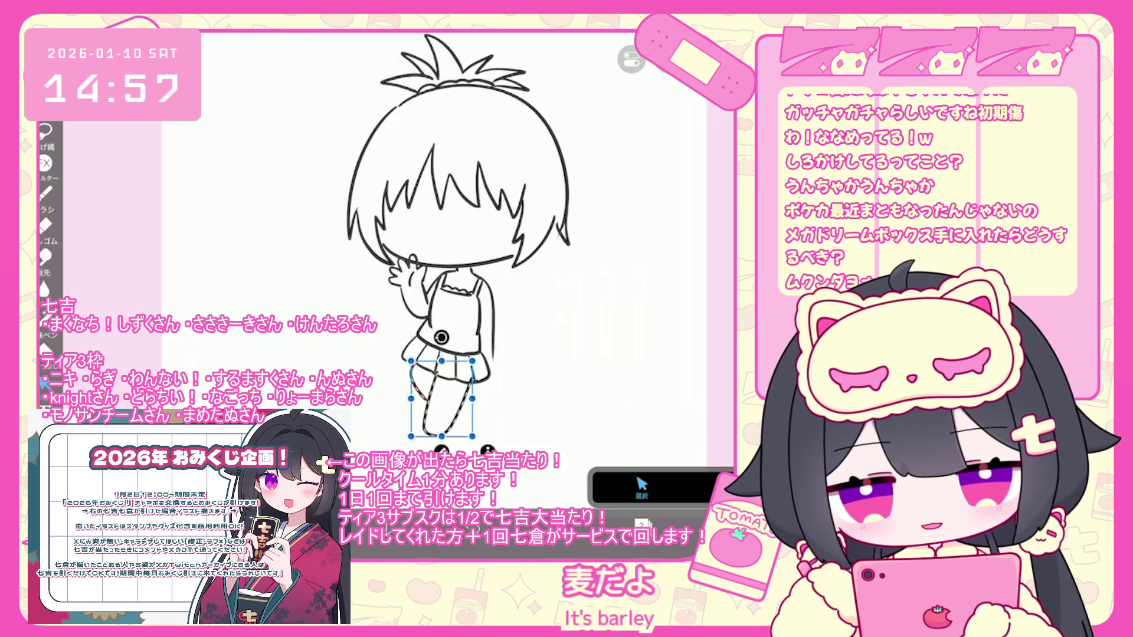
scroll(442, 419, "up", 3)
key("ctrl+z")
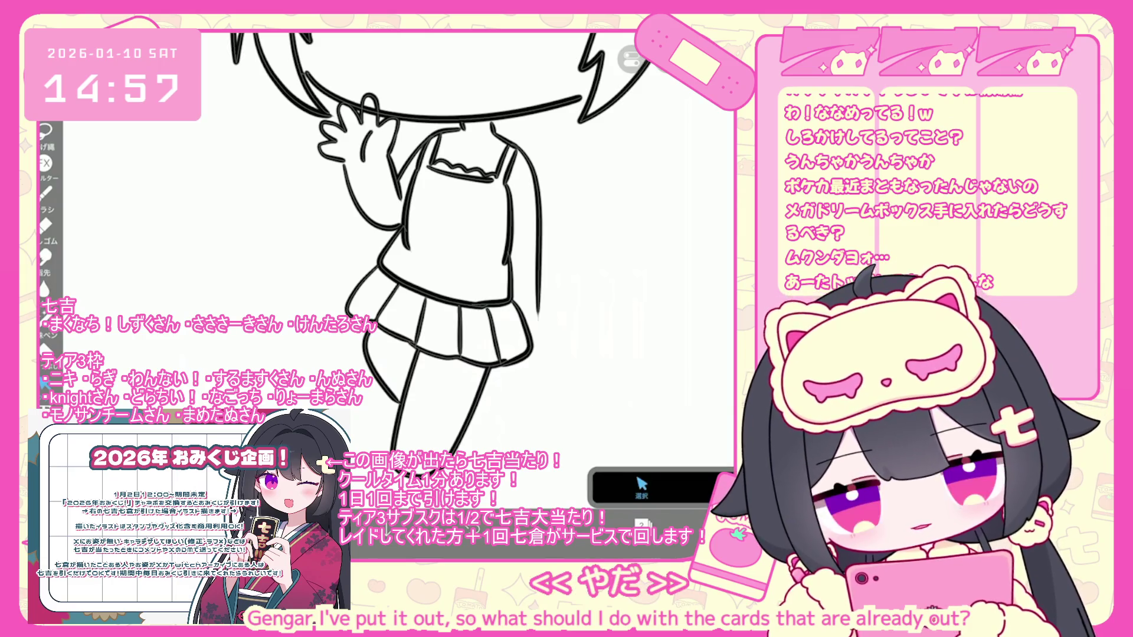
scroll(413, 242, "up", 3)
scroll(383, 239, "up", 3)
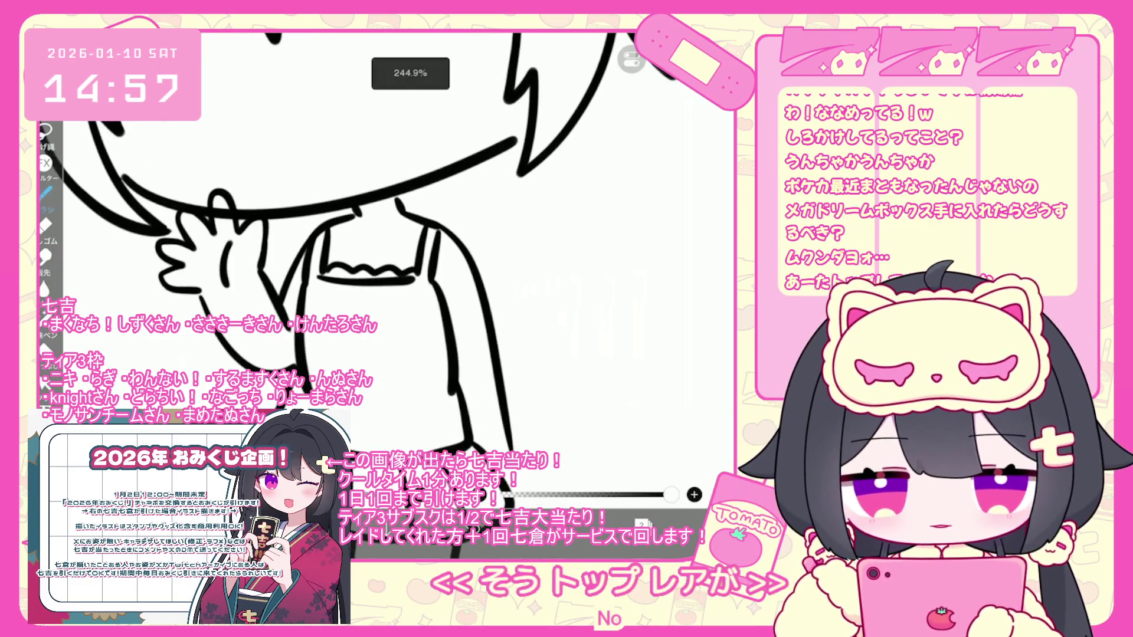
scroll(383, 242, "down", 3)
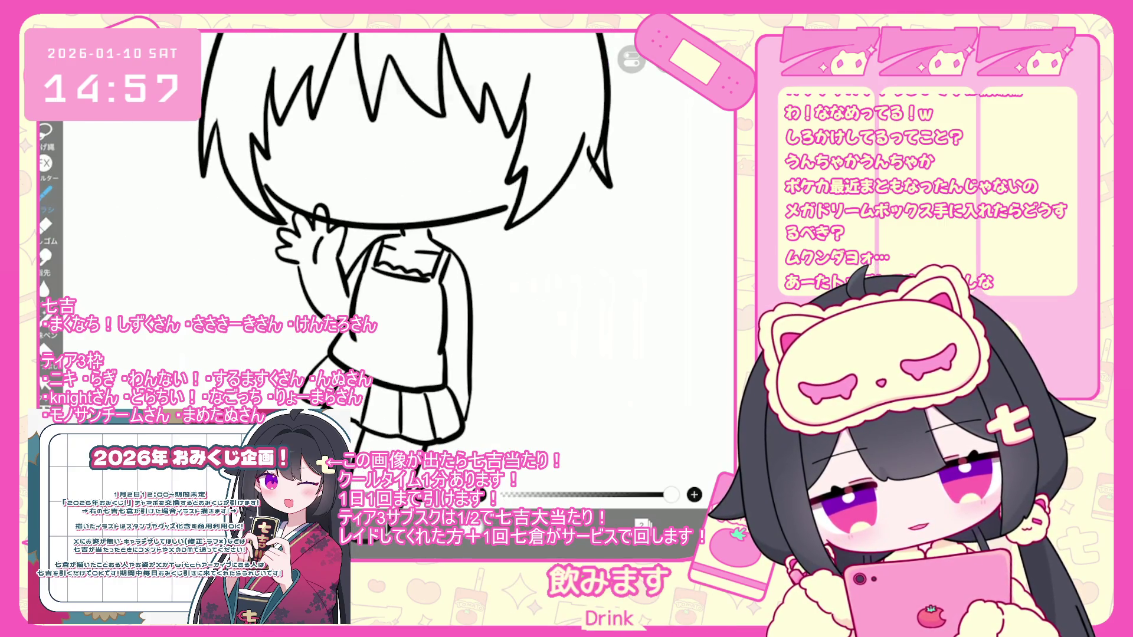
key("ctrl+z")
scroll(389, 242, "down", 3)
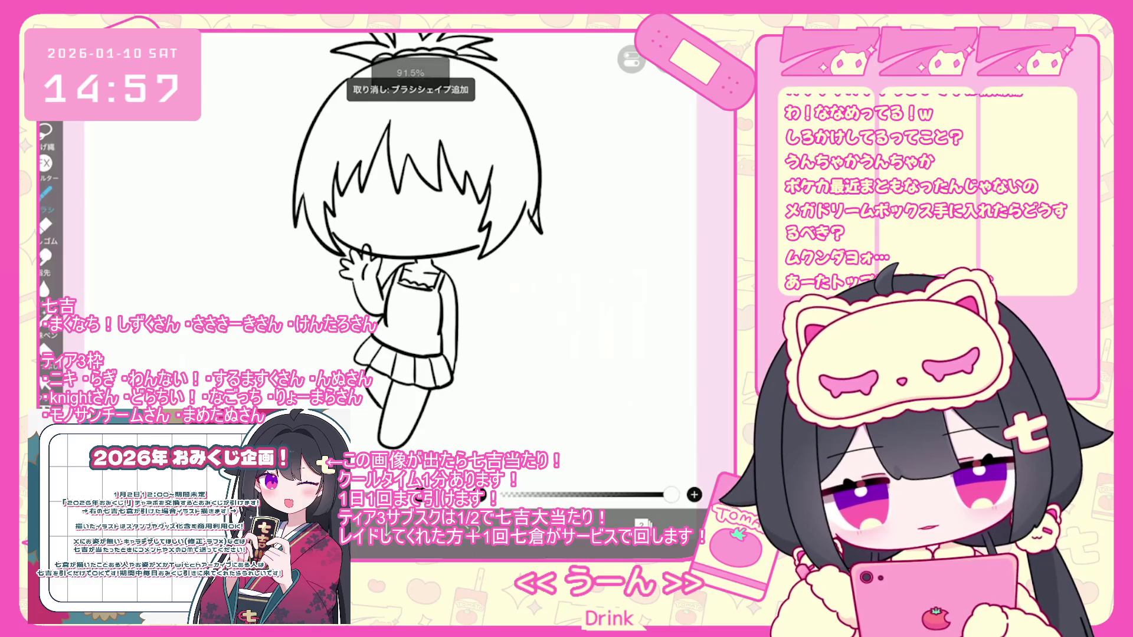
scroll(384, 242, "up", 2)
Squash the selected dress upward to shorten the skirt and raise the legs slightly
left_click(410, 363)
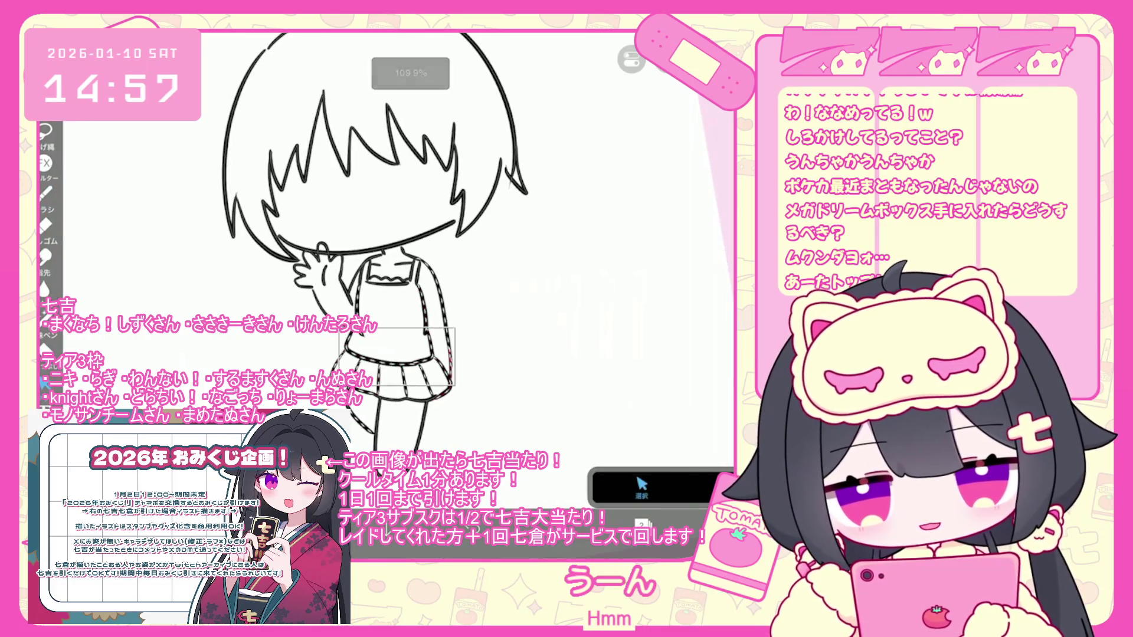
key("ctrl+t")
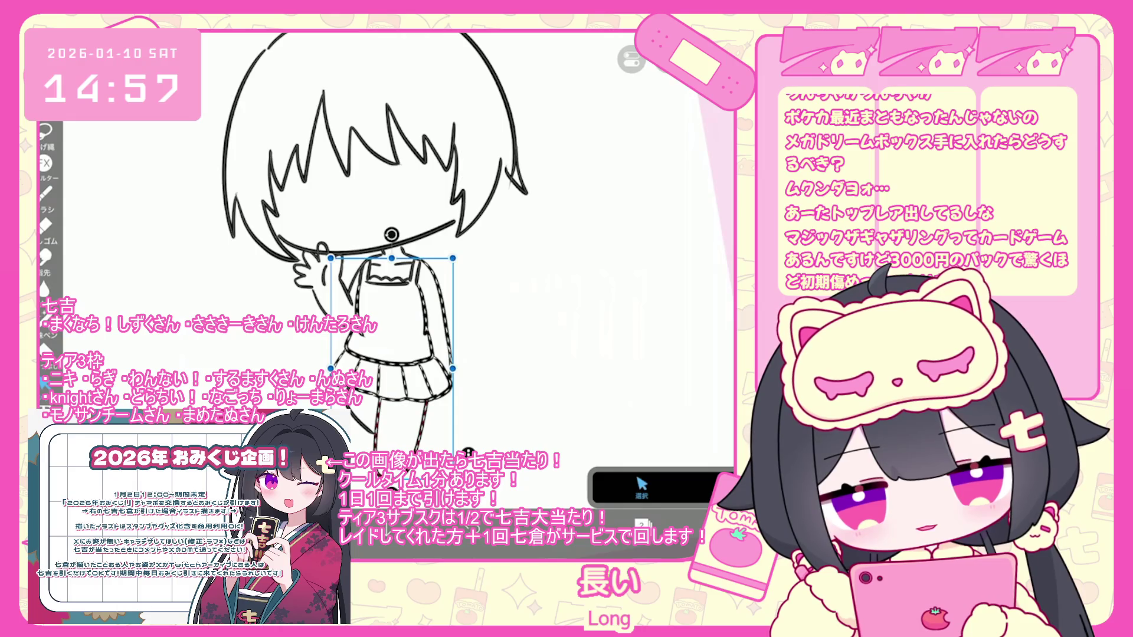
left_click_drag(392, 401, 392, 384)
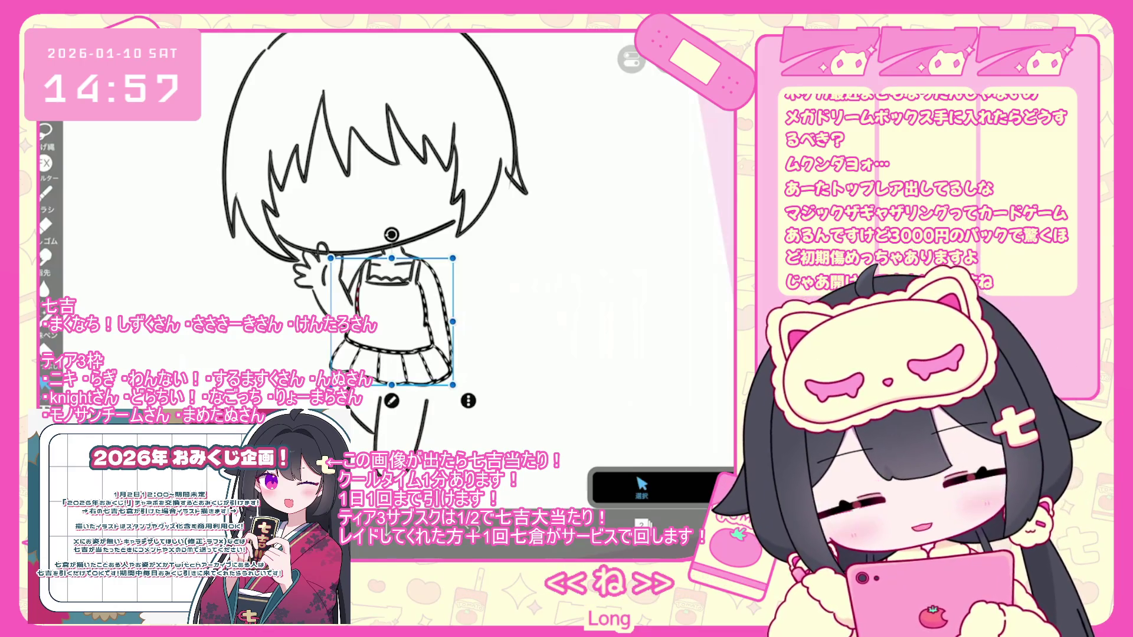
key("Return")
left_click_drag(401, 419, 401, 407)
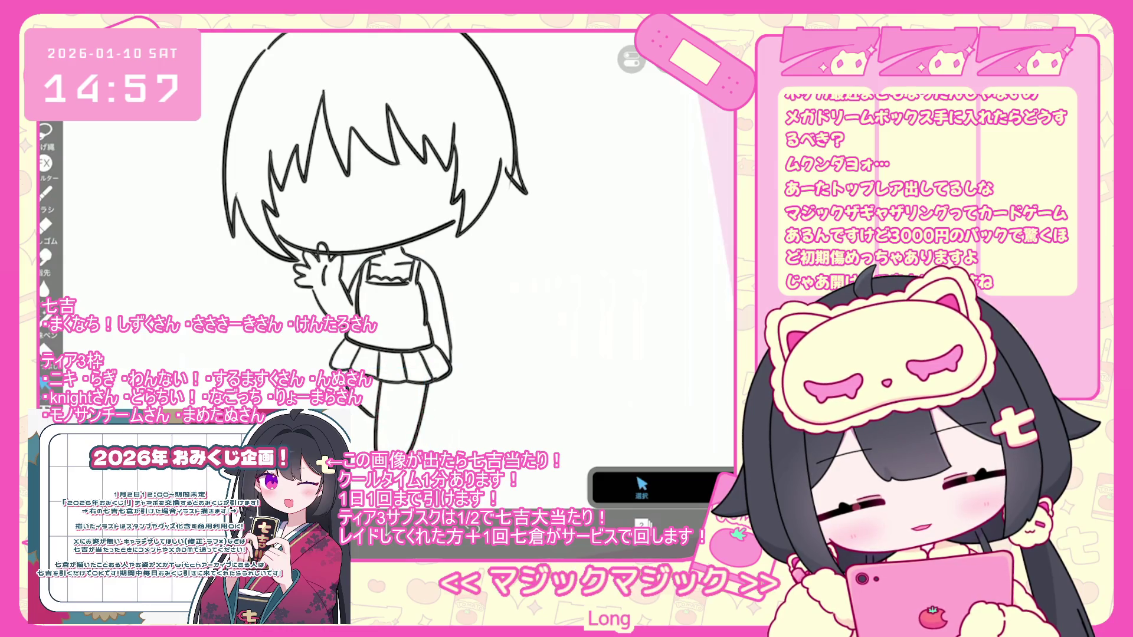
Rotate the body and legs slightly, shift them right, apply, and deselect
scroll(407, 242, "up", 2)
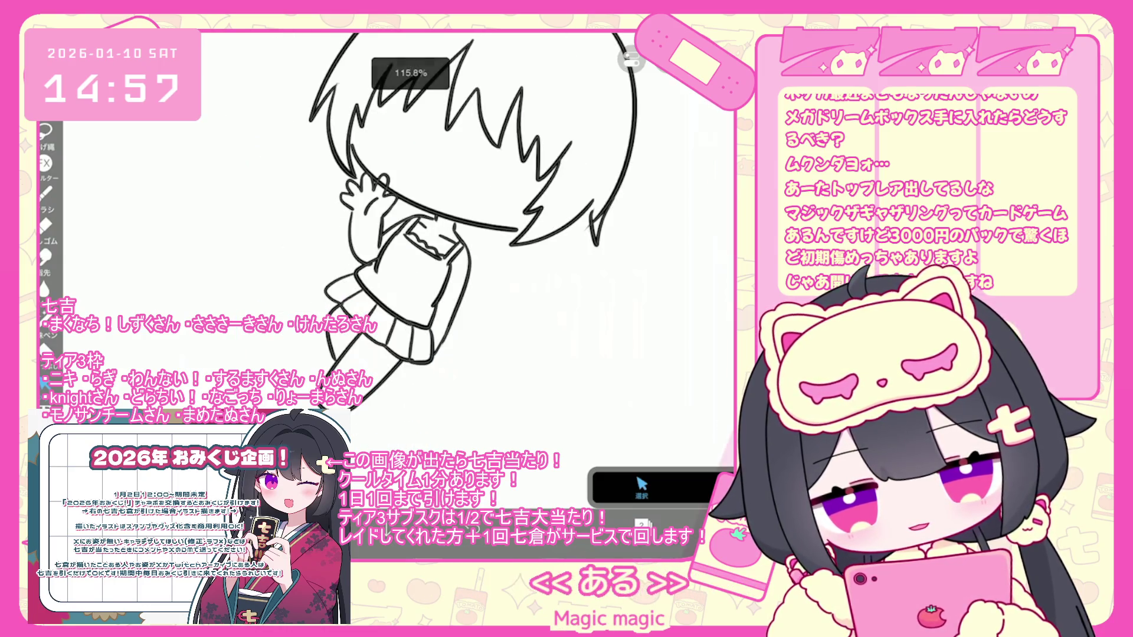
scroll(407, 236, "down", 2)
left_click(396, 354)
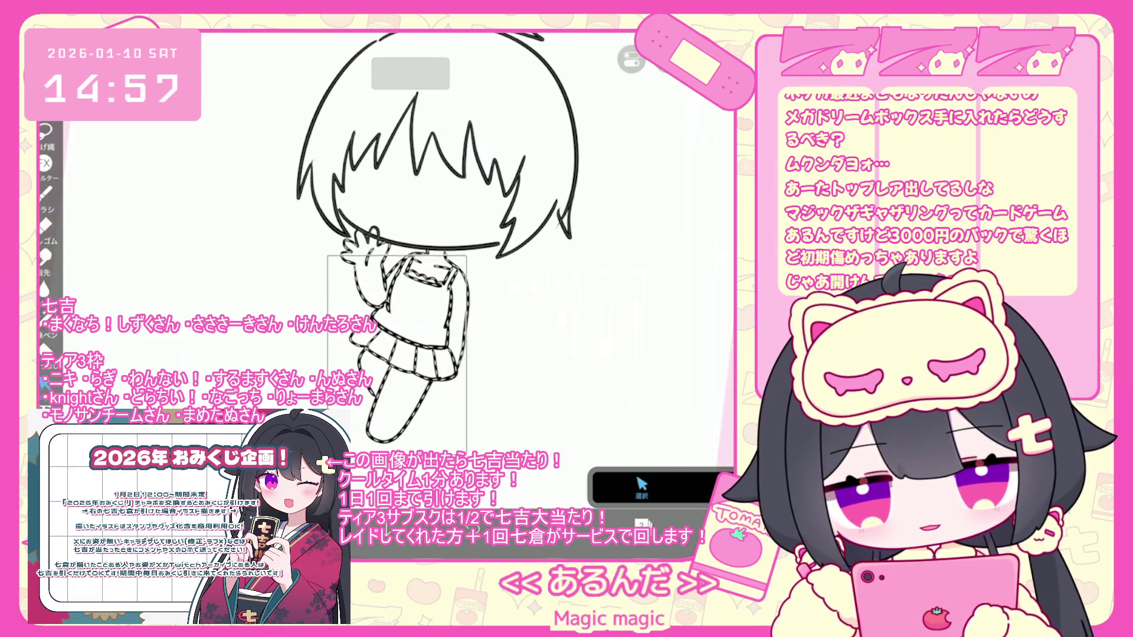
key("ctrl+t")
scroll(407, 248, "up", 1)
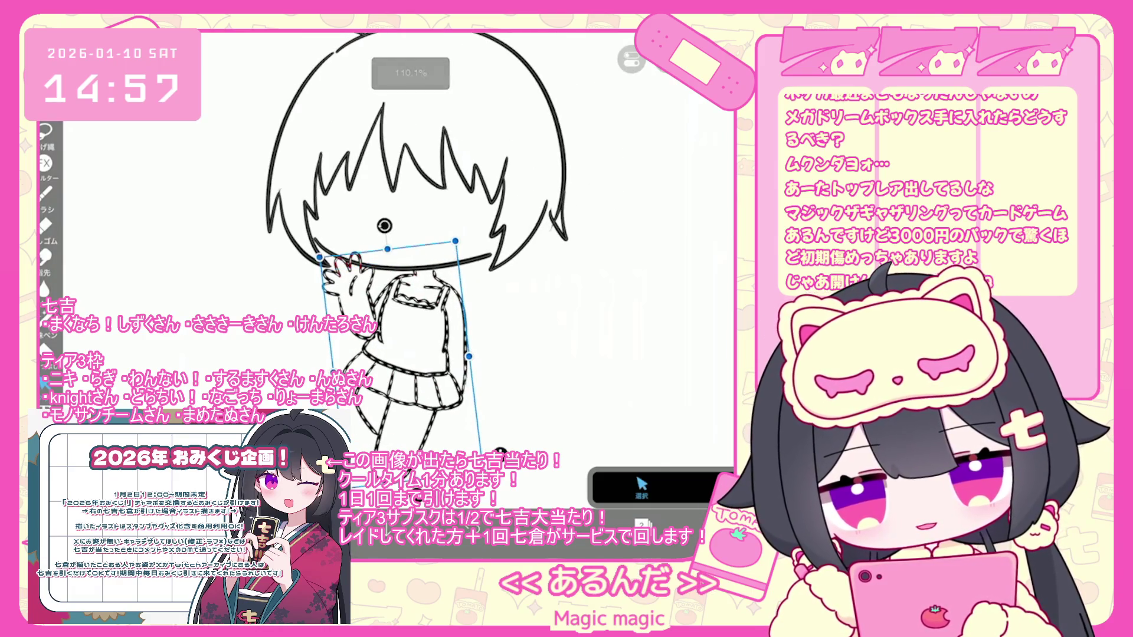
left_click_drag(395, 354, 406, 353)
key("Return")
key("ctrl+d")
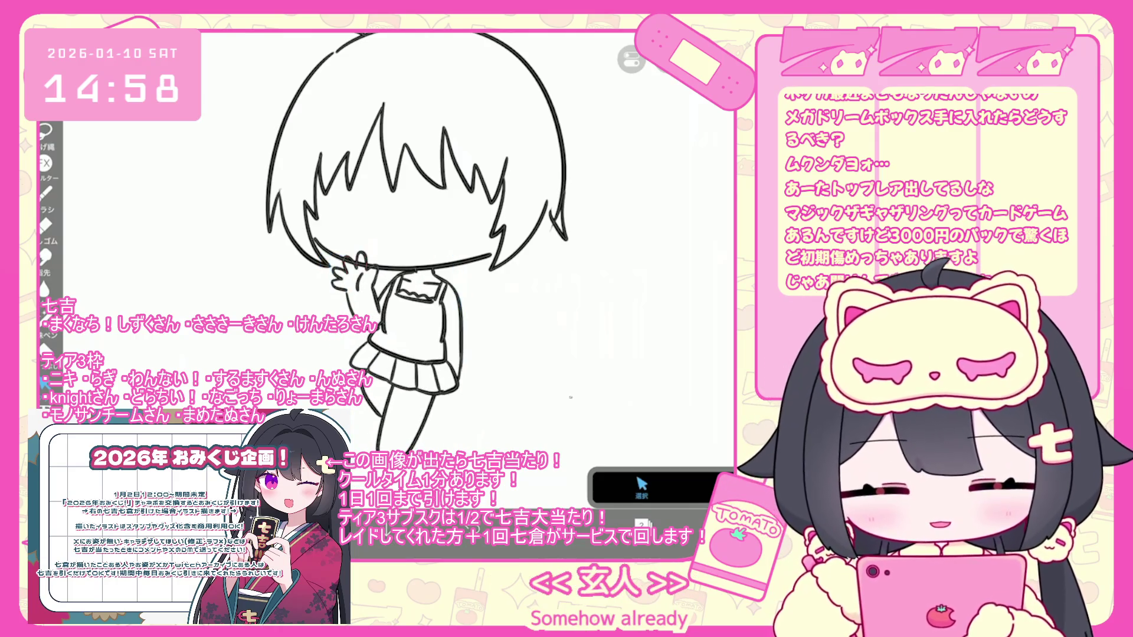
Draw a hair strand below the right tip, redraw it shorter, then undo it
scroll(413, 248, "down", 2)
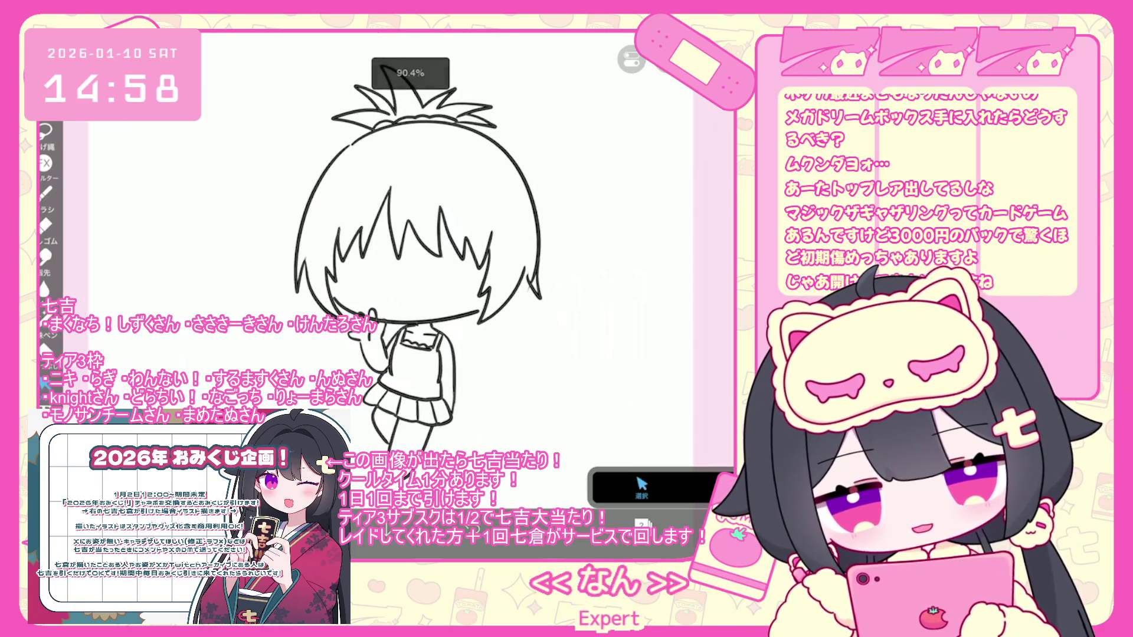
left_click_drag(531, 331, 532, 395)
key("ctrl+z")
left_click_drag(534, 277, 535, 327)
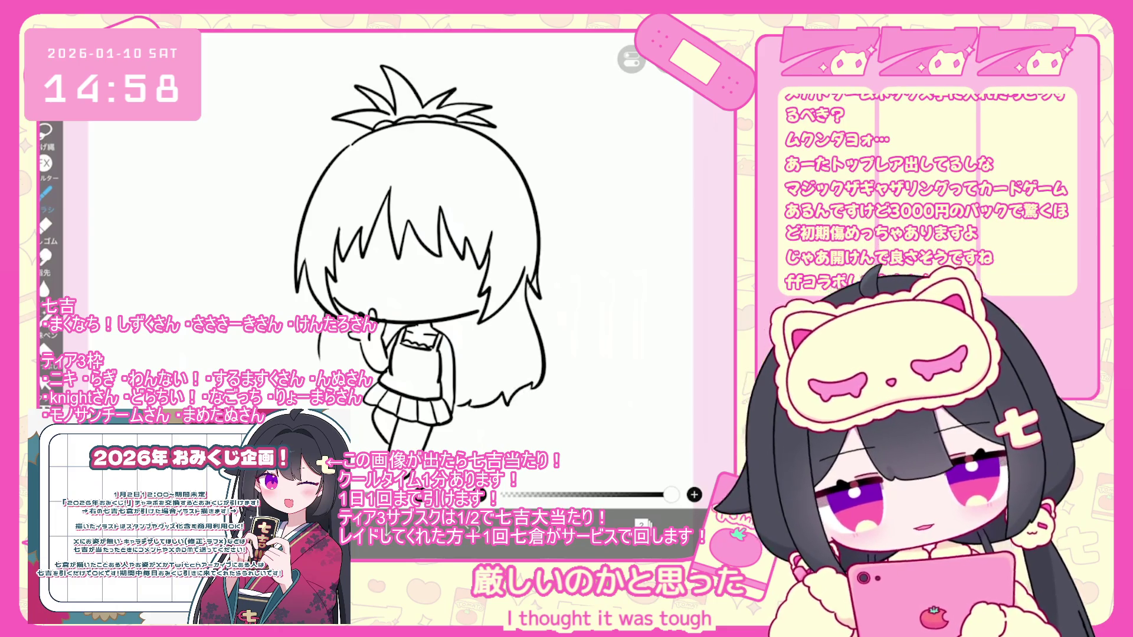
key("ctrl+z")
key("ctrl+z")
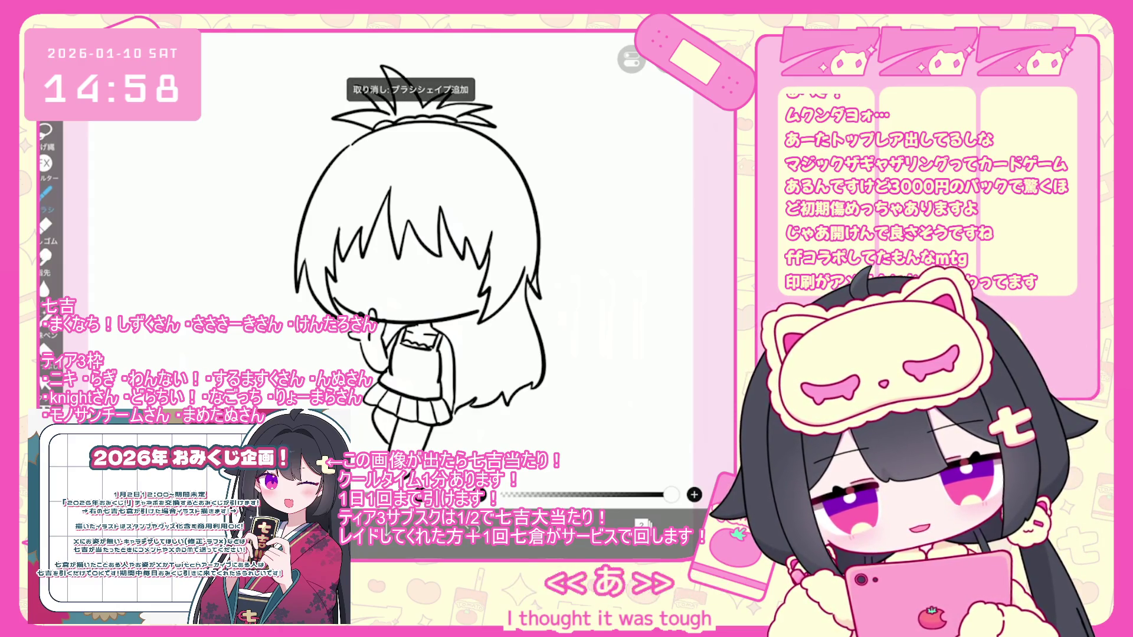
Undo stray strokes on the hair's left side and bring up the layer list
scroll(423, 254, "up", 2)
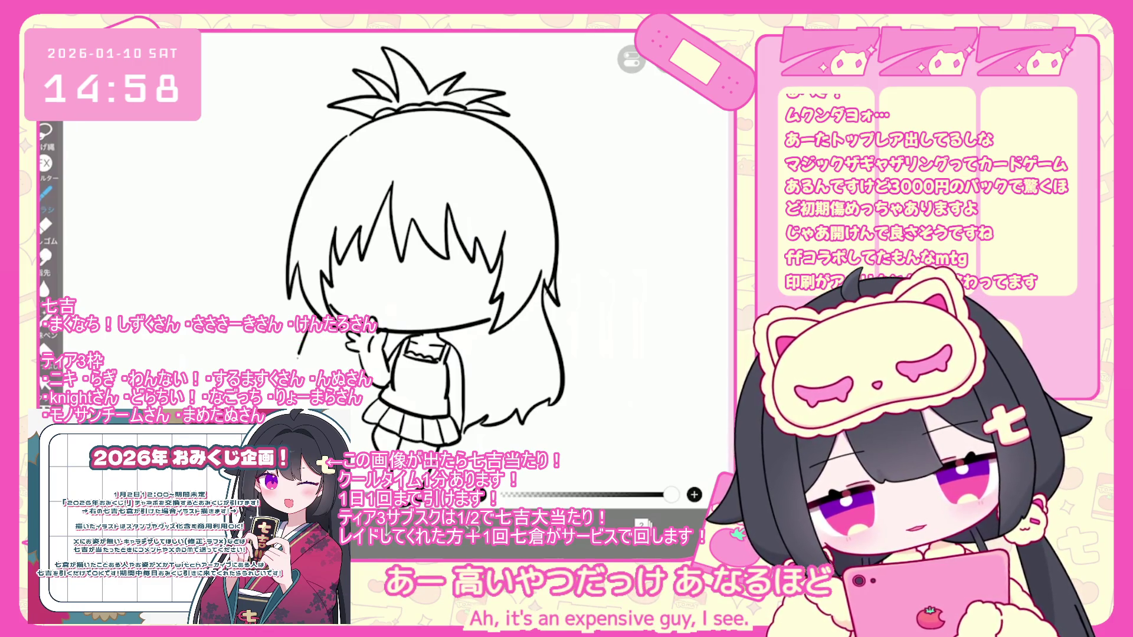
key("ctrl+z")
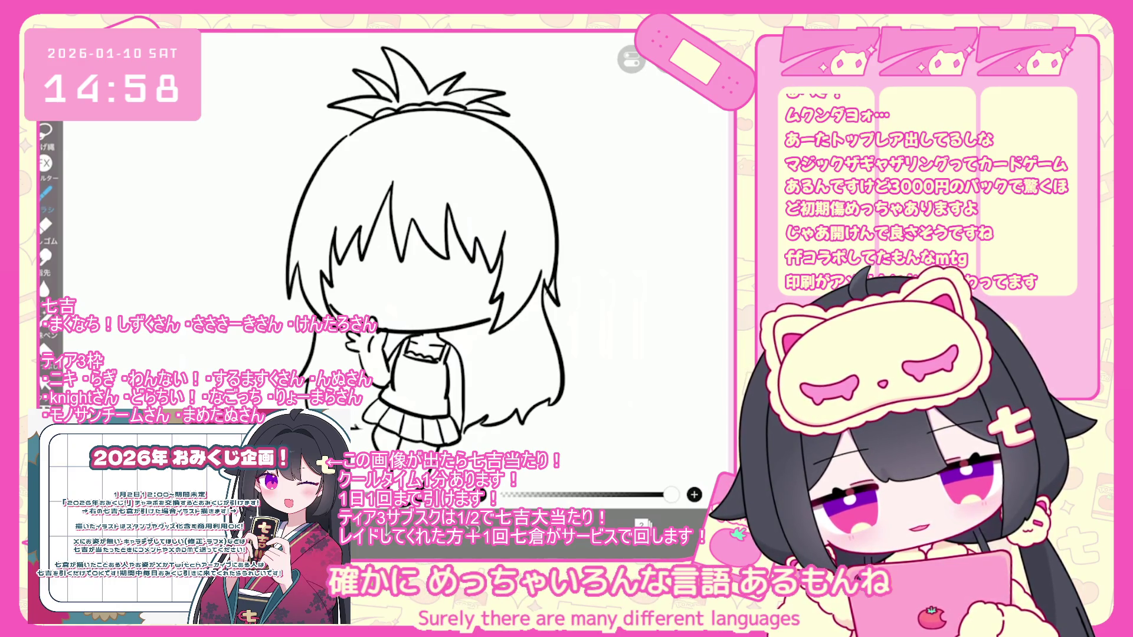
key("ctrl+z")
scroll(424, 283, "down", 3)
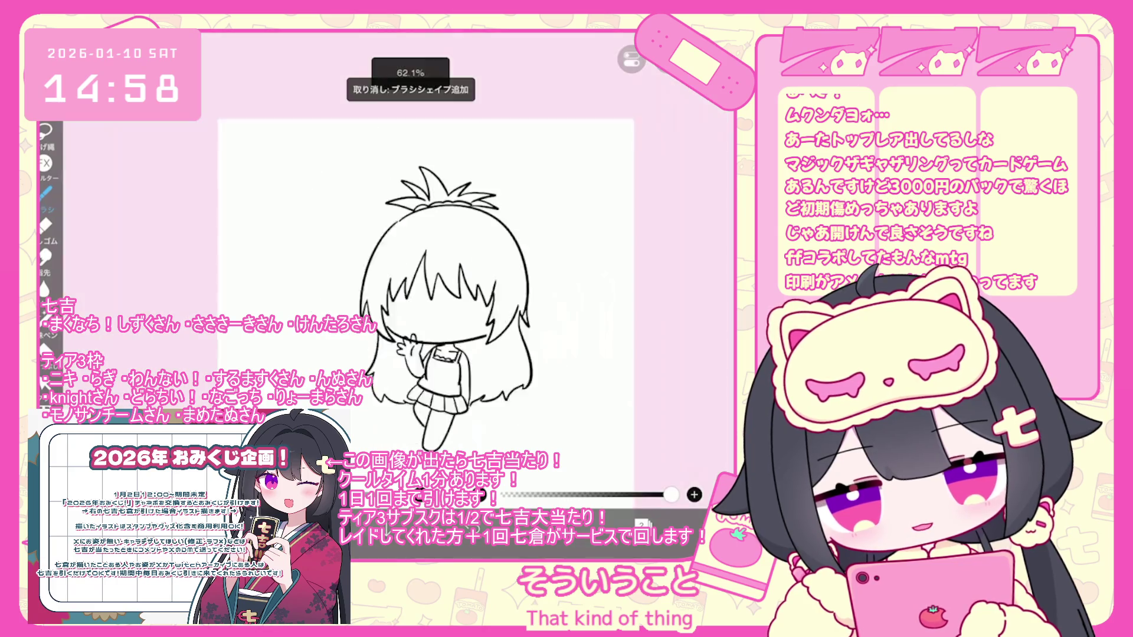
scroll(503, 316, "up", 3)
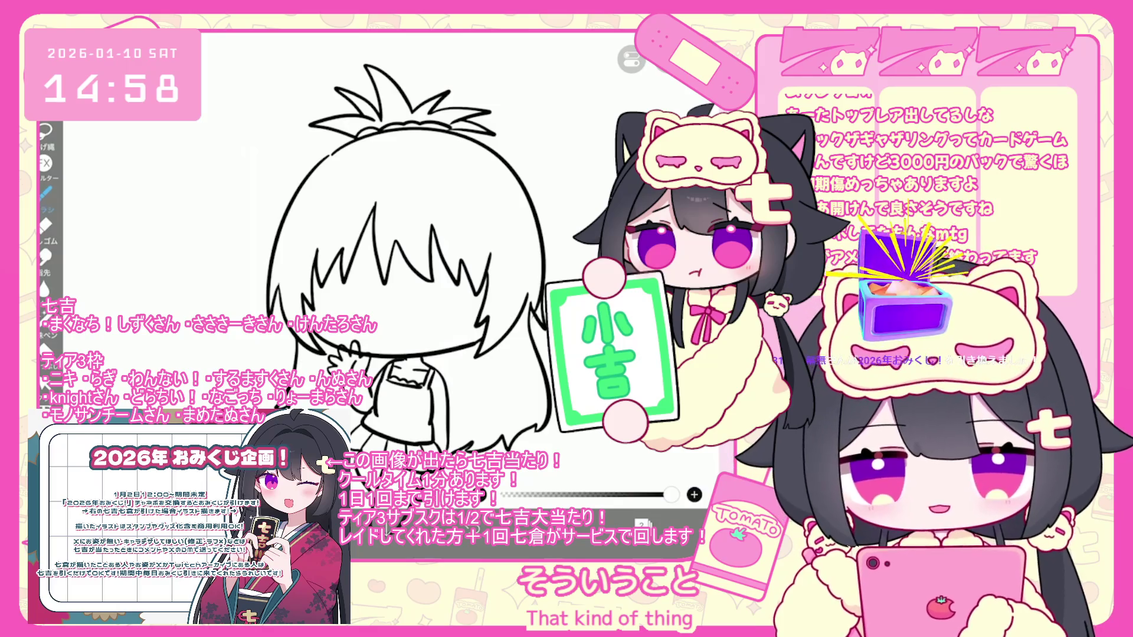
left_click(642, 524)
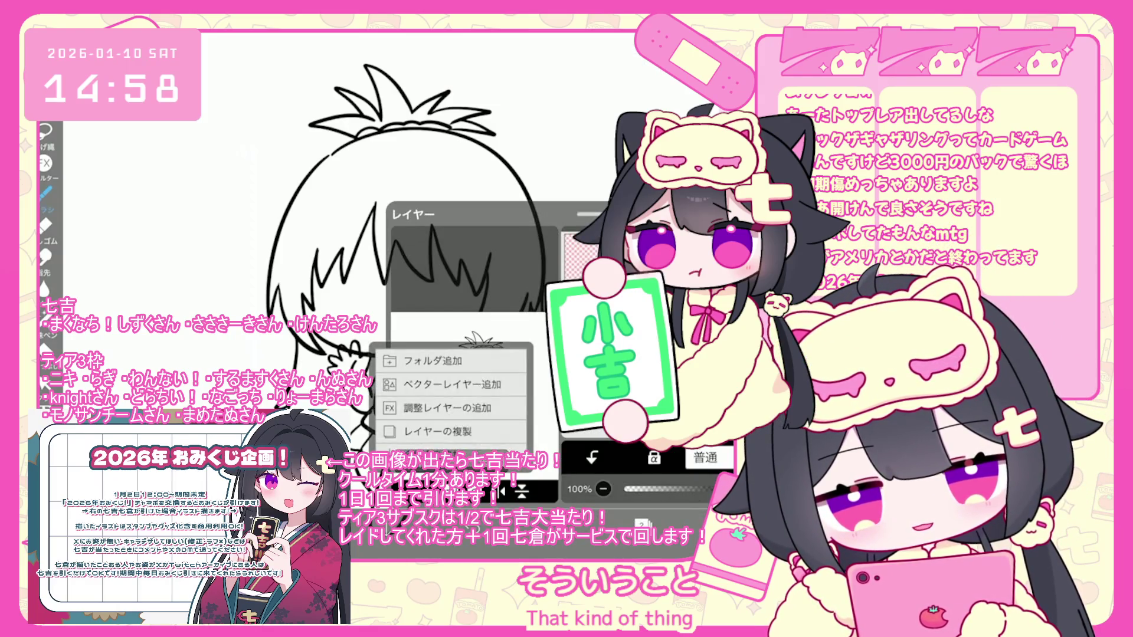
Draw a round glasses rim over the face, undo it, and redraw it over the right eye
scroll(413, 283, "up", 3)
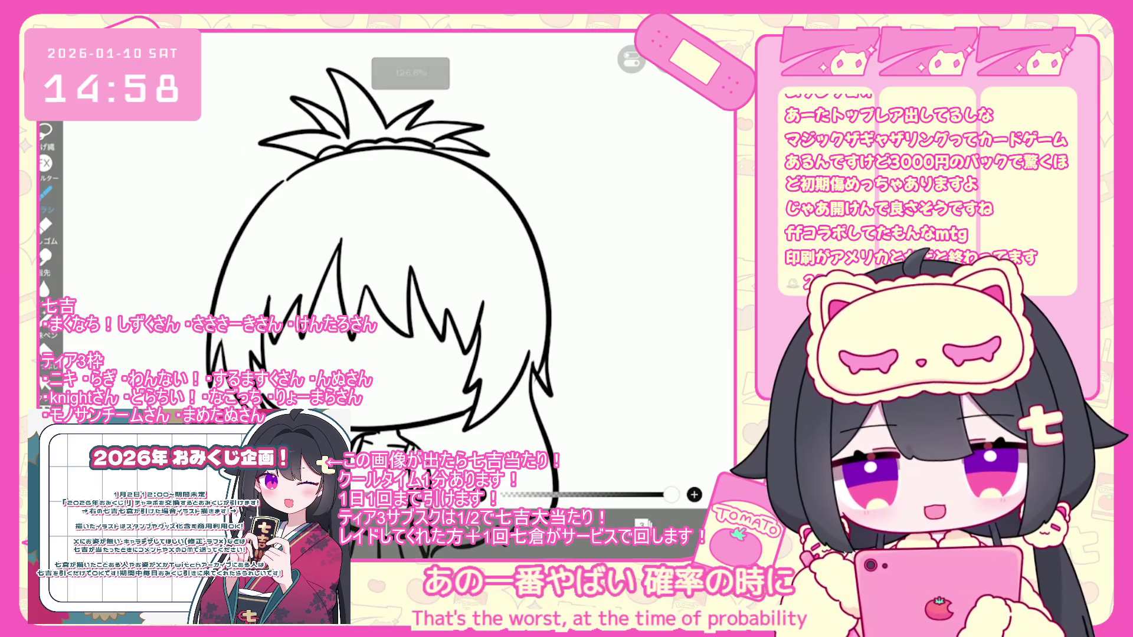
scroll(366, 265, "up", 2)
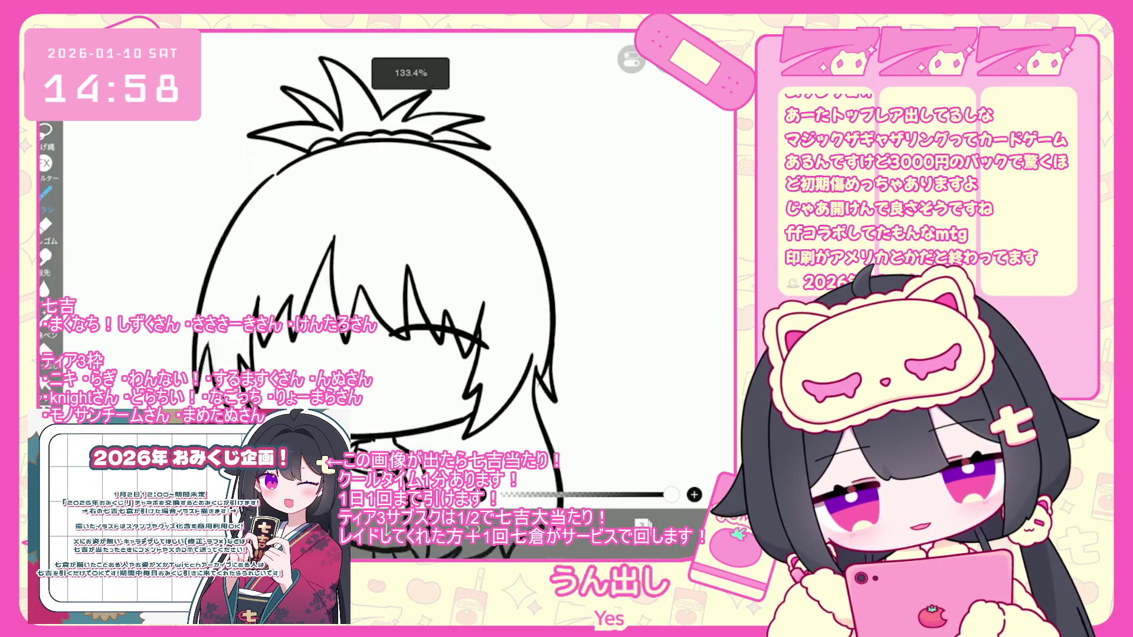
mouse_move(413, 342)
left_mouse_down()
mouse_move(420, 434)
mouse_move(448, 351)
left_mouse_up()
key("ctrl+z")
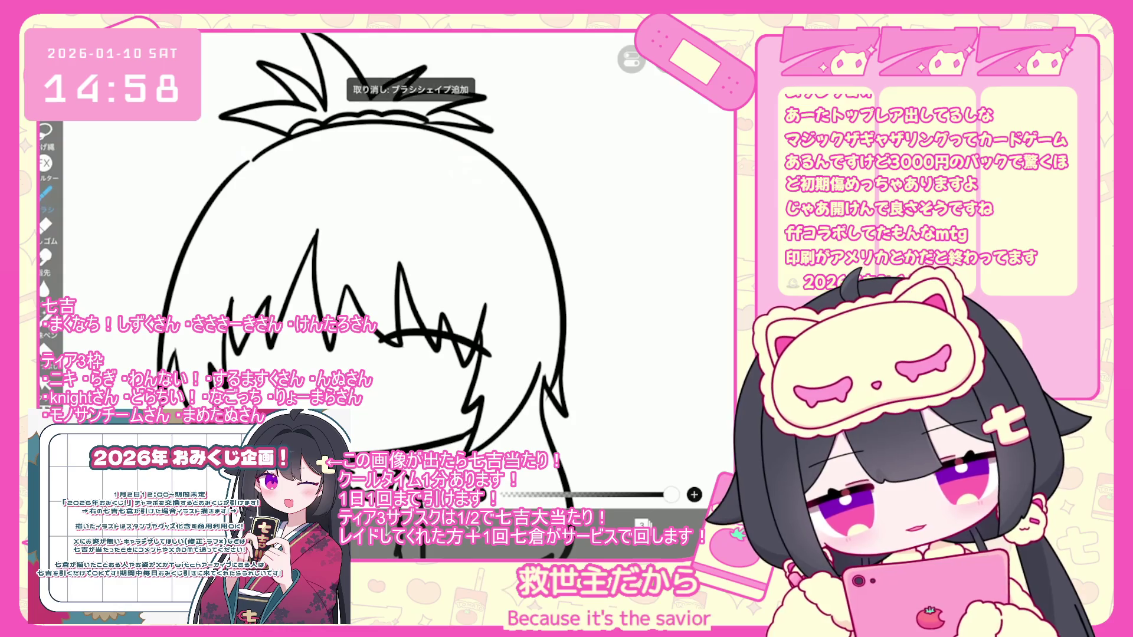
scroll(383, 266, "up", 1)
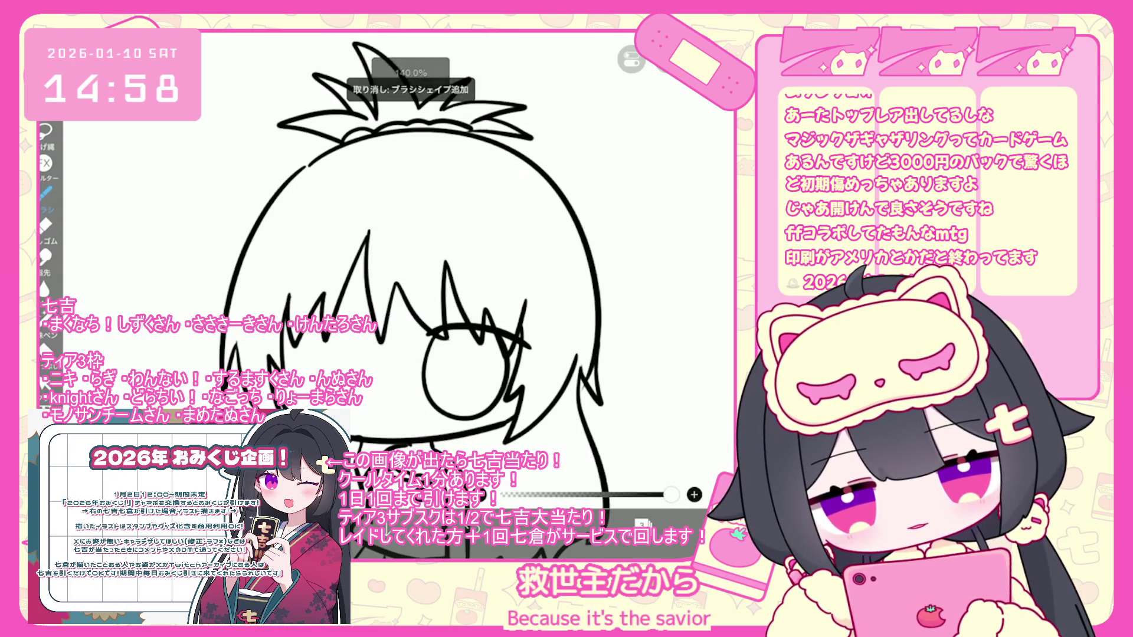
key("ctrl+z")
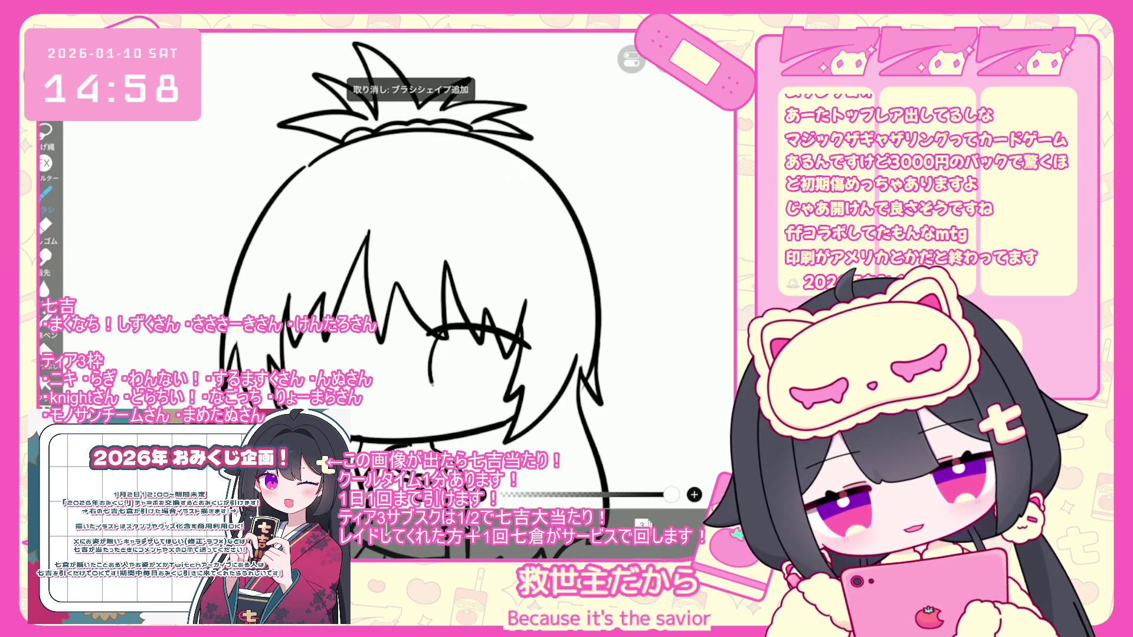
left_click_drag(430, 339, 500, 409)
scroll(425, 266, "up", 1)
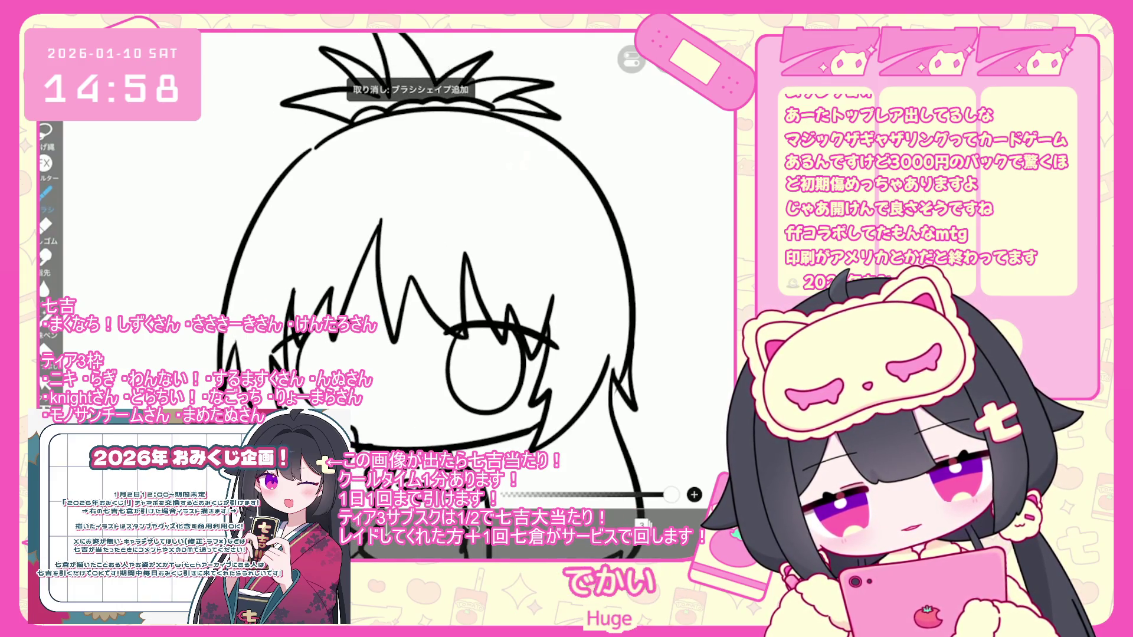
scroll(448, 265, "up", 1)
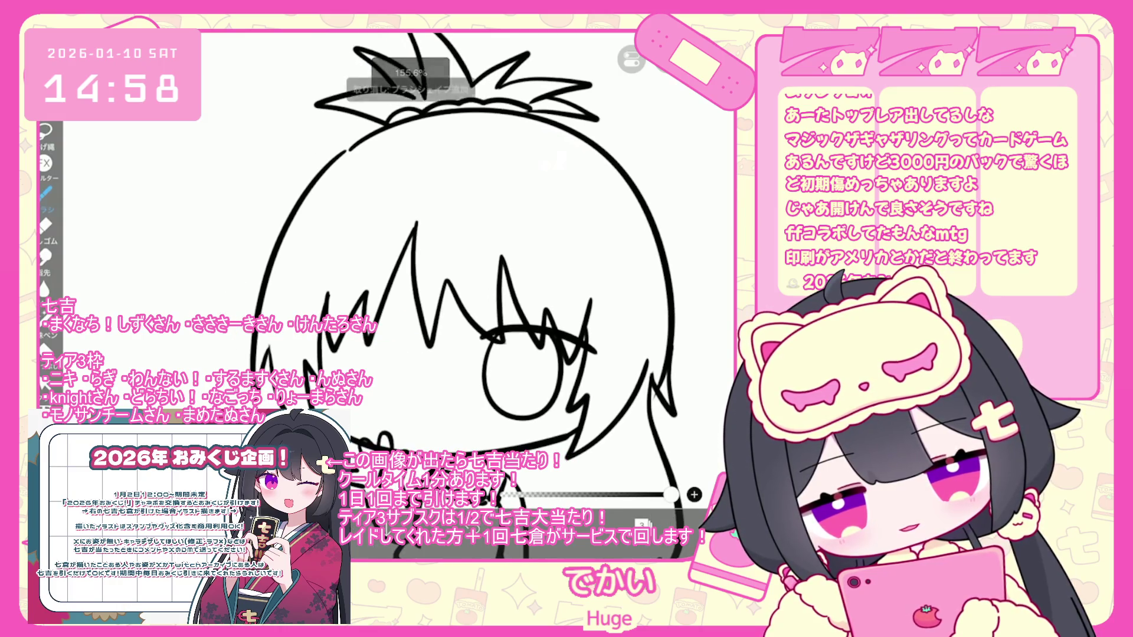
Undo the left rim circle and several small stray strokes
key("ctrl+z")
key("ctrl+z")
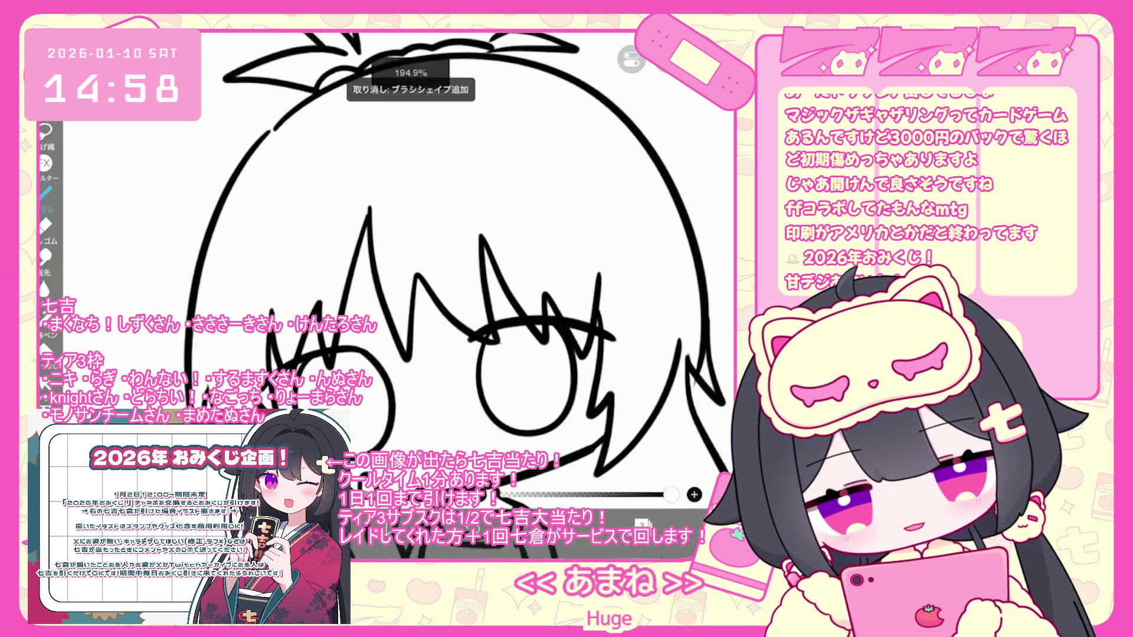
scroll(498, 321, "up", 2)
key("ctrl+z")
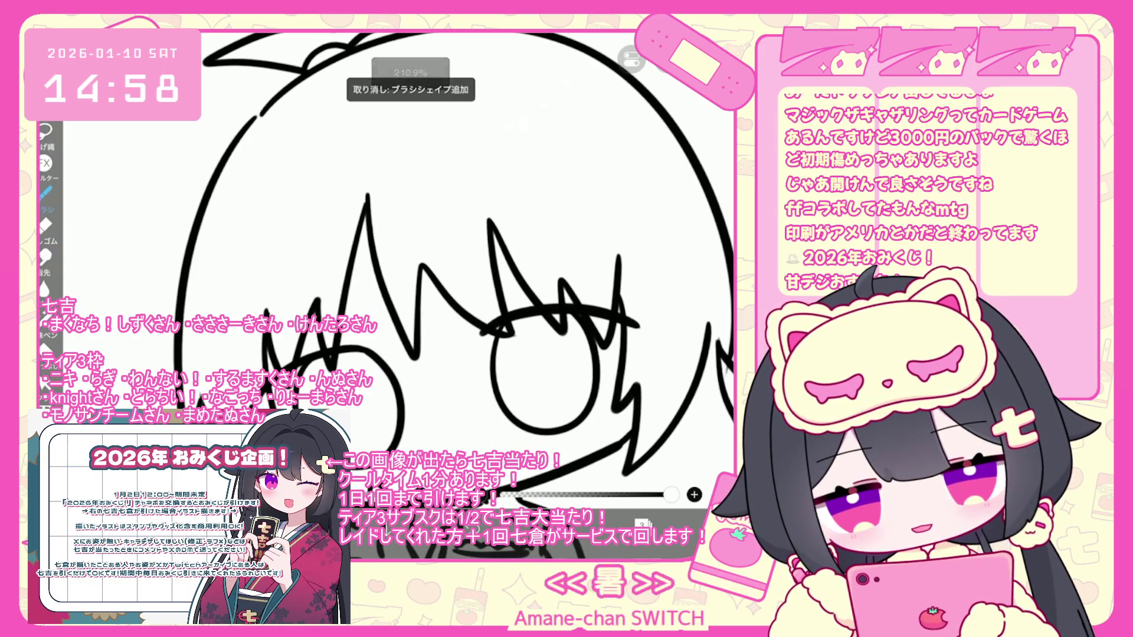
key("ctrl+z")
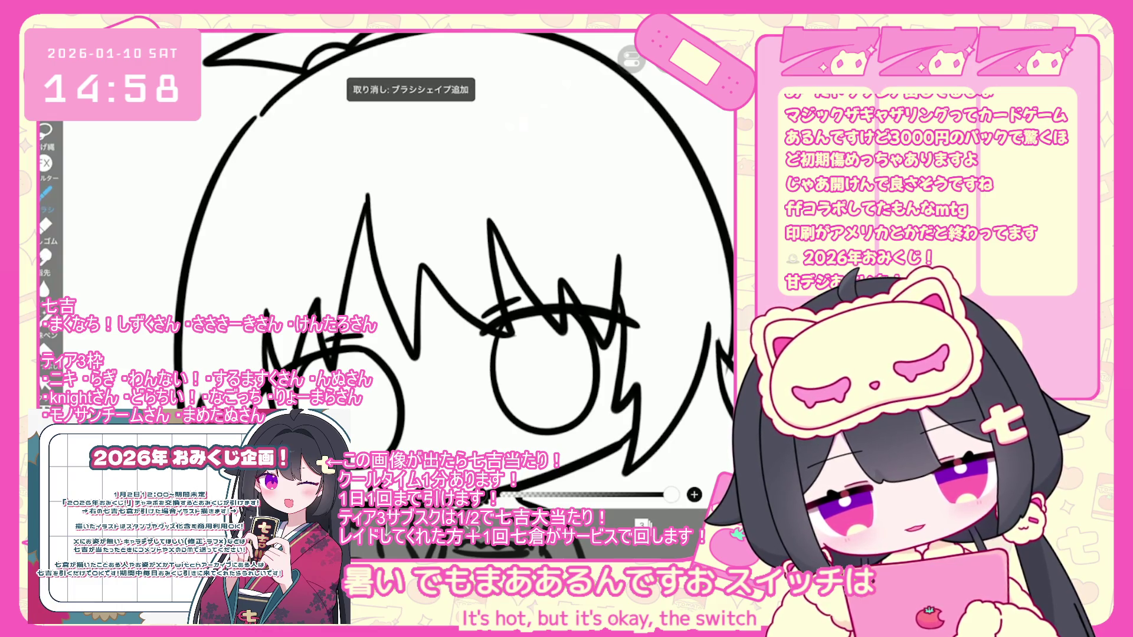
scroll(474, 262, "down", 2)
scroll(475, 263, "down", 2)
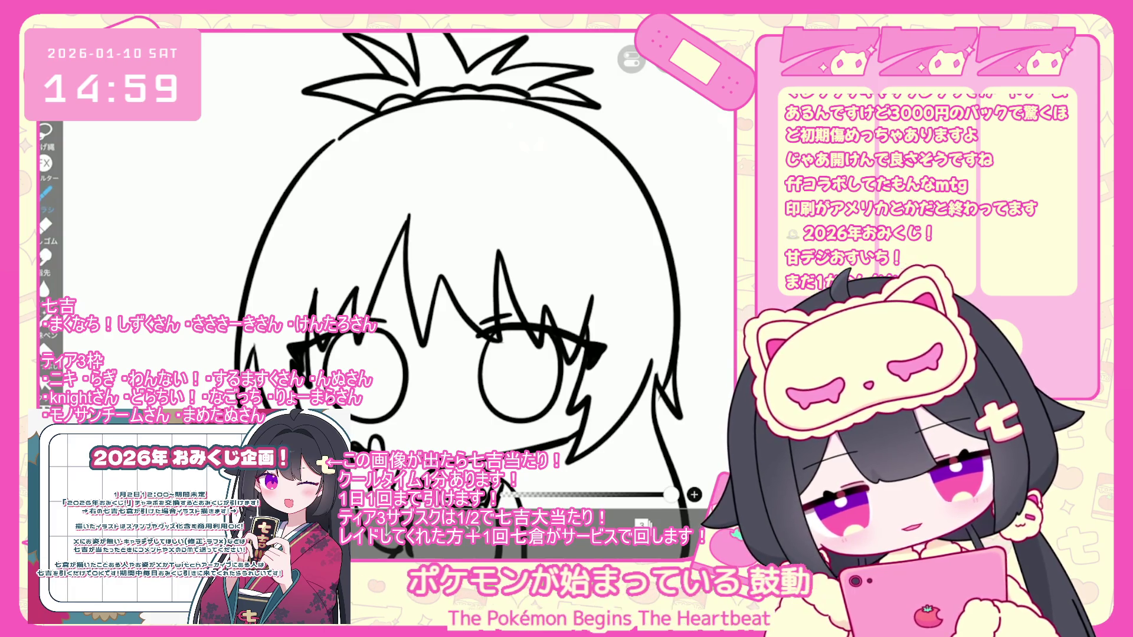
scroll(472, 271, "up", 1)
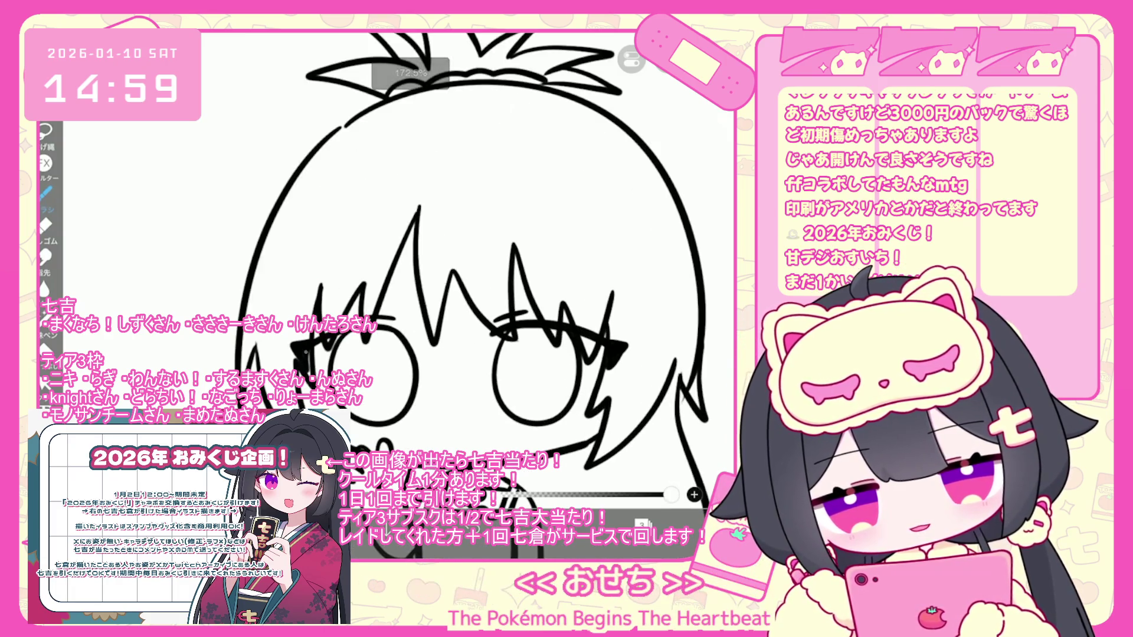
key("ctrl+z")
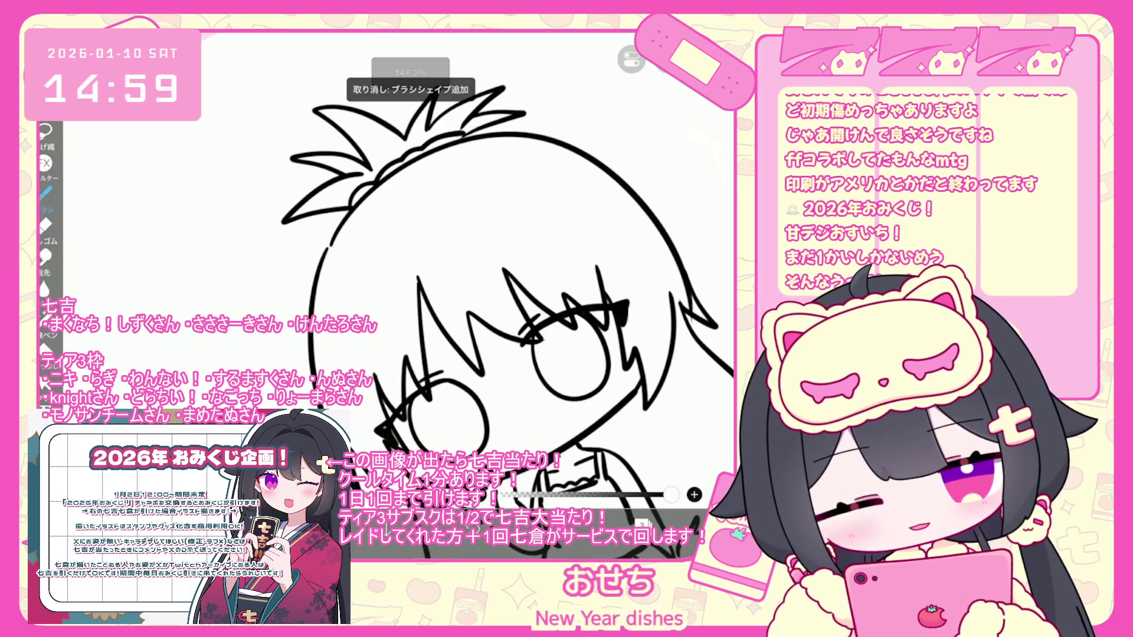
scroll(507, 289, "down", 2)
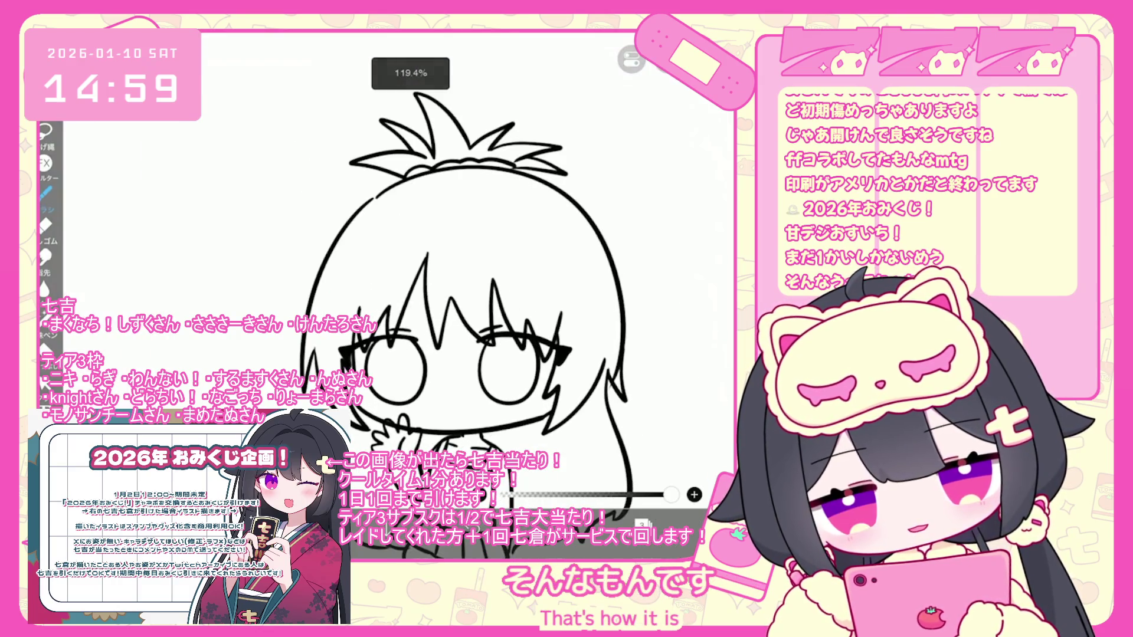
Adjust the left rim, then try a mouth line and small dots beside the face, undoing them
scroll(444, 390, "up", 2)
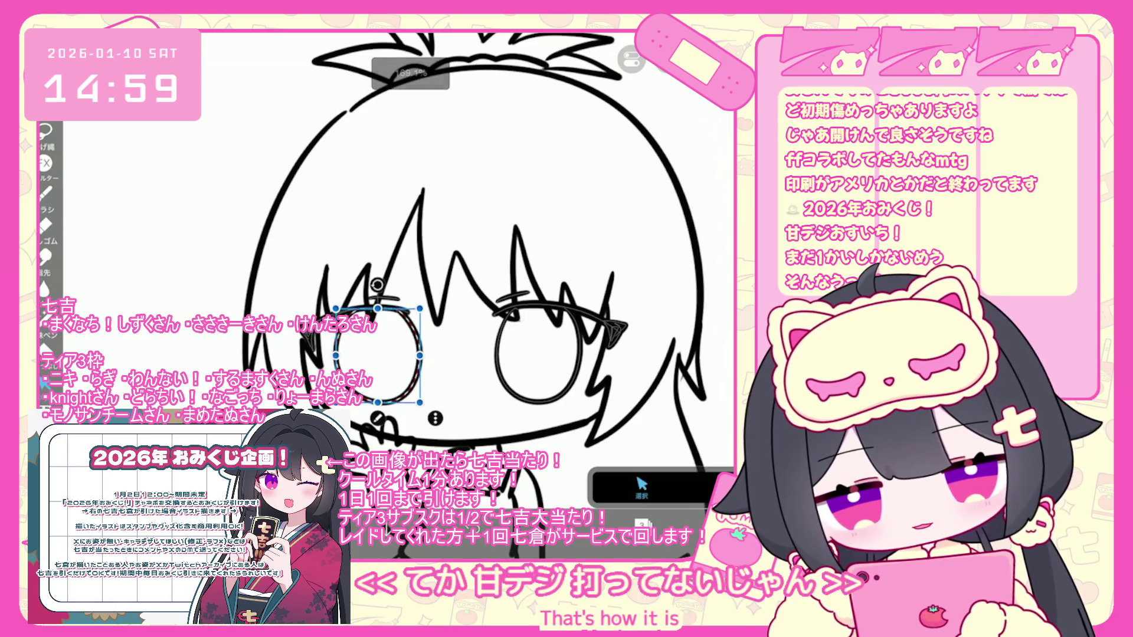
left_click(341, 353)
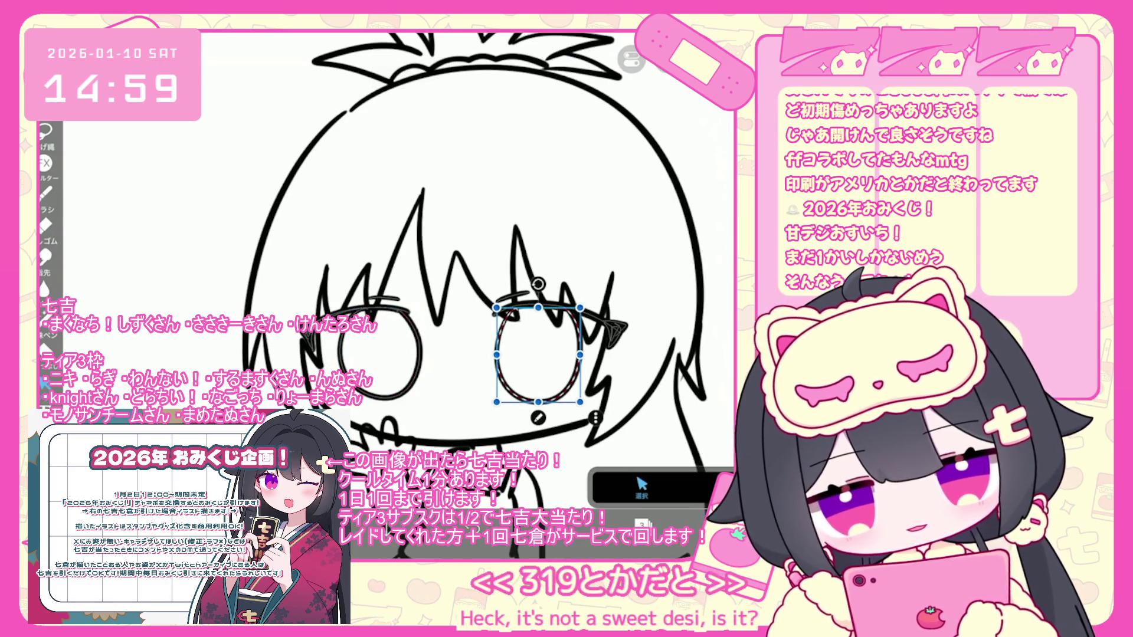
key("b")
mouse_move(449, 401)
left_mouse_down()
mouse_move(472, 426)
mouse_move(476, 407)
mouse_move(457, 422)
left_mouse_up()
key("ctrl+z")
left_click(570, 406)
left_click(575, 406)
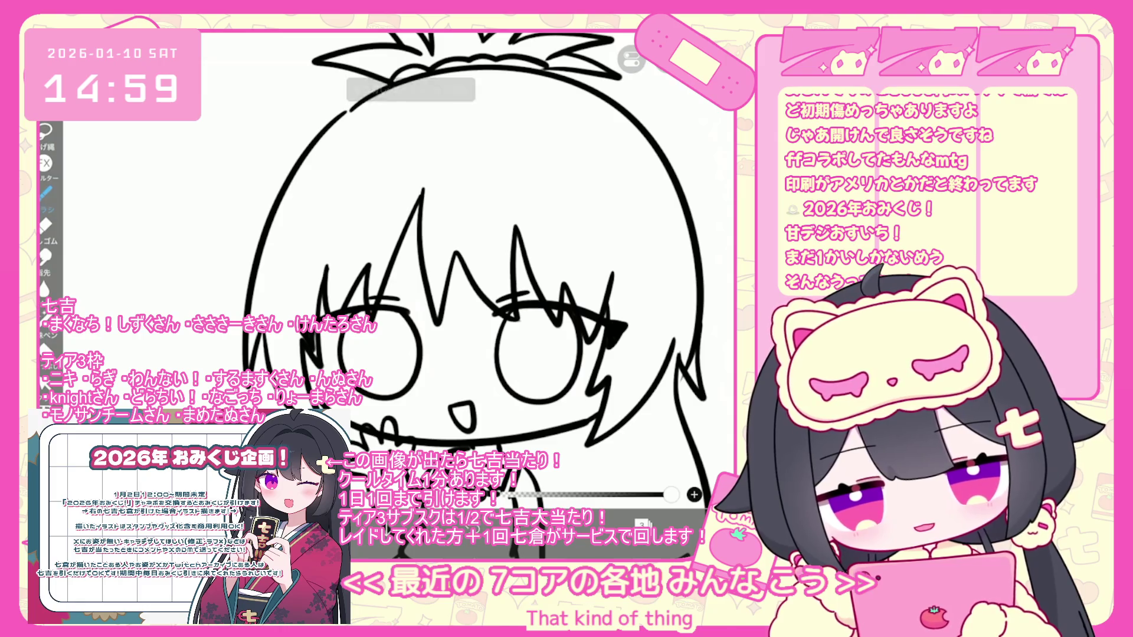
key("ctrl+z")
Undo the remaining stray strokes beside the right eye and open the layer list
scroll(413, 331, "up", 2)
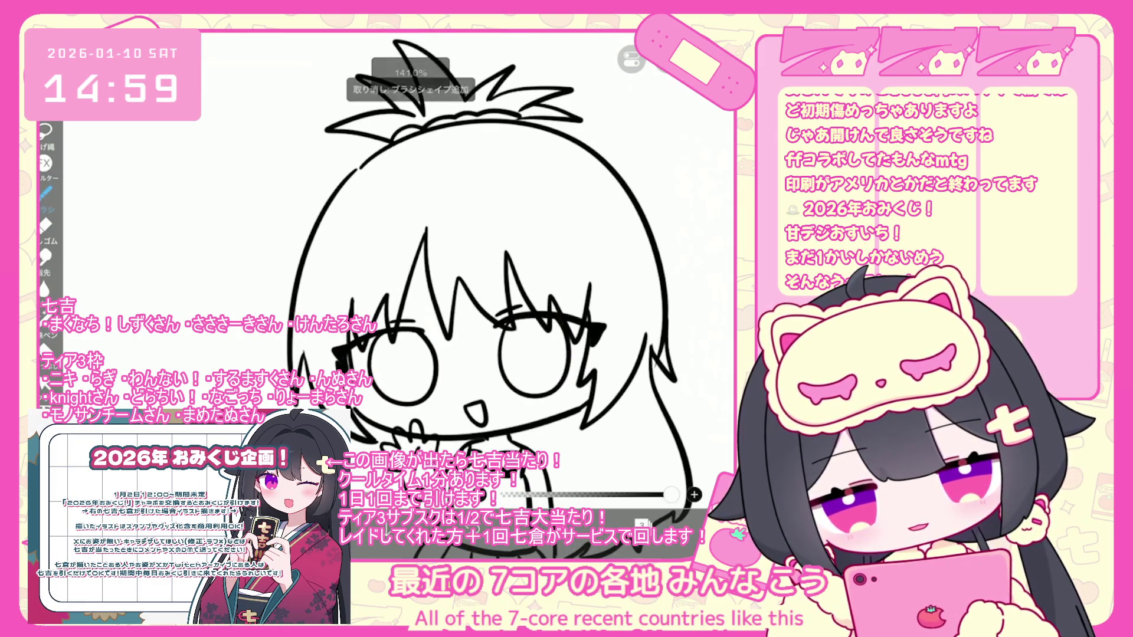
scroll(490, 266, "up", 2)
key("ctrl+z")
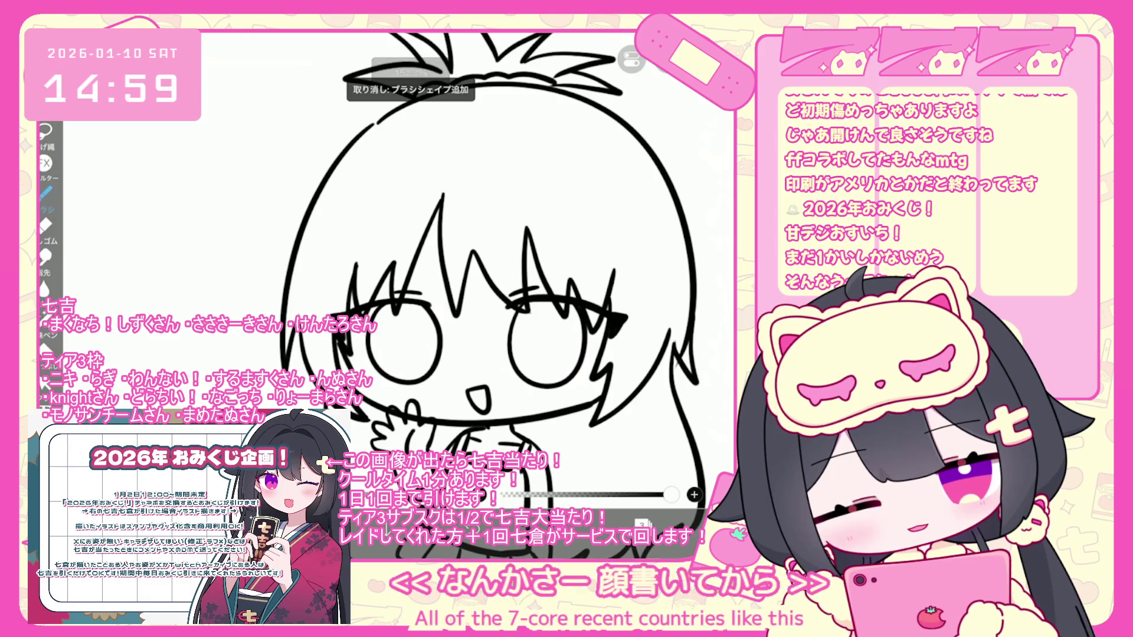
scroll(413, 330, "up", 2)
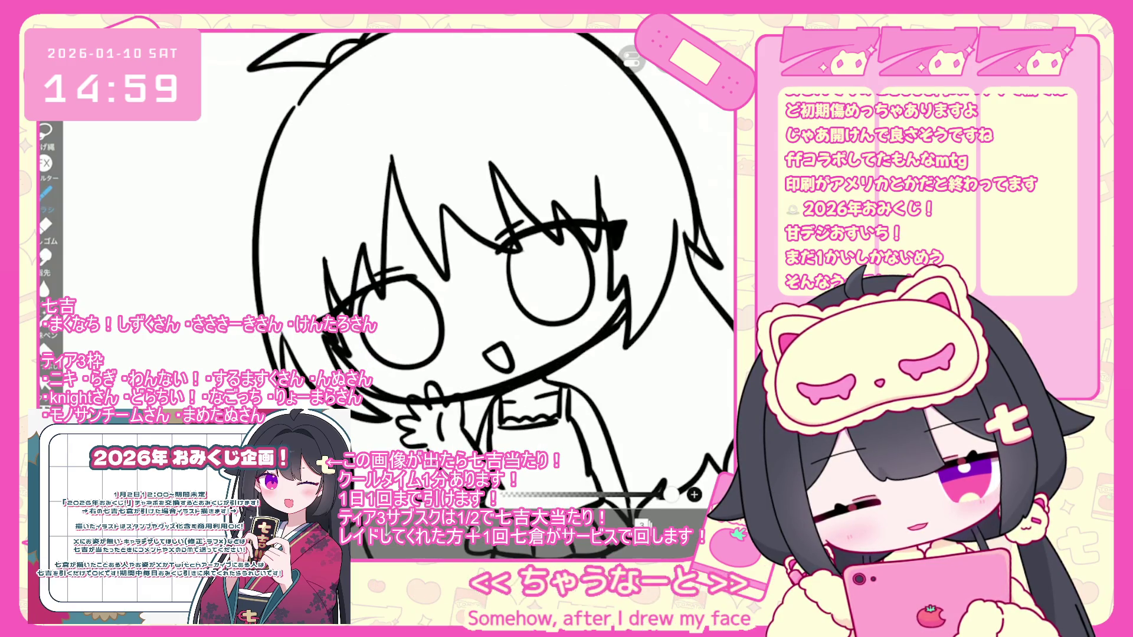
key("ctrl+z")
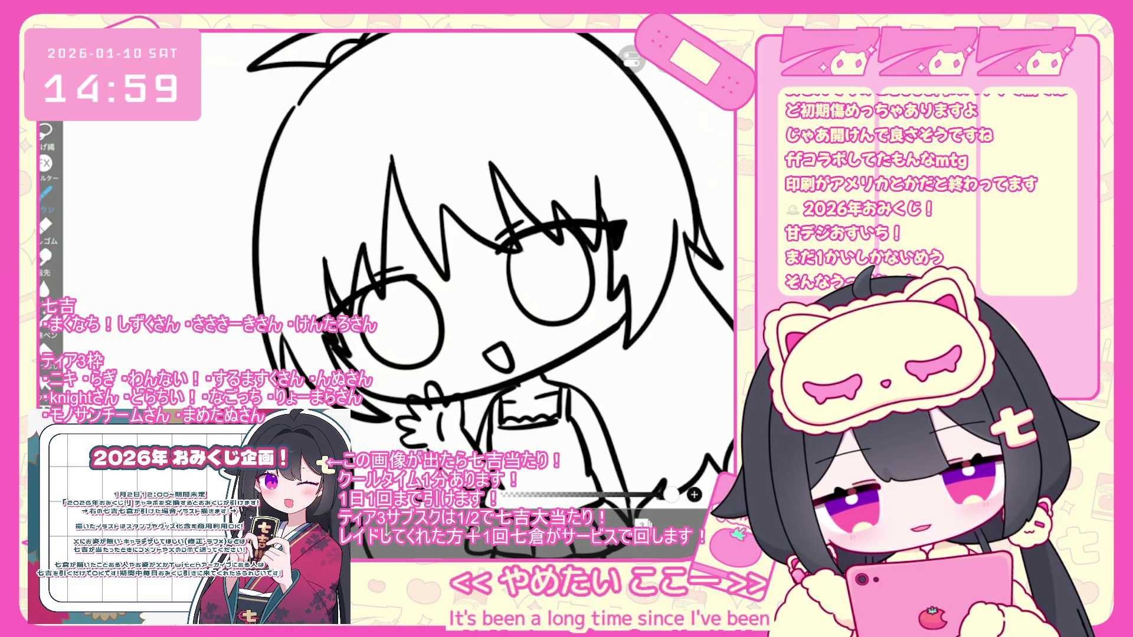
scroll(472, 295, "up", 2)
left_click(642, 523)
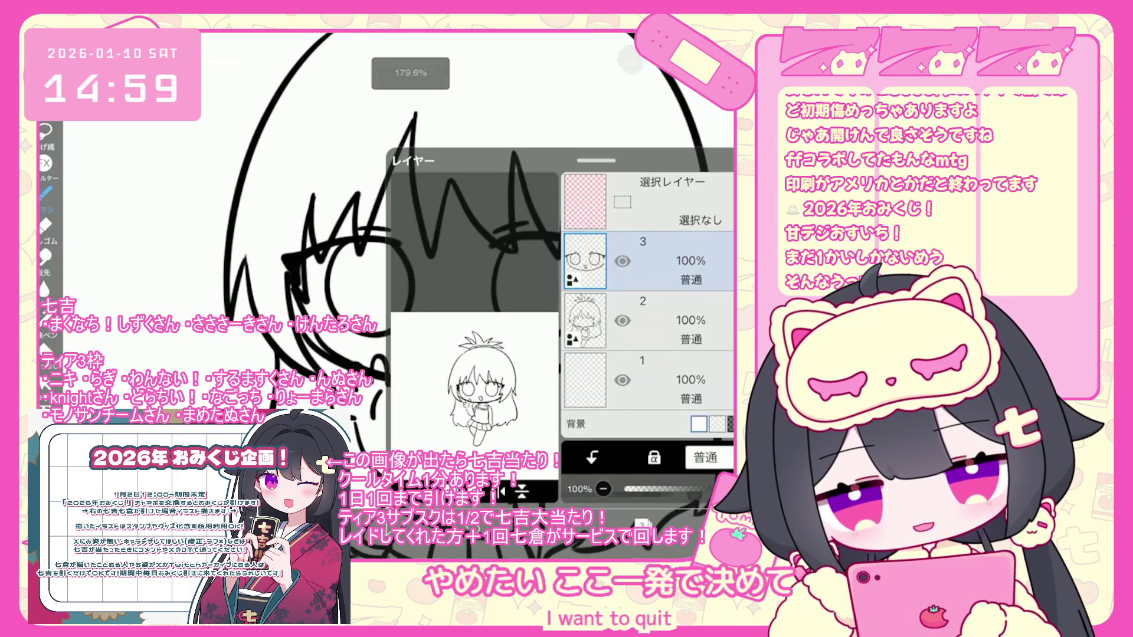
Select and clear the mouth strokes, switch to layer 3, and undo the stray chin stroke
left_click(642, 523)
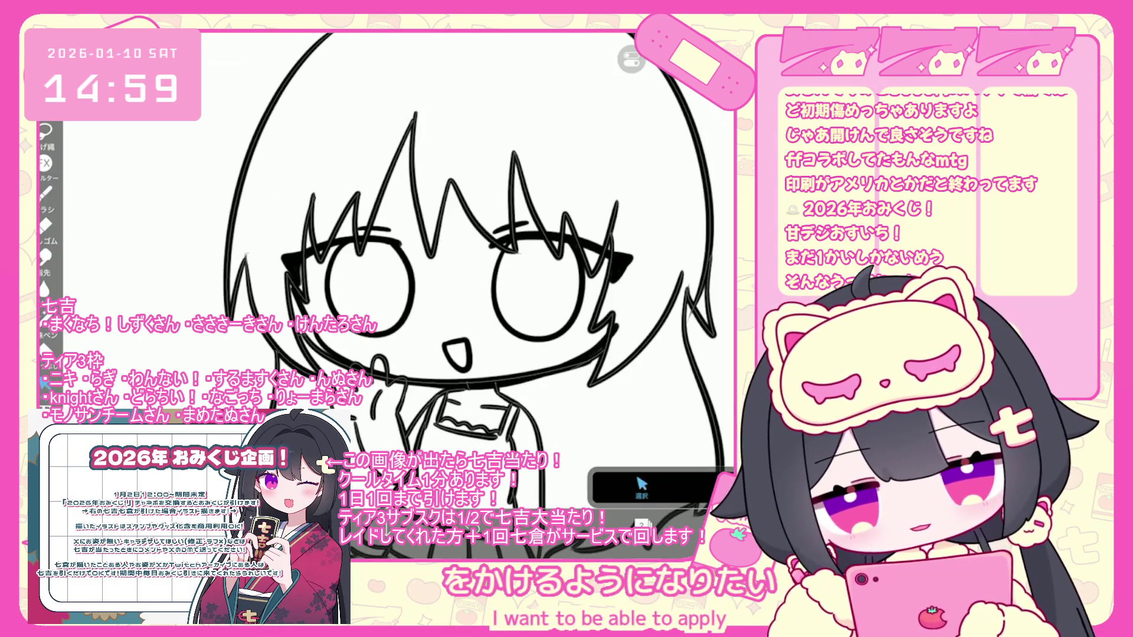
left_click_drag(303, 334, 589, 384)
left_click(609, 115)
scroll(448, 295, "down", 3)
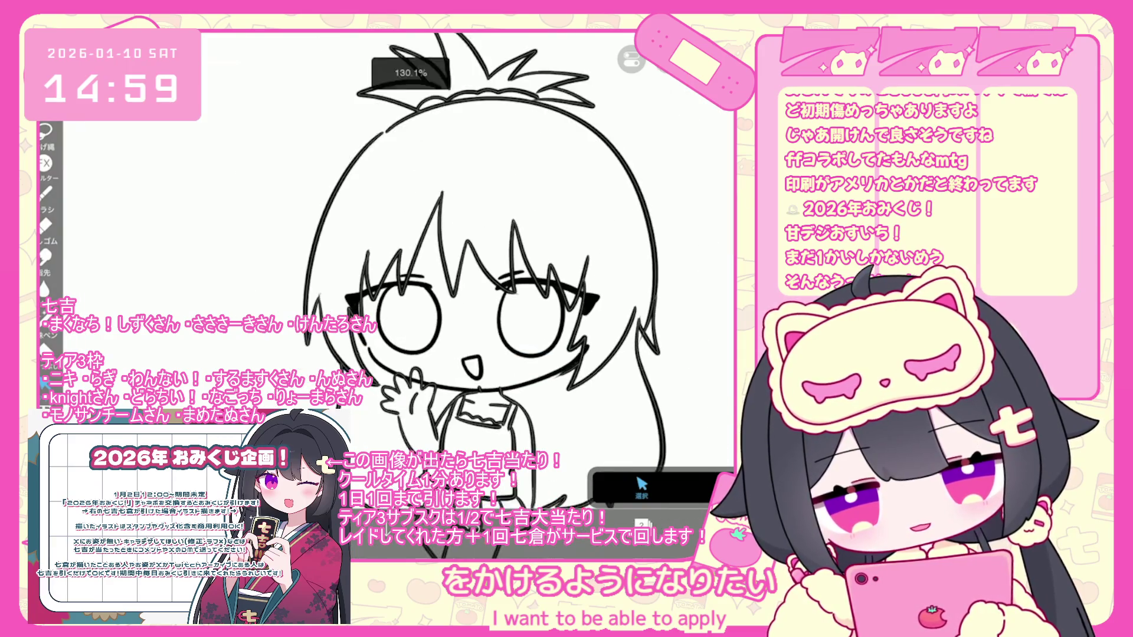
left_click(641, 523)
left_click(649, 261)
left_click(641, 524)
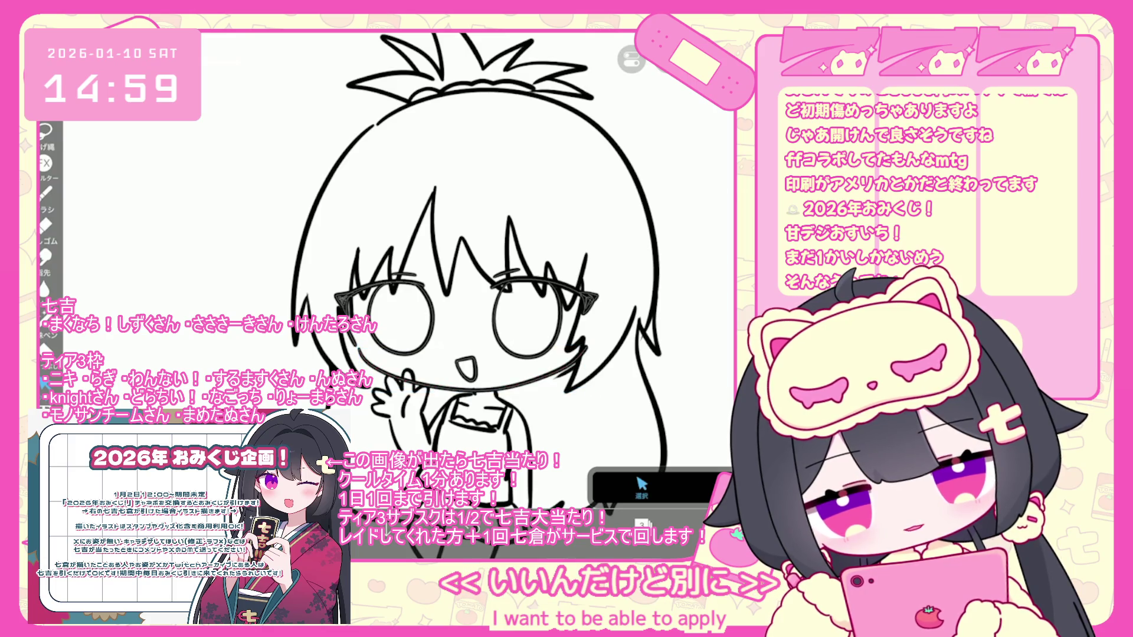
left_click(45, 193)
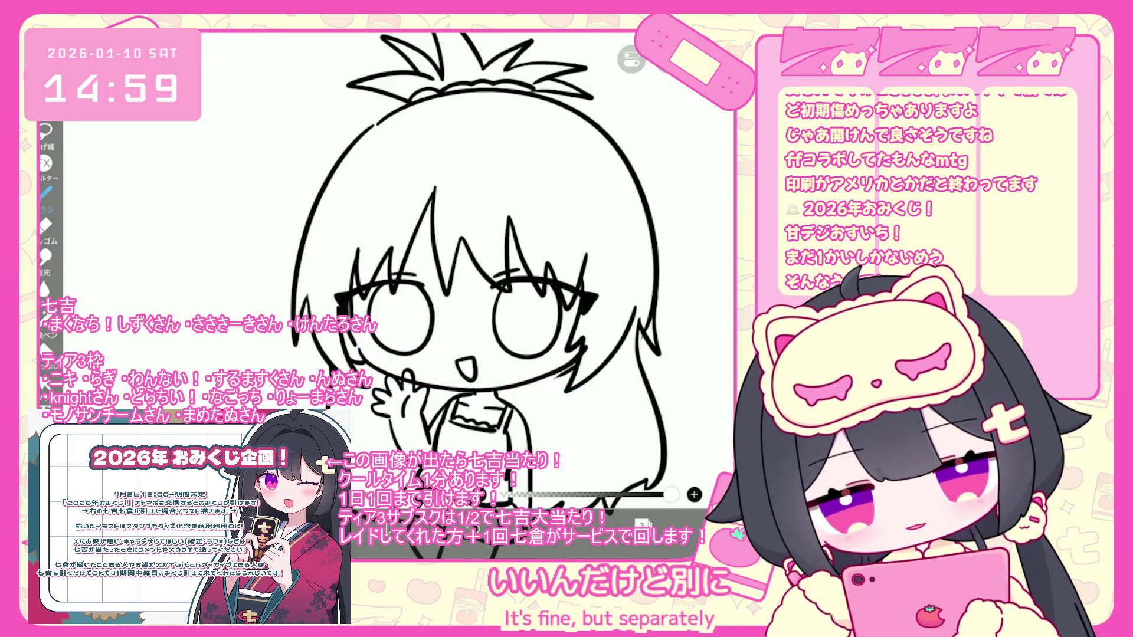
key("ctrl+z")
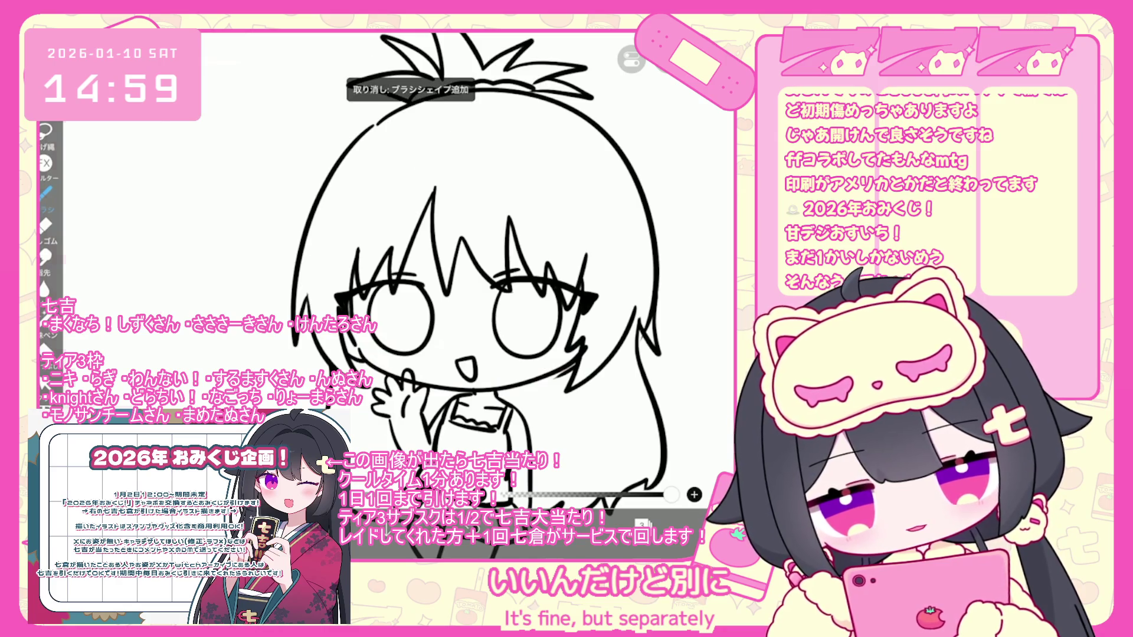
Toggle between layers 2 and 3 in the layer list, ending on layer 3
scroll(449, 283, "down", 2)
left_click(642, 524)
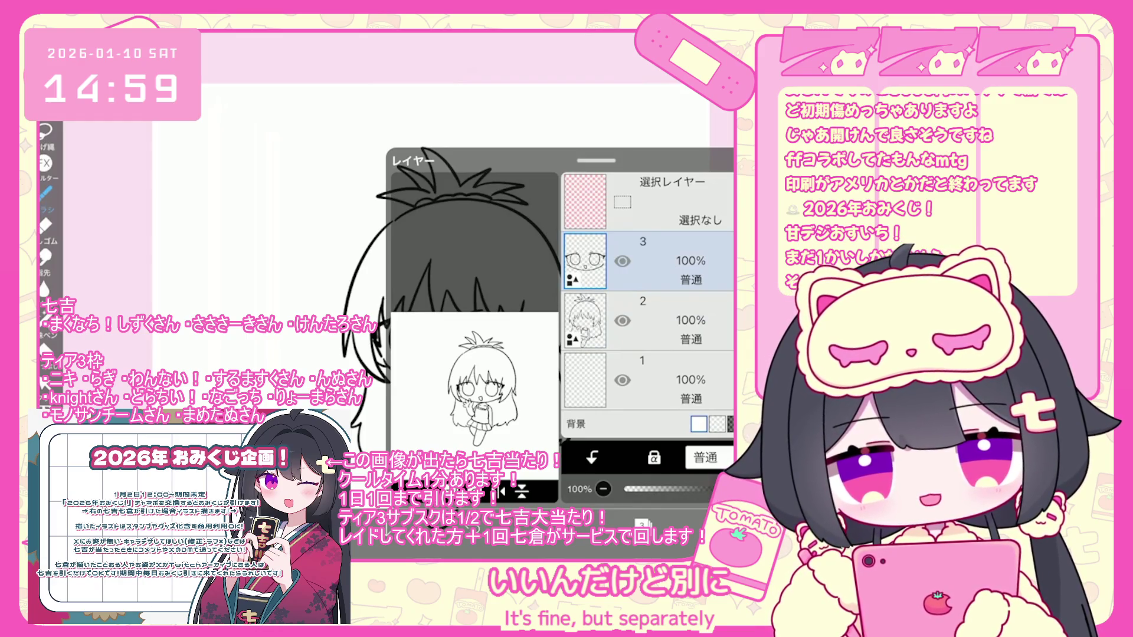
left_click(643, 320)
left_click(643, 261)
left_click(643, 320)
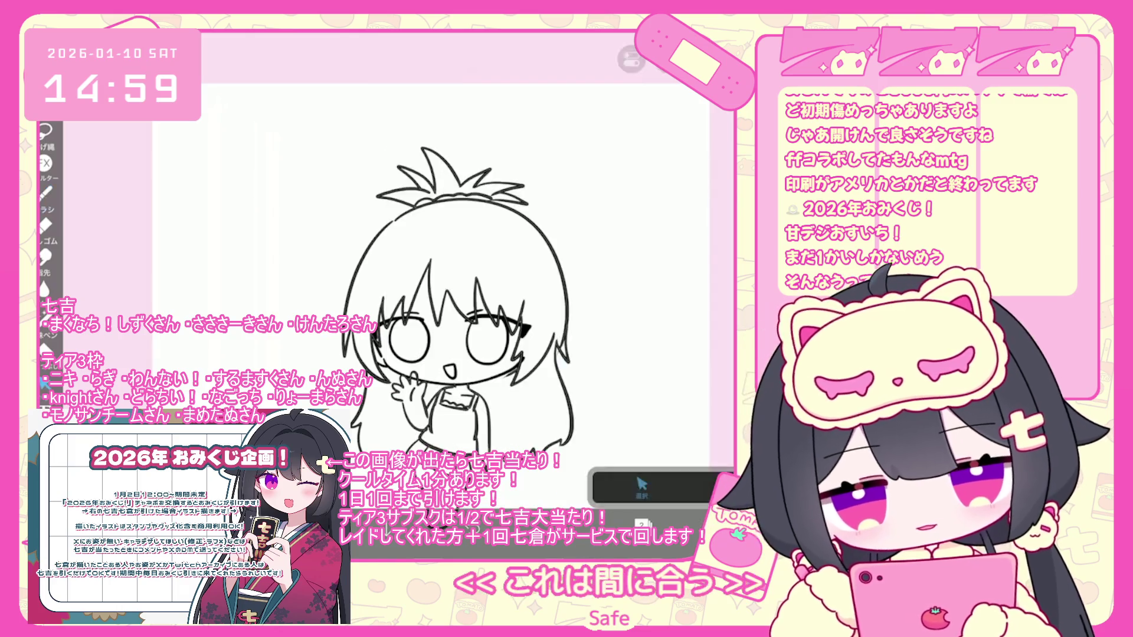
scroll(389, 266, "up", 3)
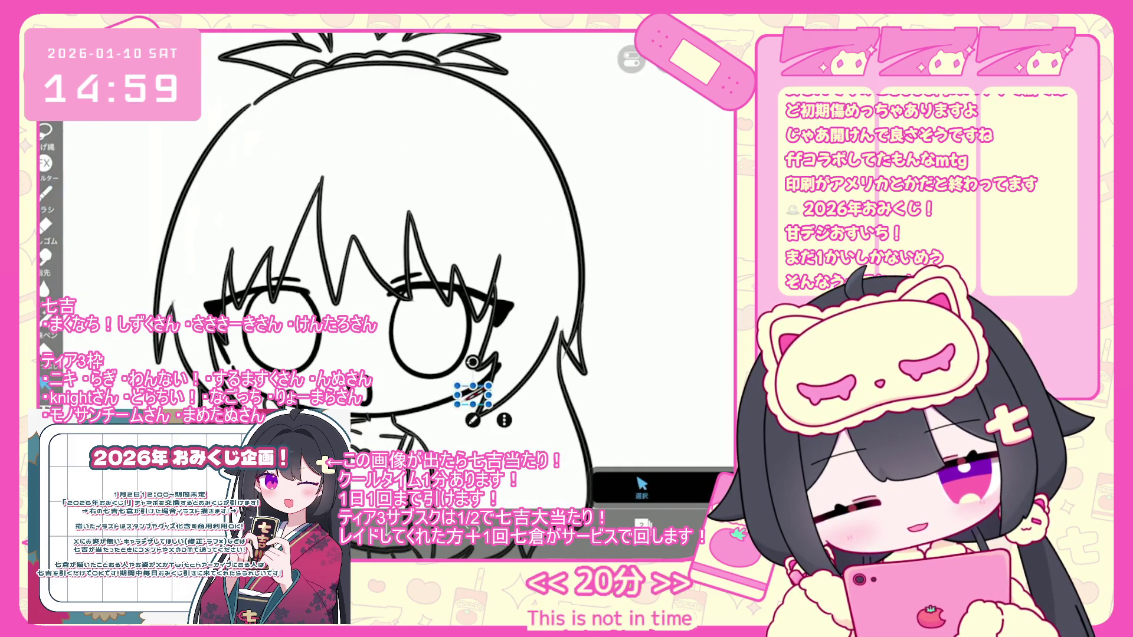
left_click(631, 59)
left_click(631, 59)
scroll(389, 265, "down", 3)
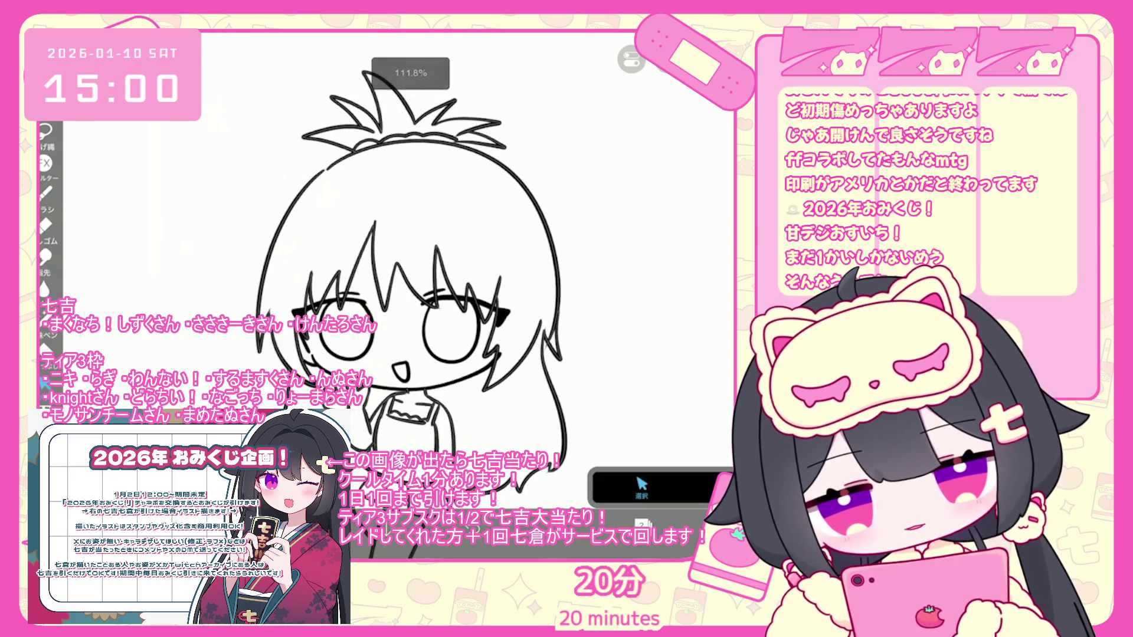
left_click(641, 524)
left_click(649, 261)
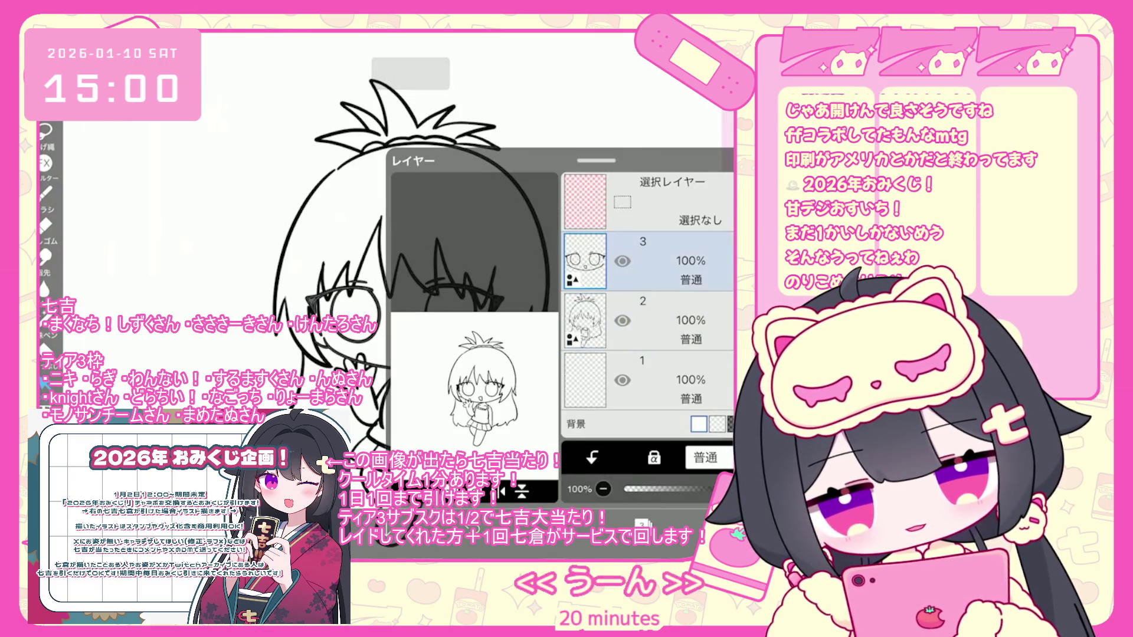
Select the chin and jaw stroke on layer 3, then switch to layer 2
scroll(389, 265, "up", 3)
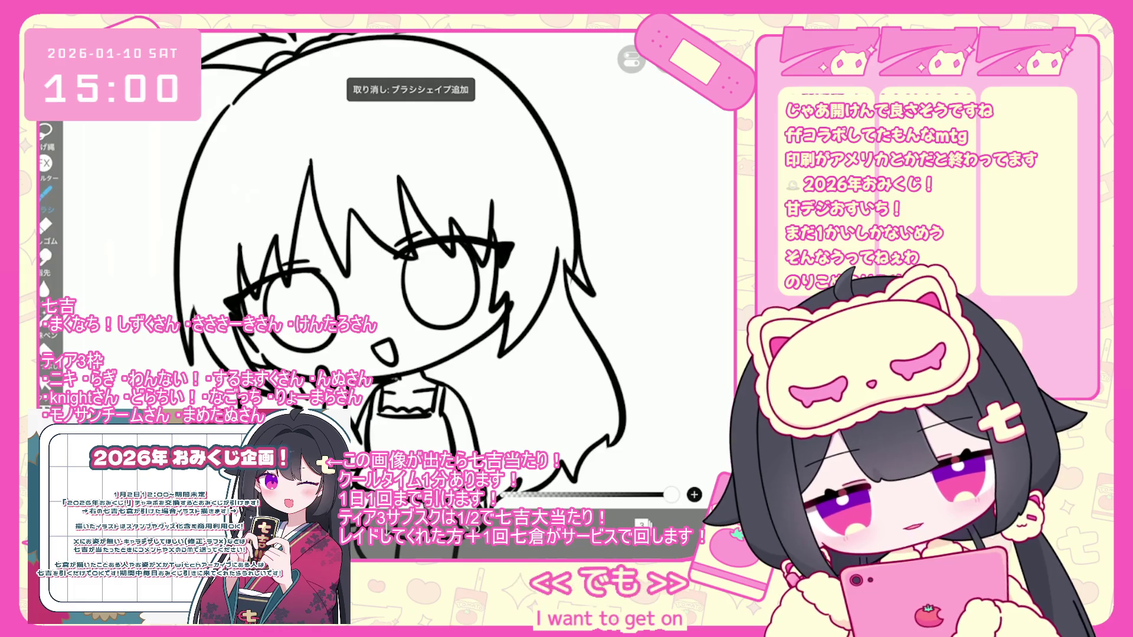
key("o")
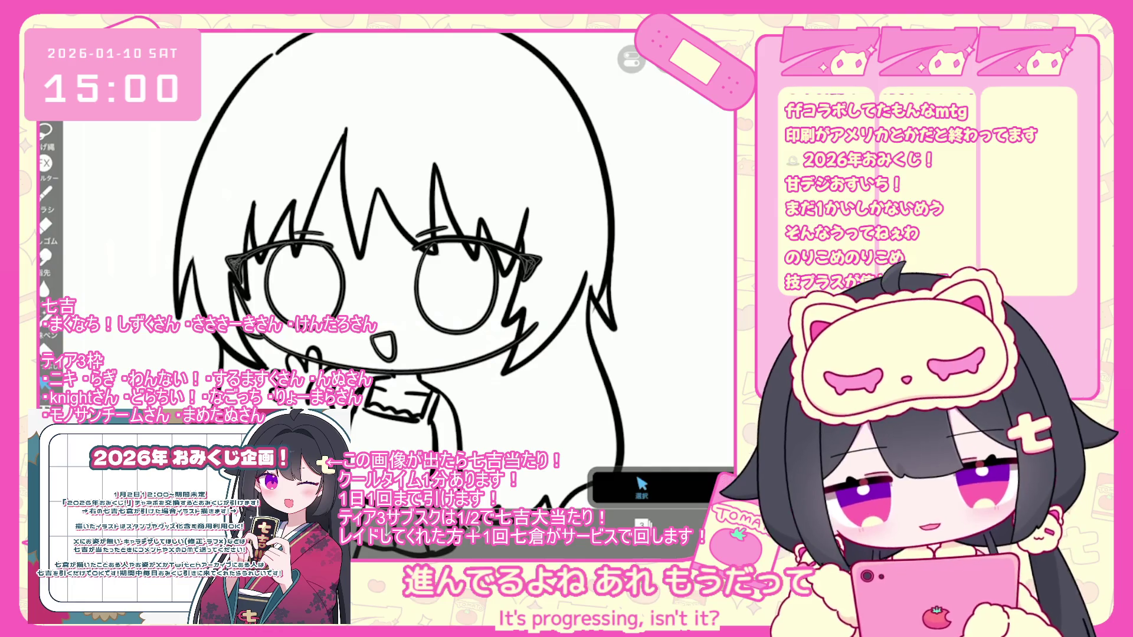
left_click(413, 369)
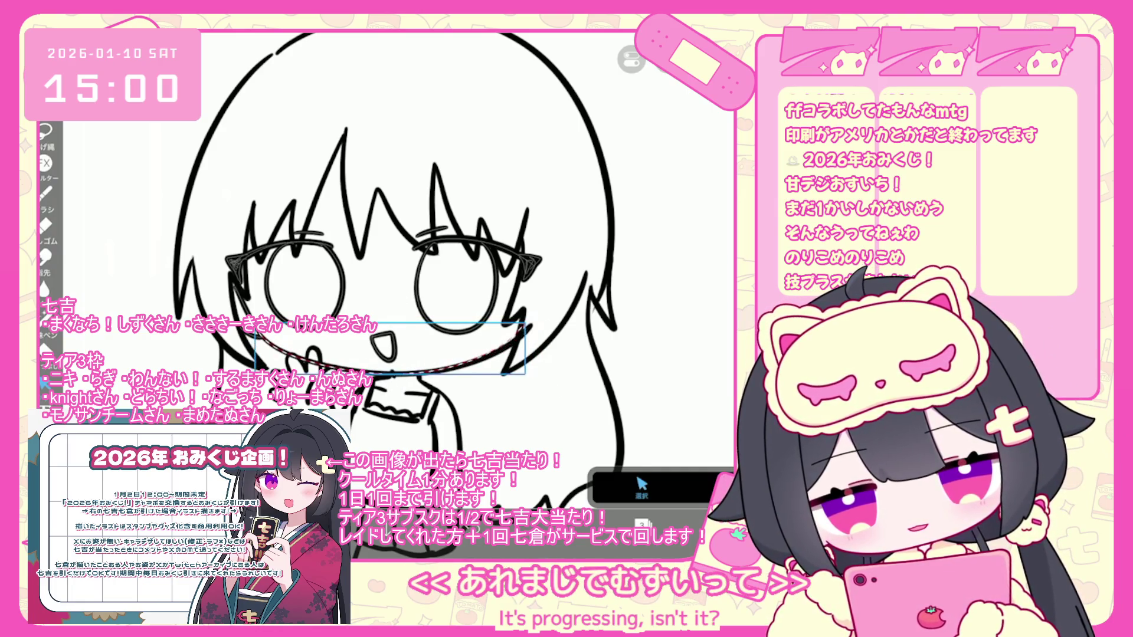
scroll(413, 253, "down", 3)
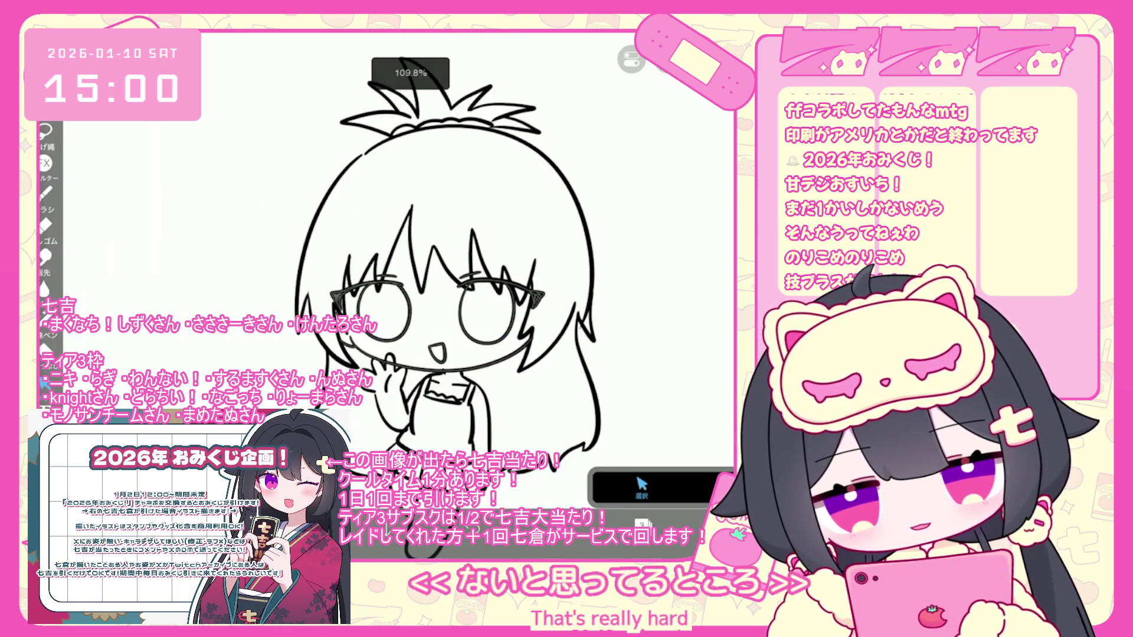
left_click(641, 524)
left_click(648, 320)
left_click(642, 524)
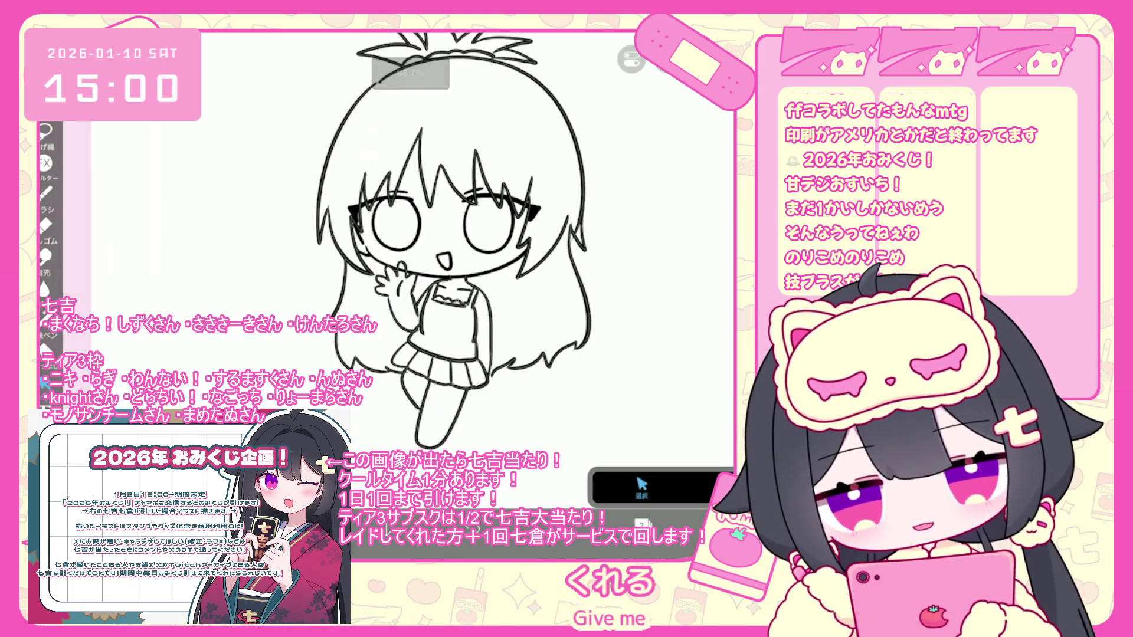
Switch to layer 3 and back to layer 2, then select the clothing and leg strokes
scroll(449, 236, "up", 2)
left_click(642, 524)
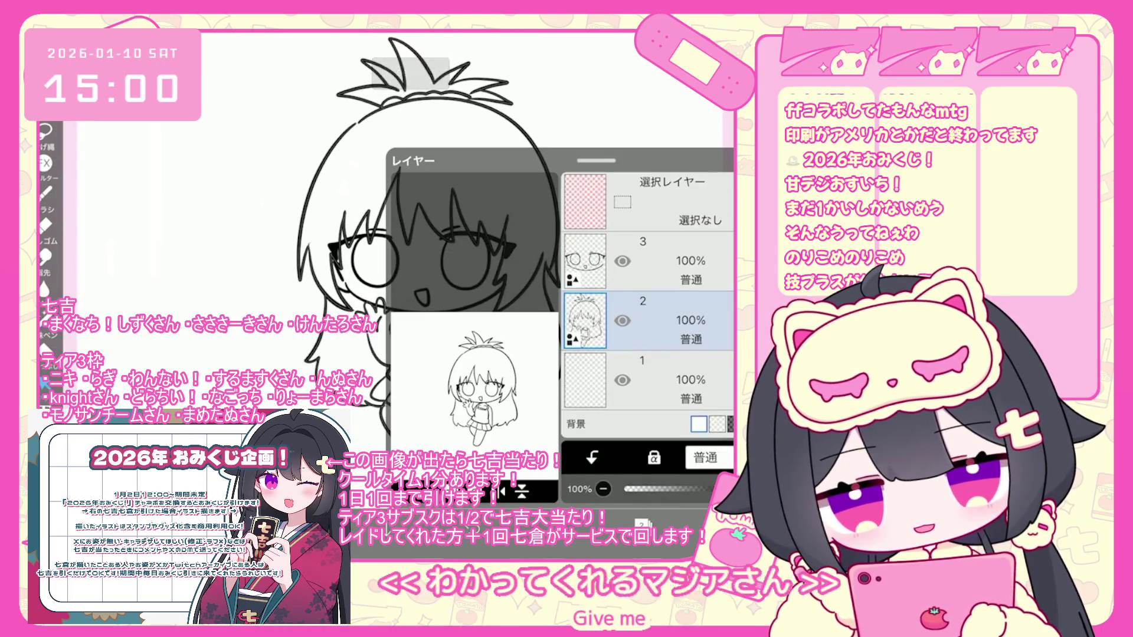
left_click(649, 261)
left_click(642, 524)
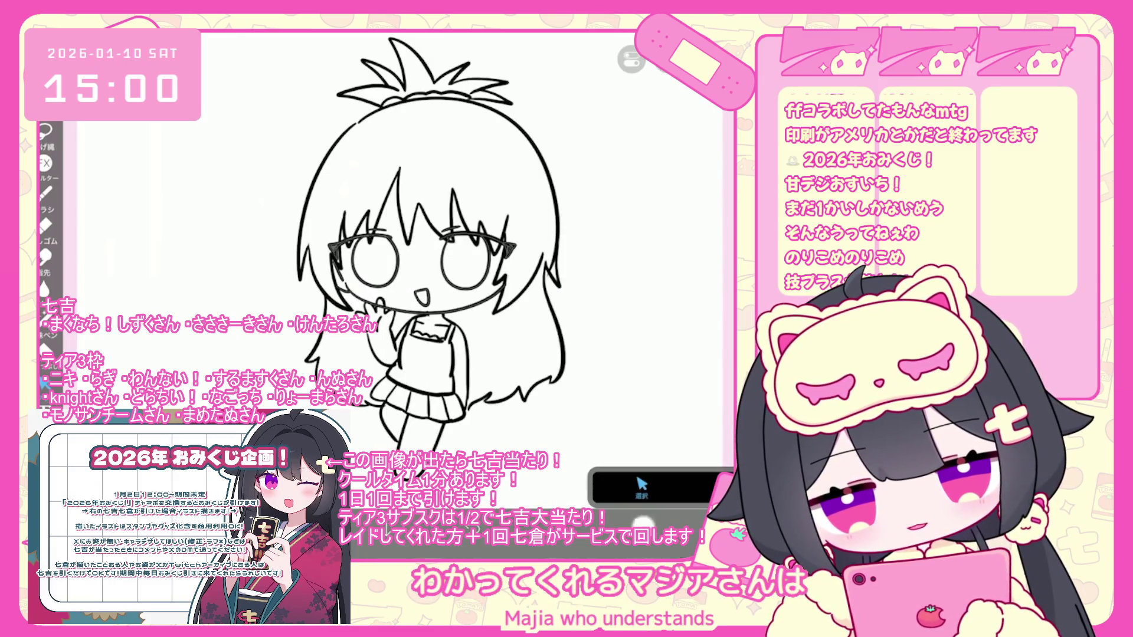
left_click(642, 523)
left_click(649, 320)
left_click(642, 524)
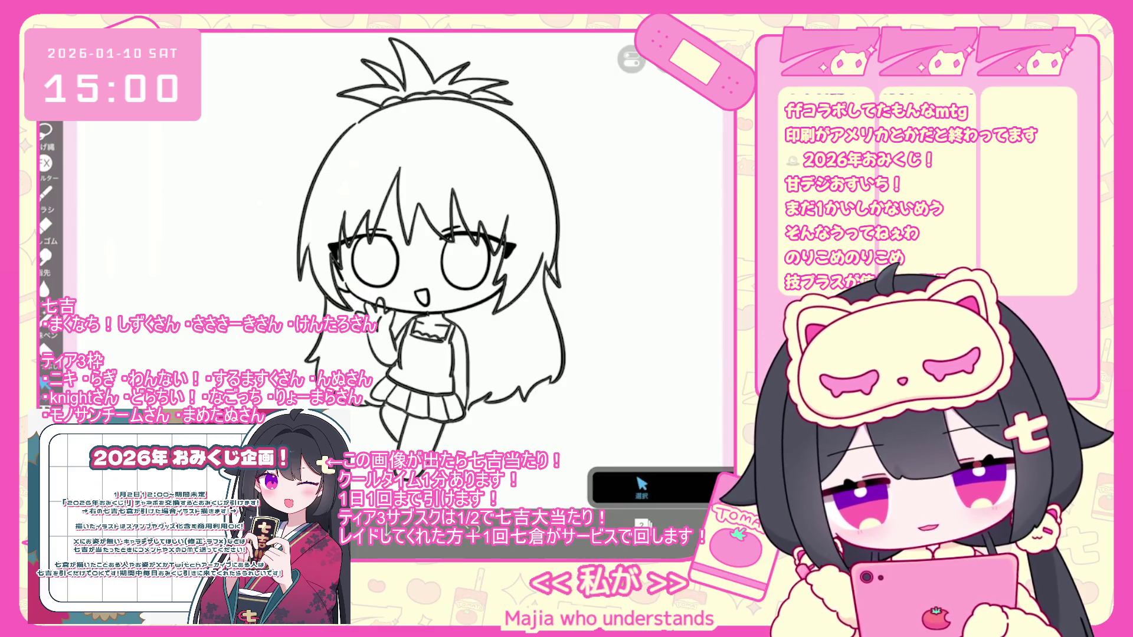
left_click(413, 366)
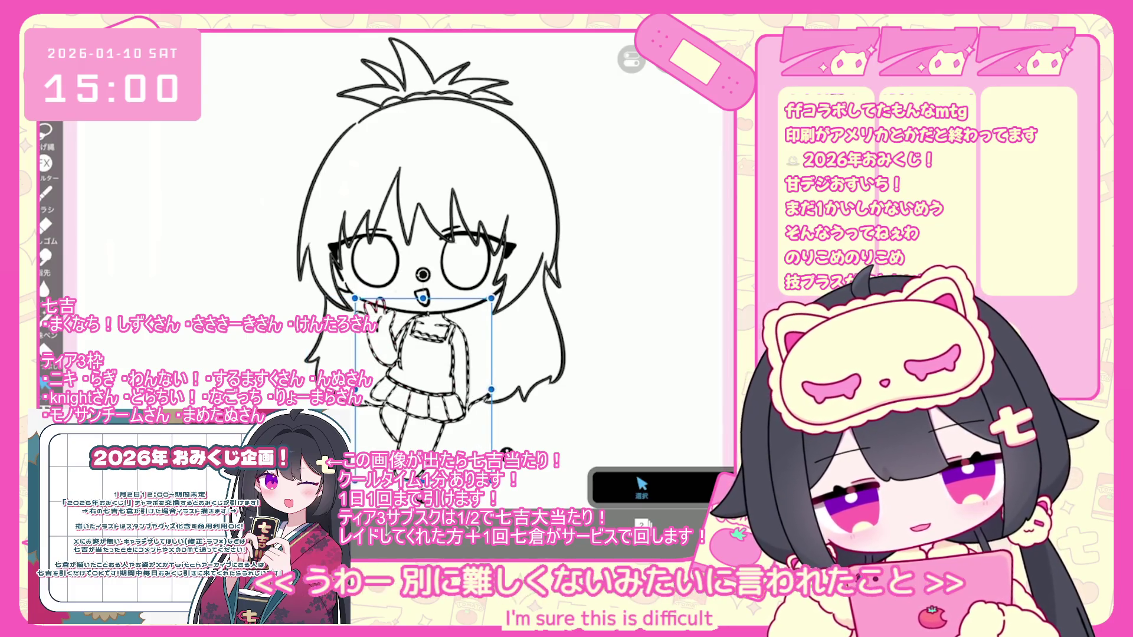
Deselect the clothing strokes and pick a vertical camisole line before returning to the brush
scroll(413, 247, "up", 5)
scroll(412, 247, "down", 4)
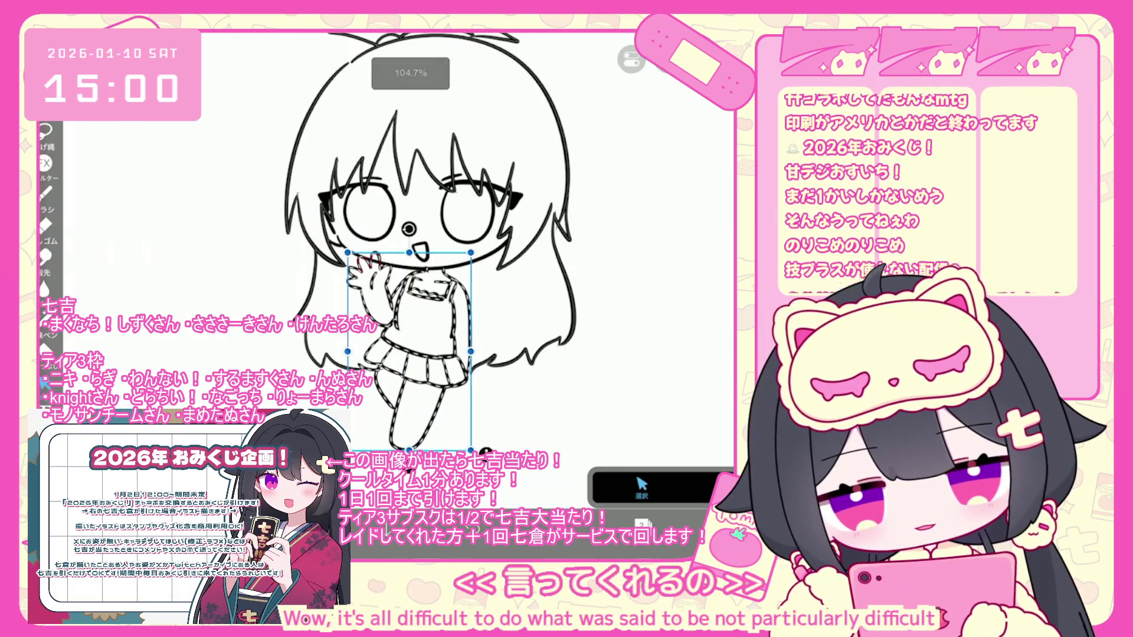
key("ctrl+d")
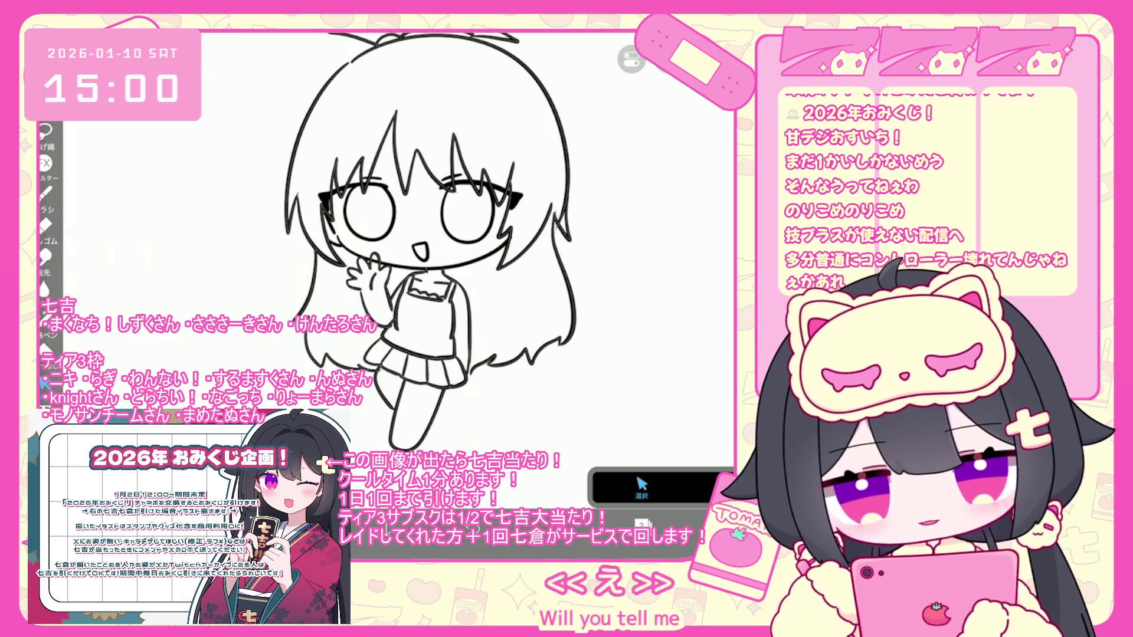
scroll(395, 242, "up", 3)
left_click(436, 336)
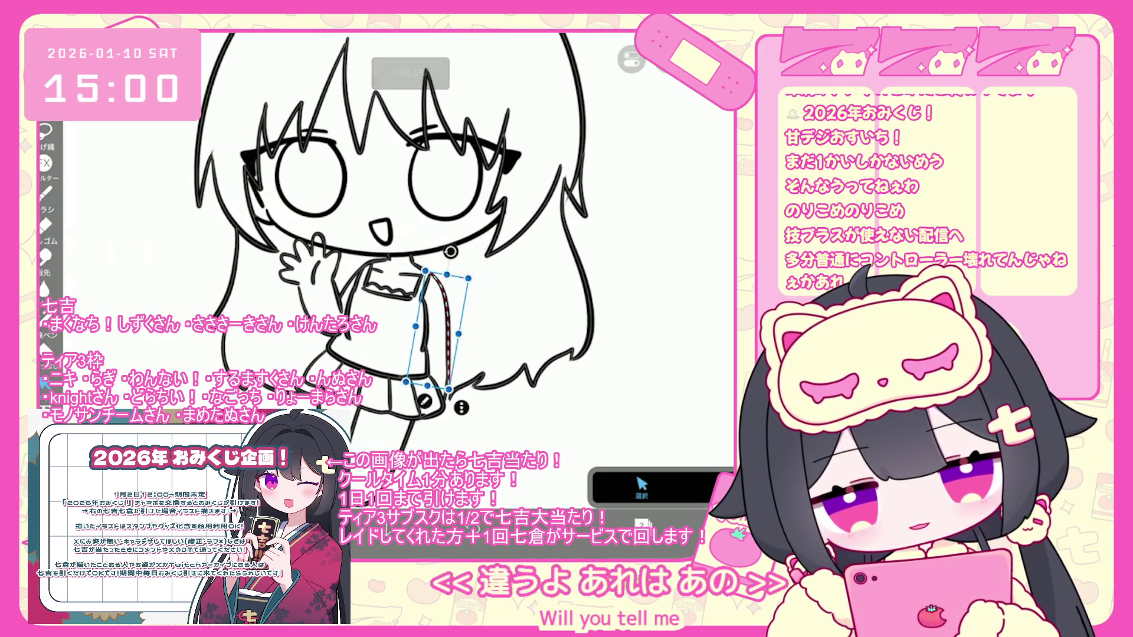
left_click(45, 192)
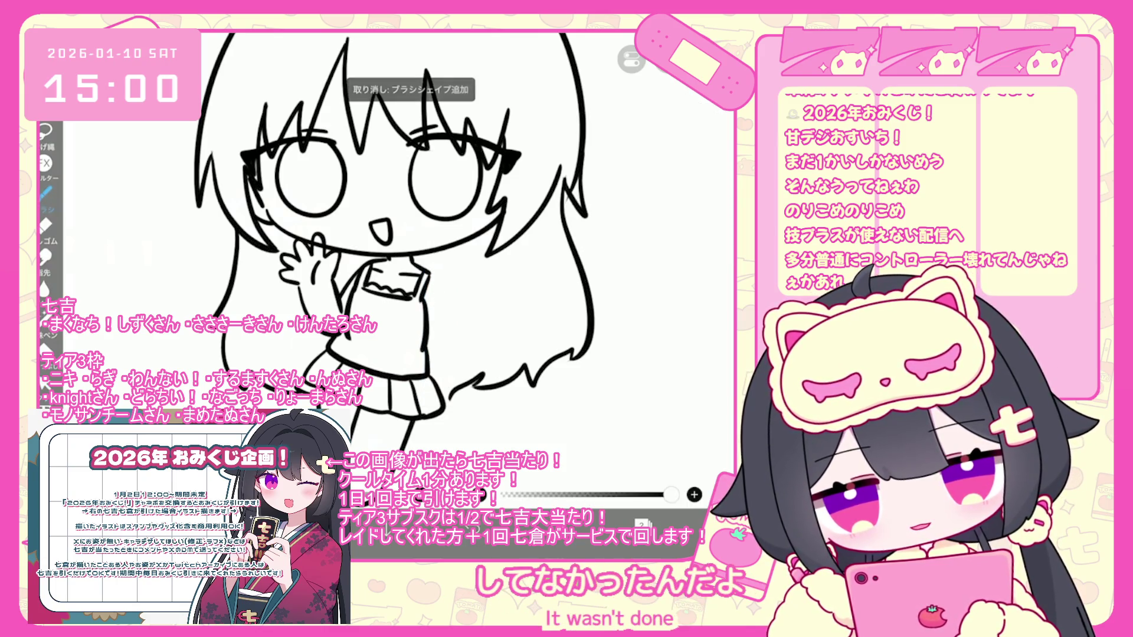
Delete a stray stroke near the face, then undo the last stroke
scroll(396, 242, "down", 3)
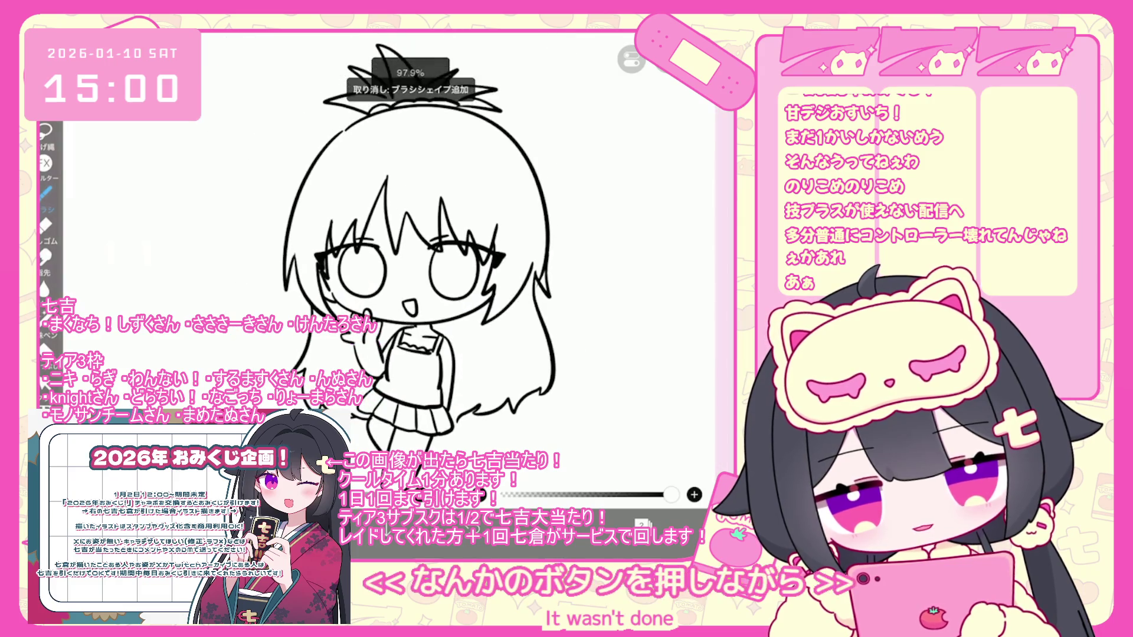
scroll(413, 248, "up", 3)
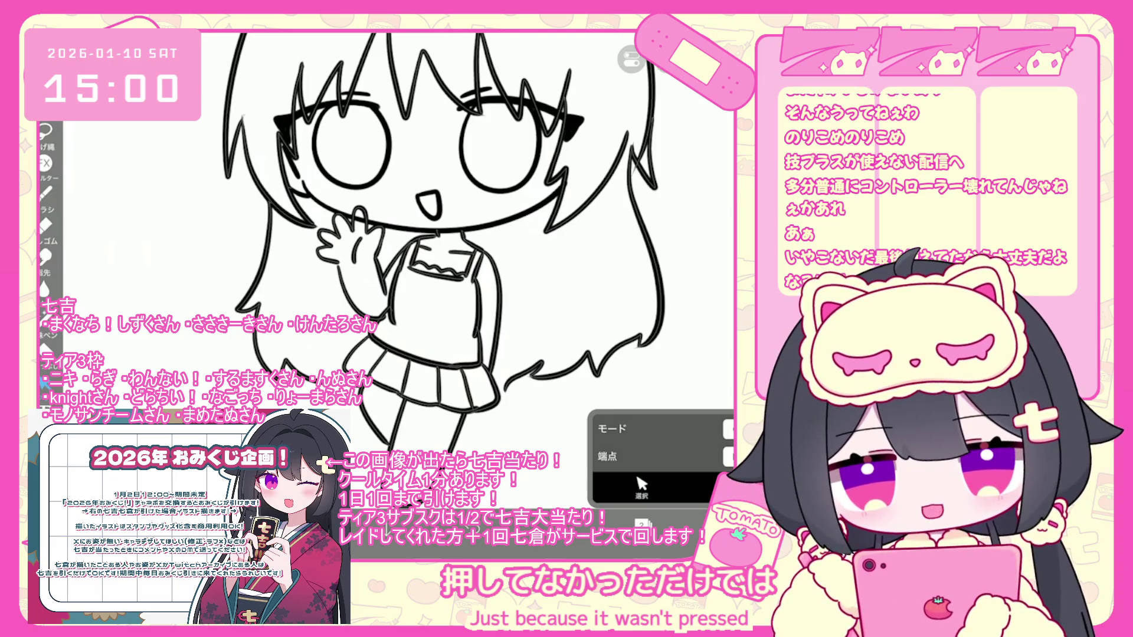
scroll(413, 242, "down", 2)
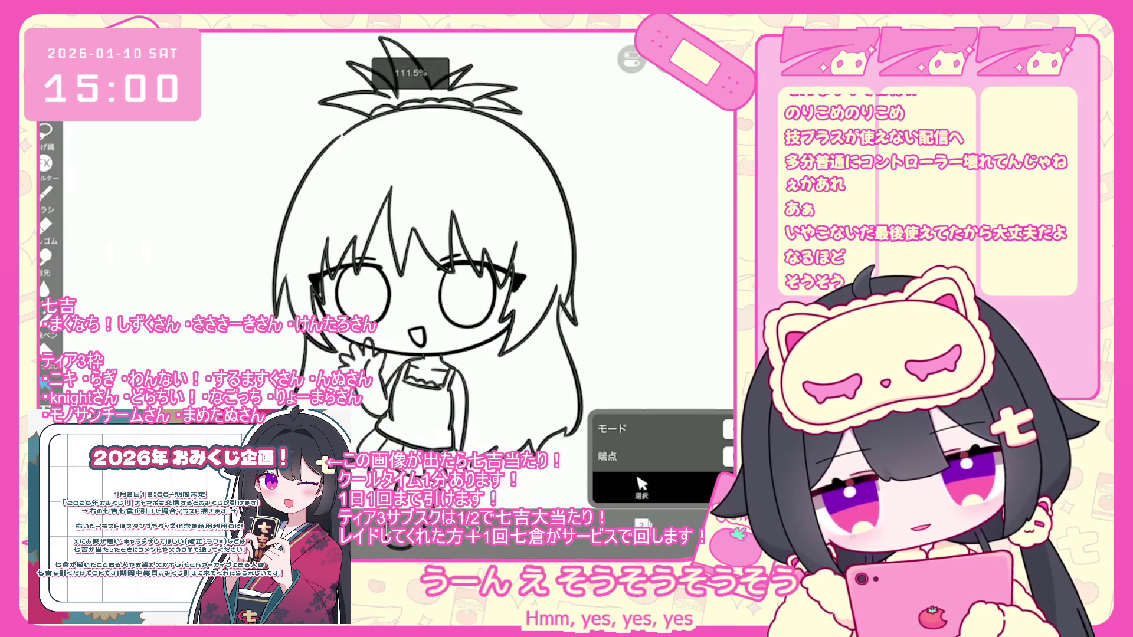
scroll(413, 242, "down", 1)
scroll(413, 242, "up", 5)
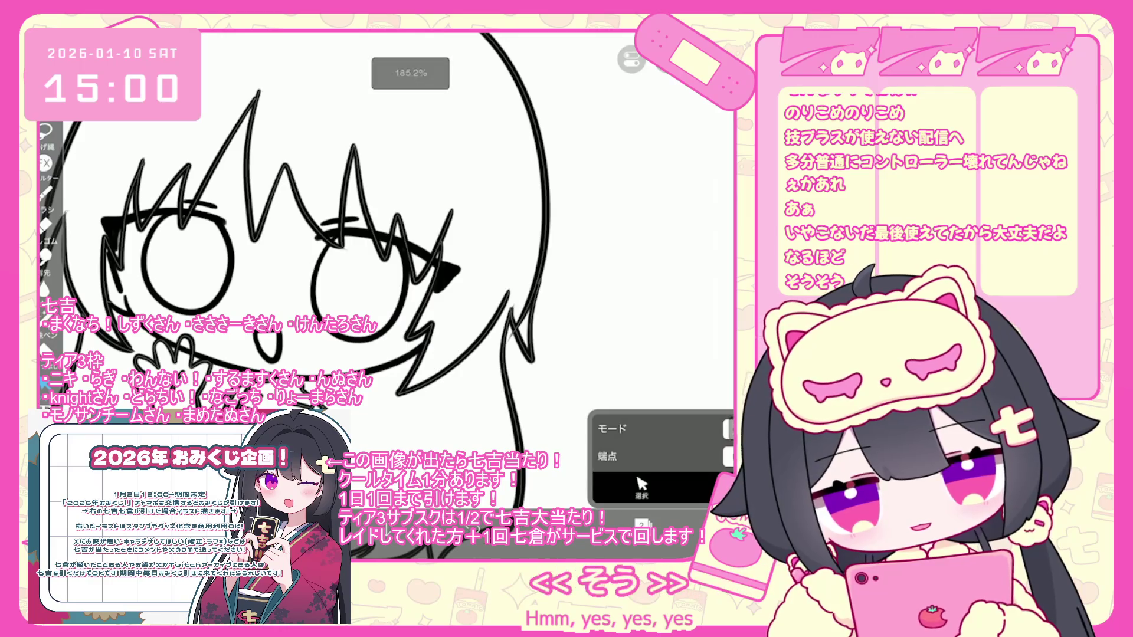
left_click(524, 318)
key("Delete")
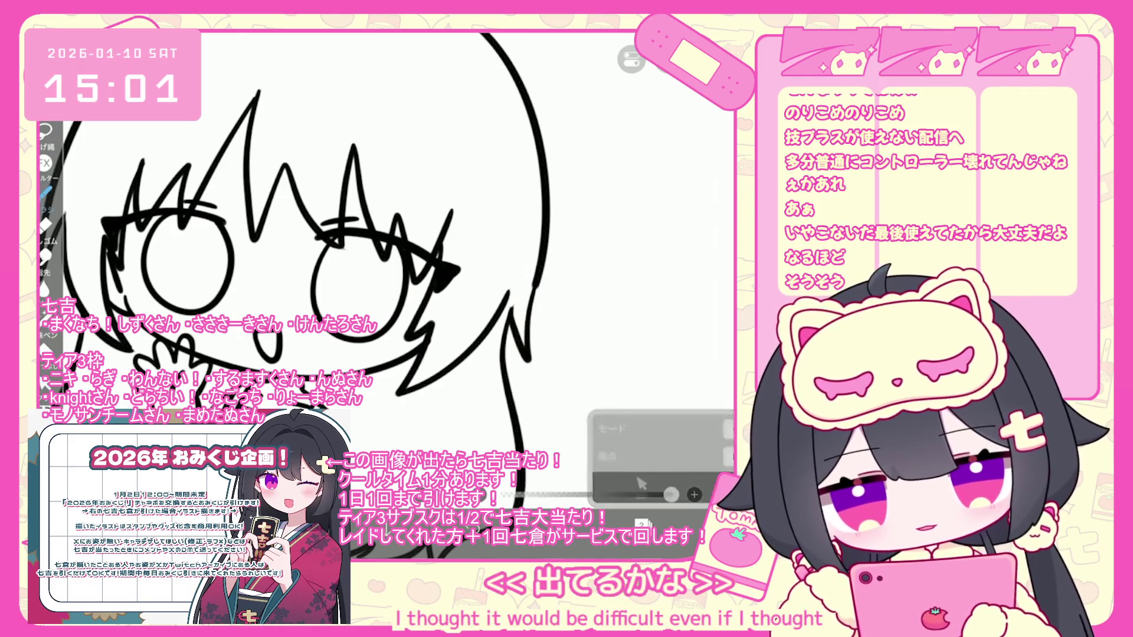
left_click(642, 523)
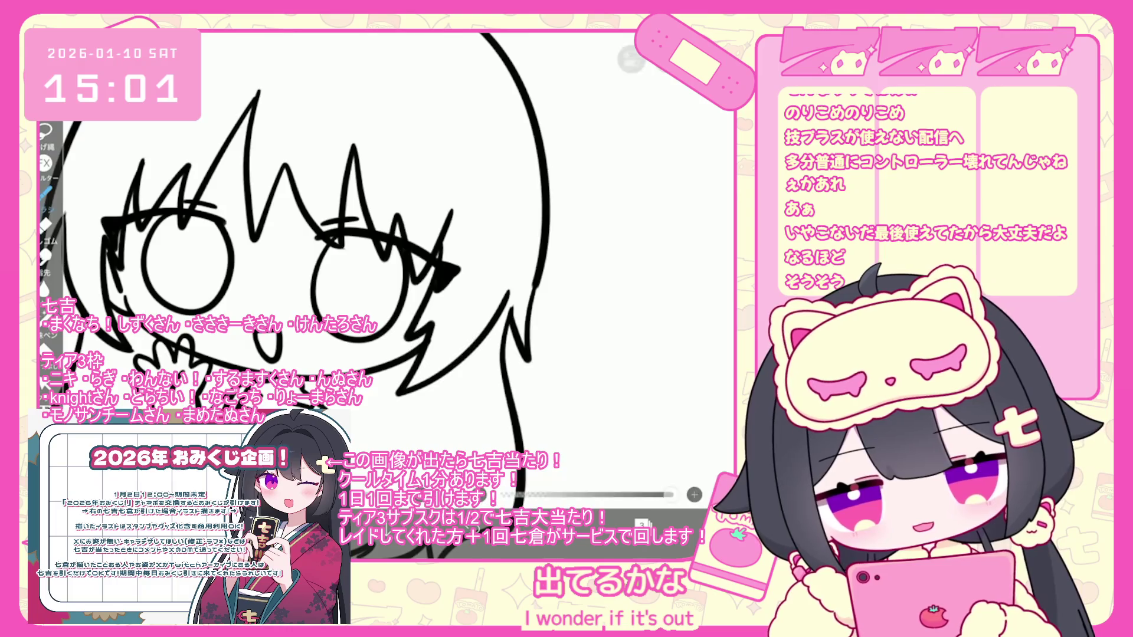
scroll(383, 294, "down", 3)
key("ctrl+z")
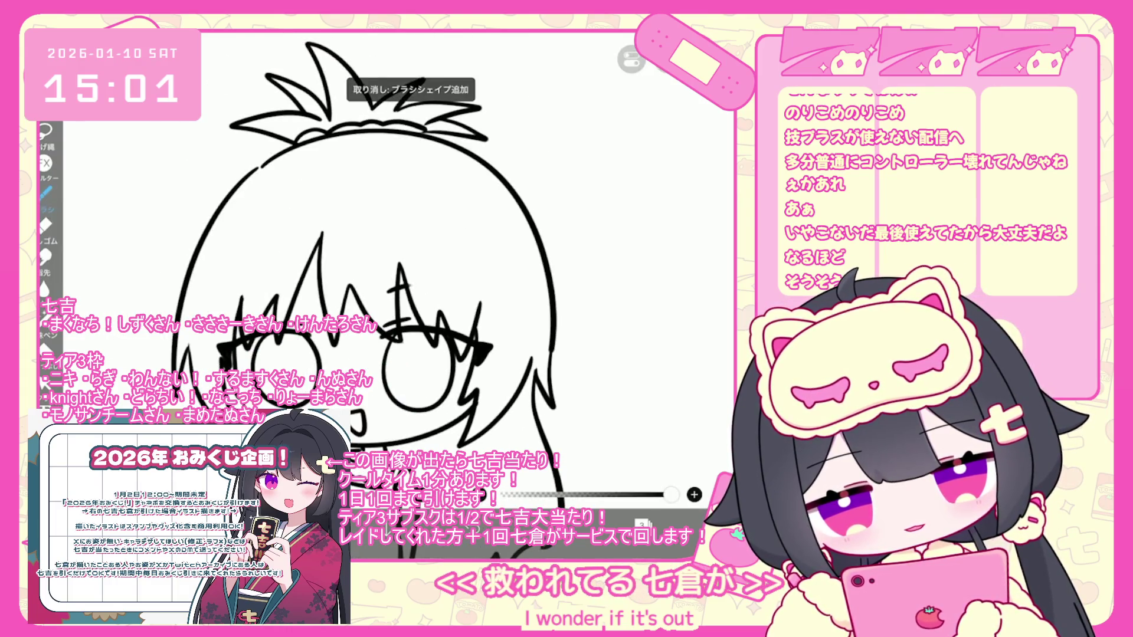
Draw a short horizontal ink stroke, then undo it and another stray stroke
left_click_drag(382, 292, 424, 290)
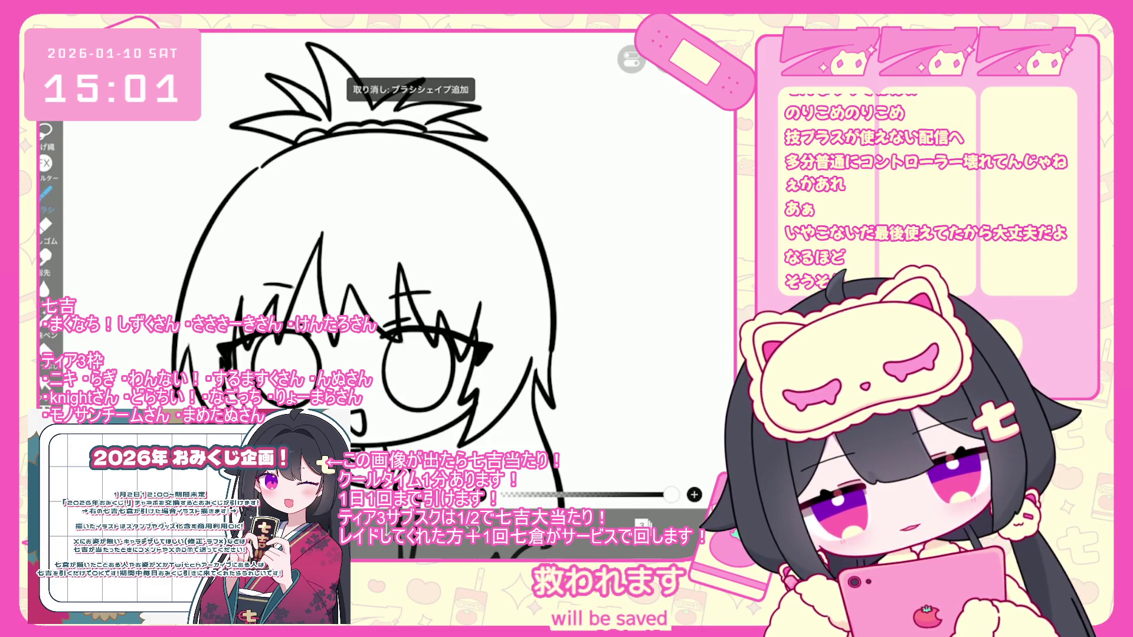
scroll(448, 295, "down", 5)
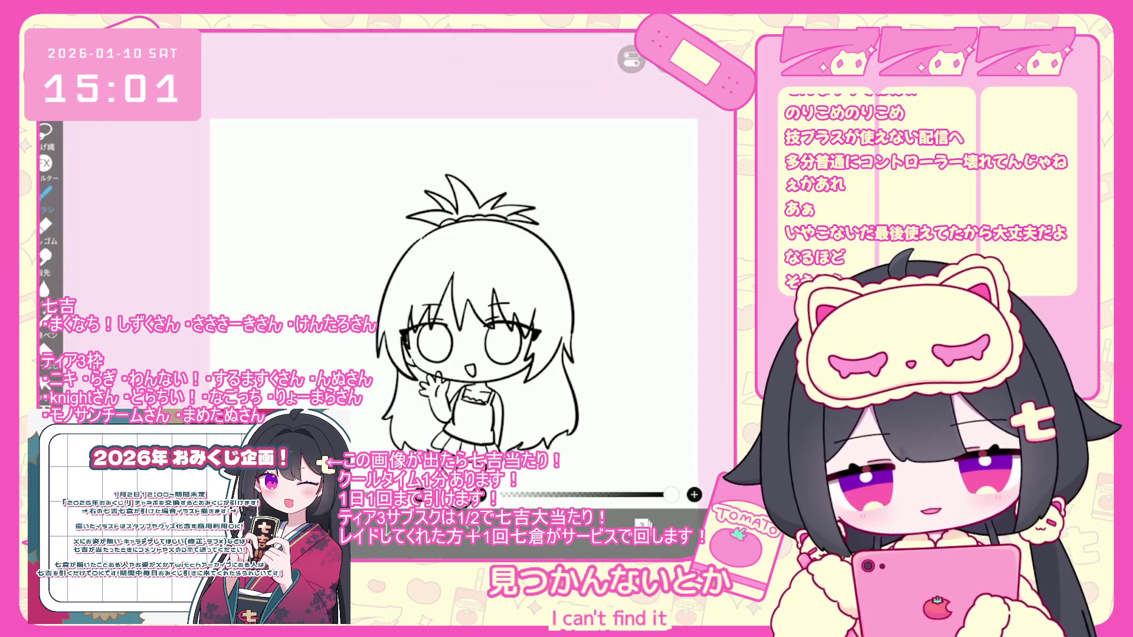
scroll(448, 295, "up", 3)
key("ctrl+z")
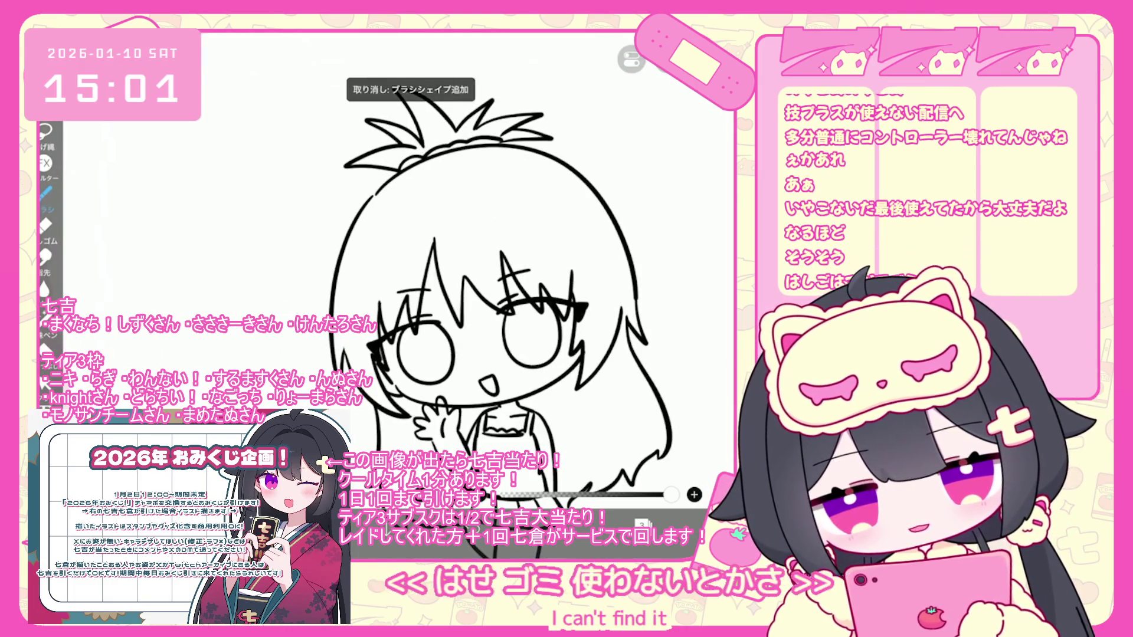
scroll(449, 295, "down", 3)
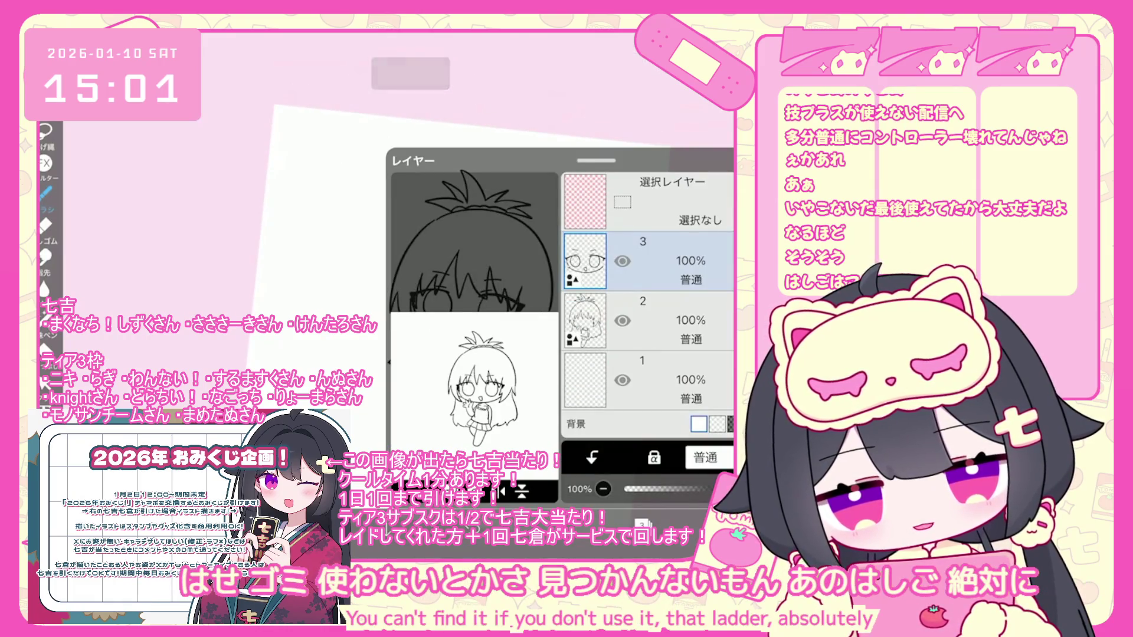
scroll(413, 266, "up", 3)
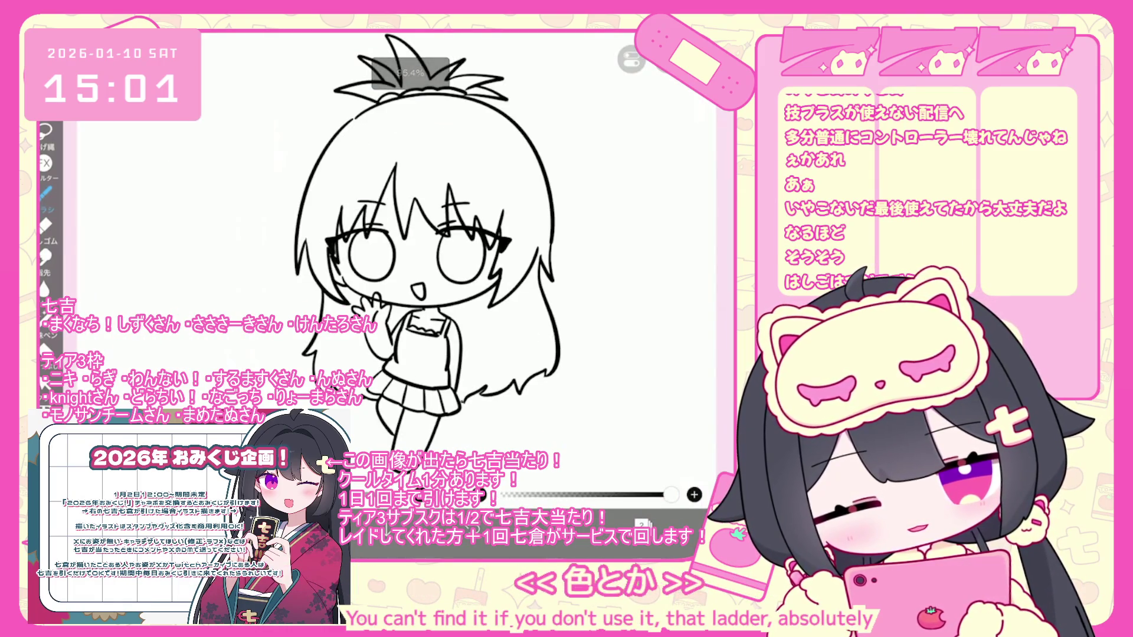
key("ctrl+z")
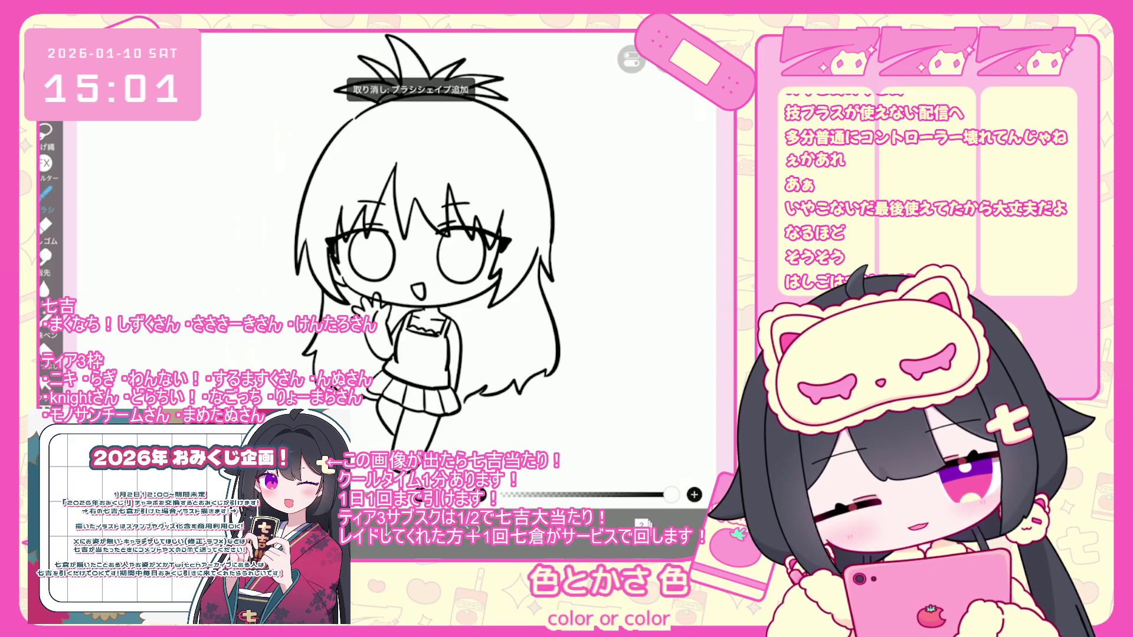
scroll(425, 265, "down", 2)
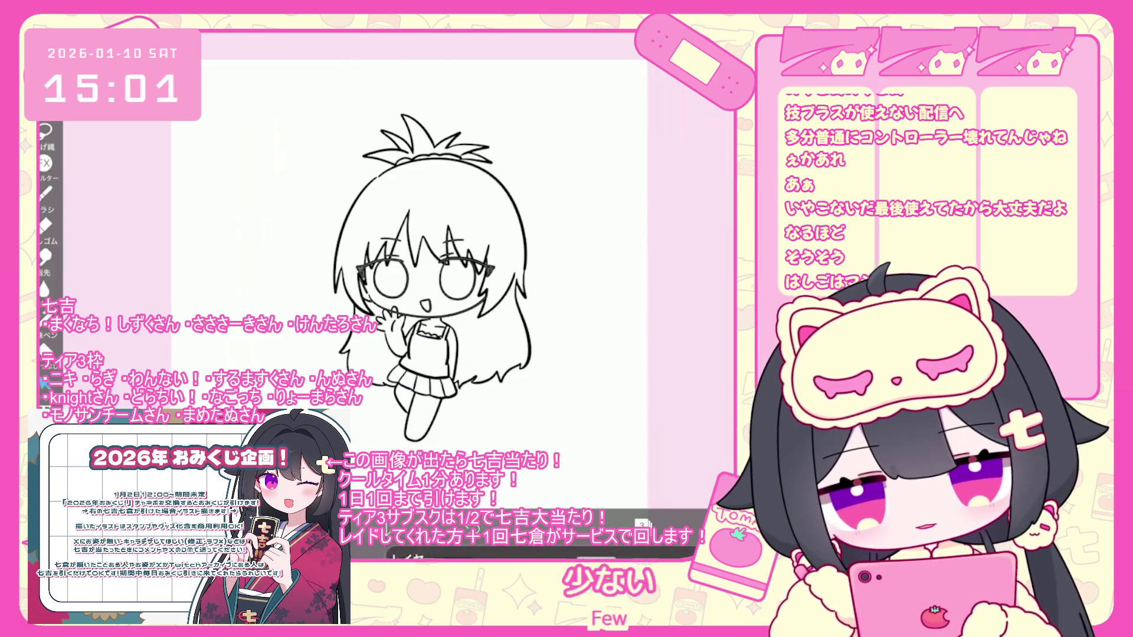
Cut and paste the selected glasses back onto the face, then make layer 1 active
key("v")
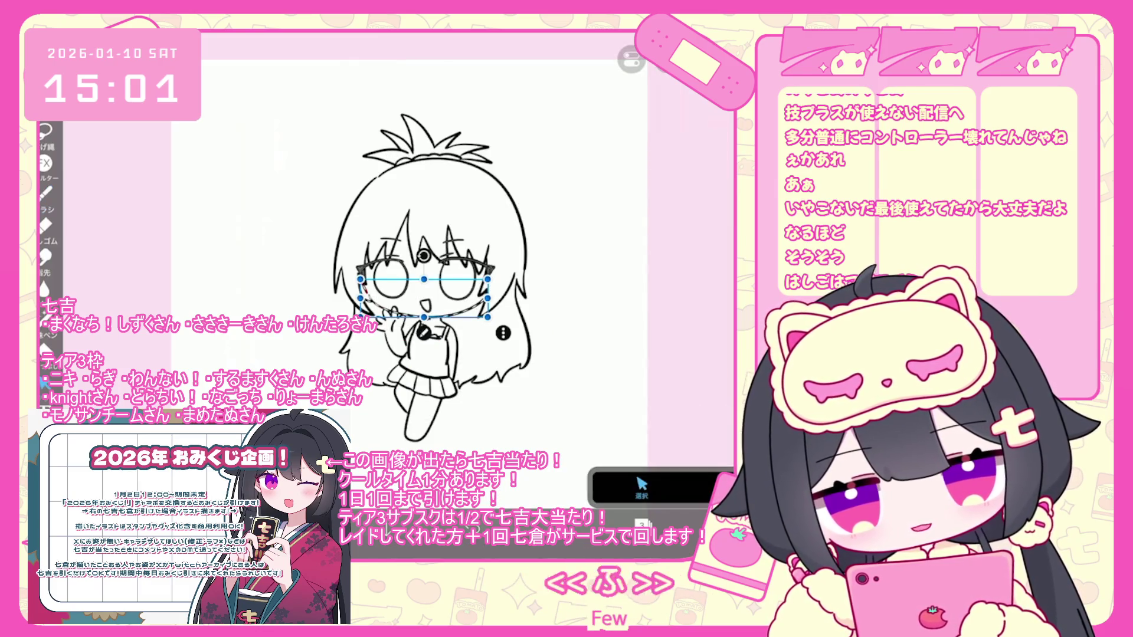
key("ctrl+x")
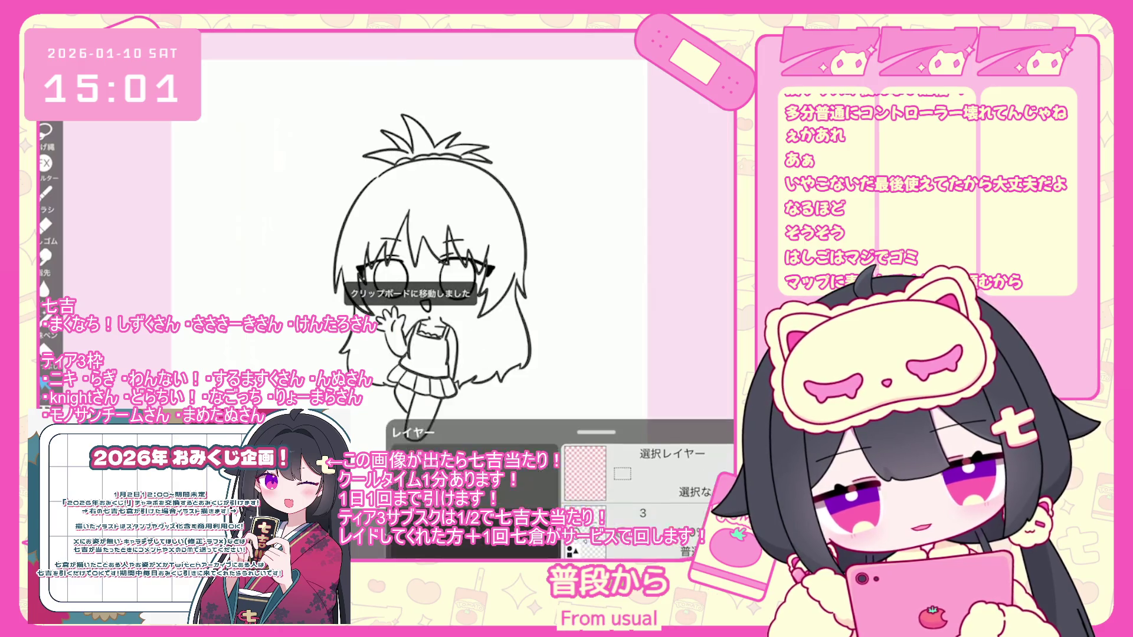
key("ctrl+v")
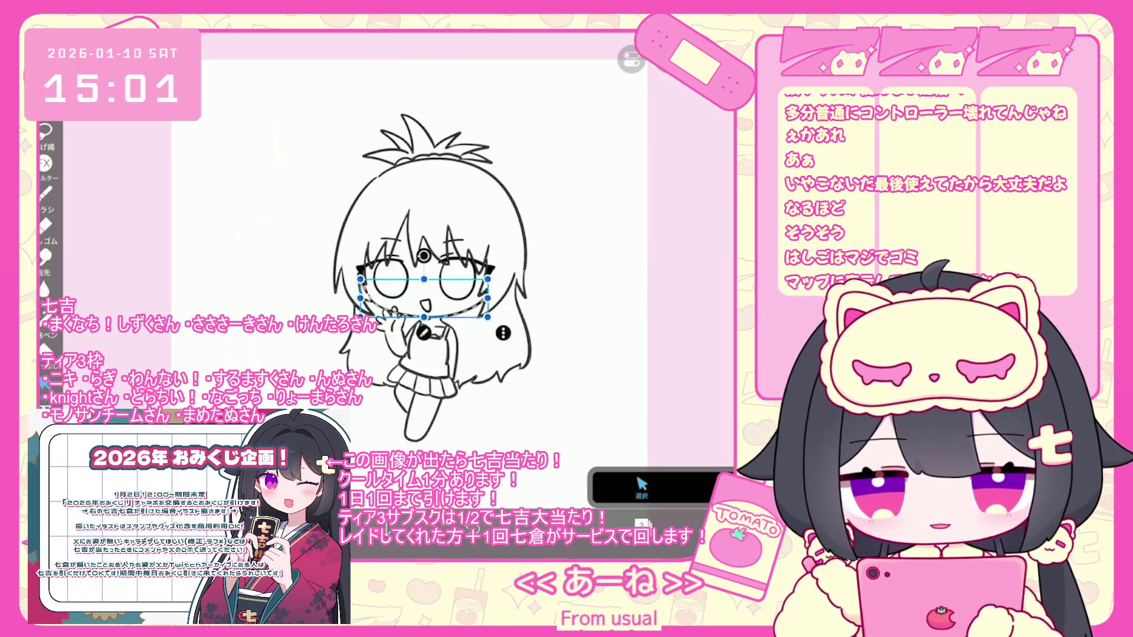
key("ctrl+z")
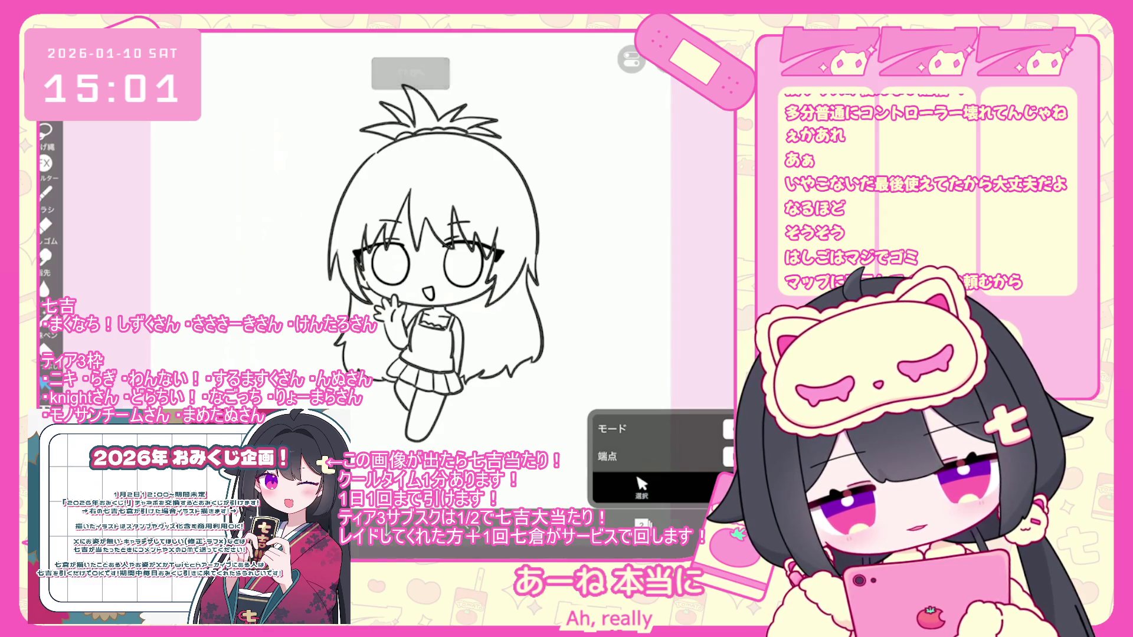
scroll(398, 243, "up", 3)
scroll(399, 243, "down", 3)
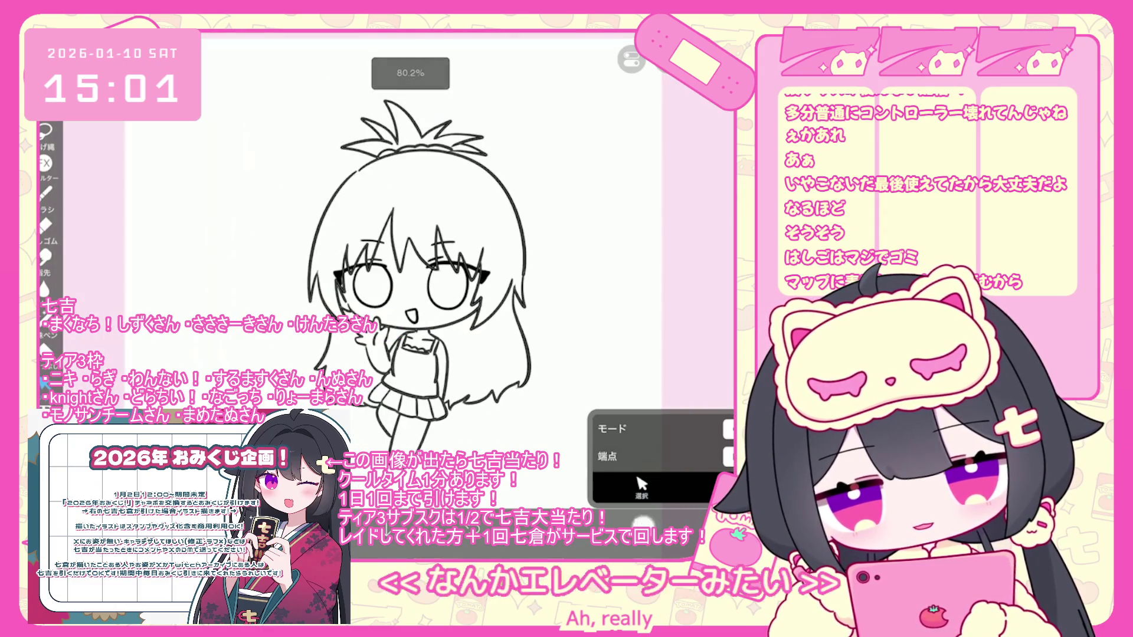
left_click(643, 377)
Choose a medium brown in the colour picker, shifting the hue toward orange
key("Escape")
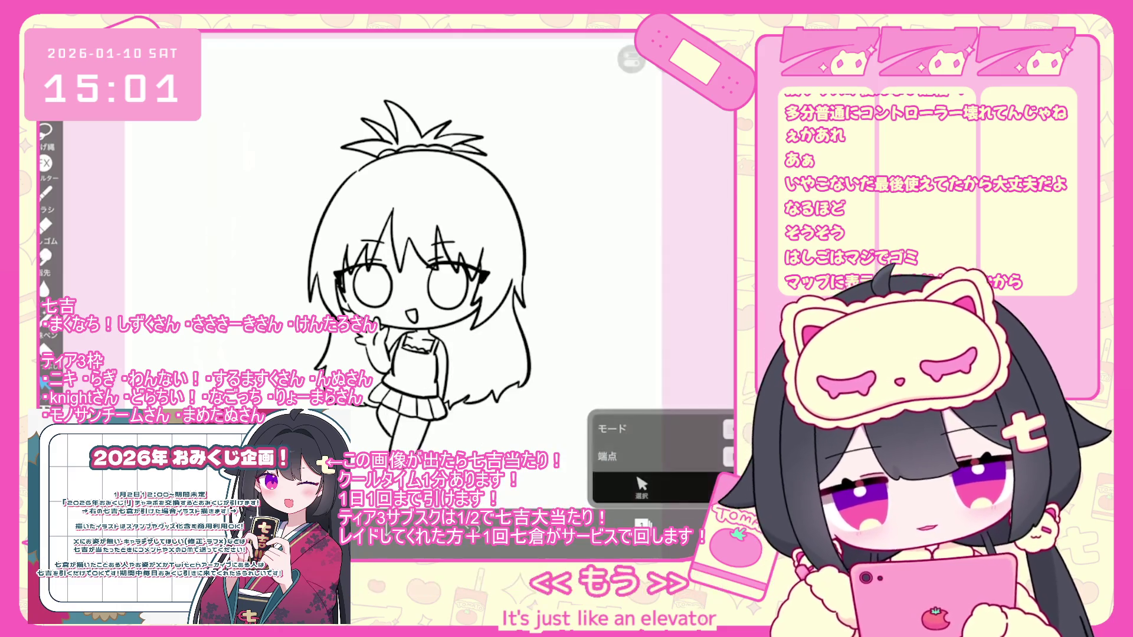
key("c")
left_click_drag(497, 192, 487, 168)
left_click_drag(351, 216, 403, 201)
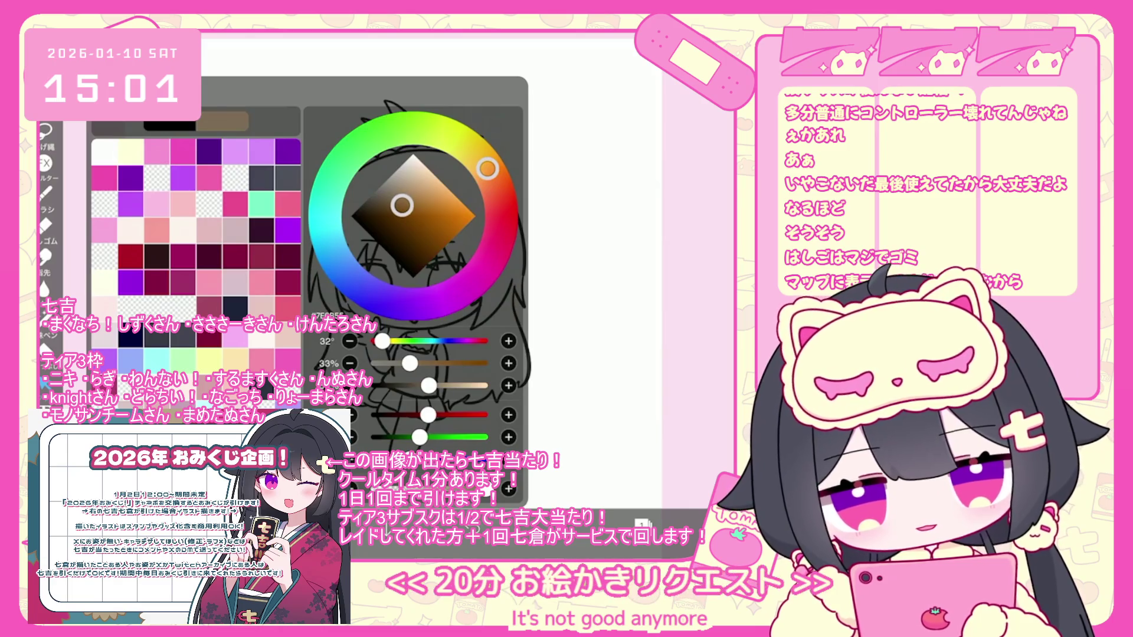
Fill the hair sections beside the face brown, undoing one unwanted fill
key("Escape")
scroll(446, 301, "down", 3)
left_click(604, 470)
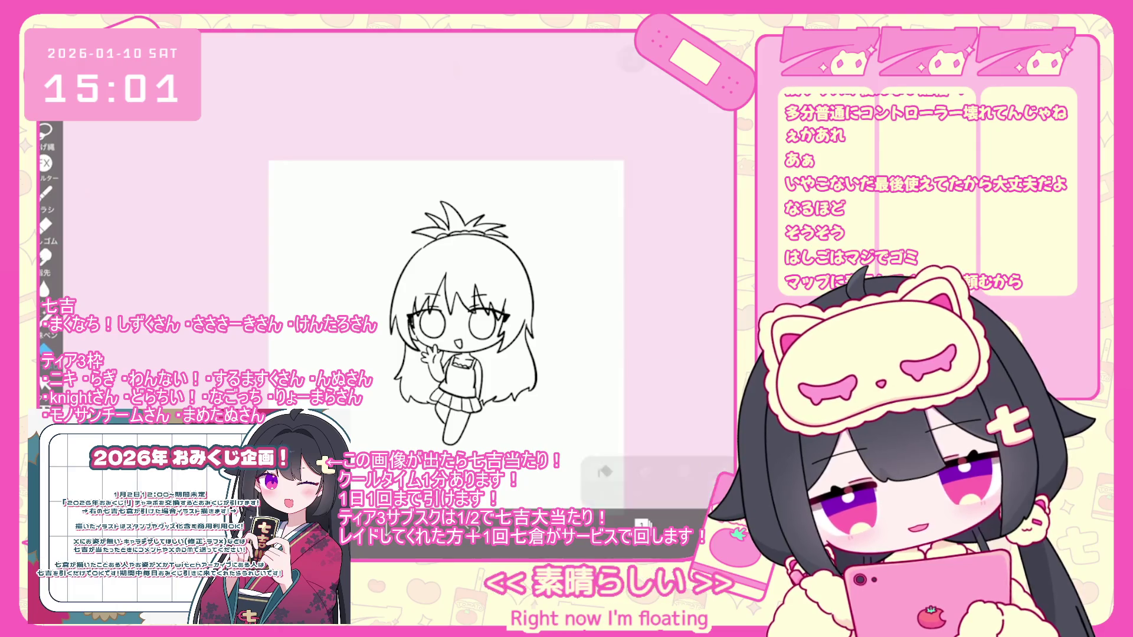
left_click(319, 195)
key("ctrl+z")
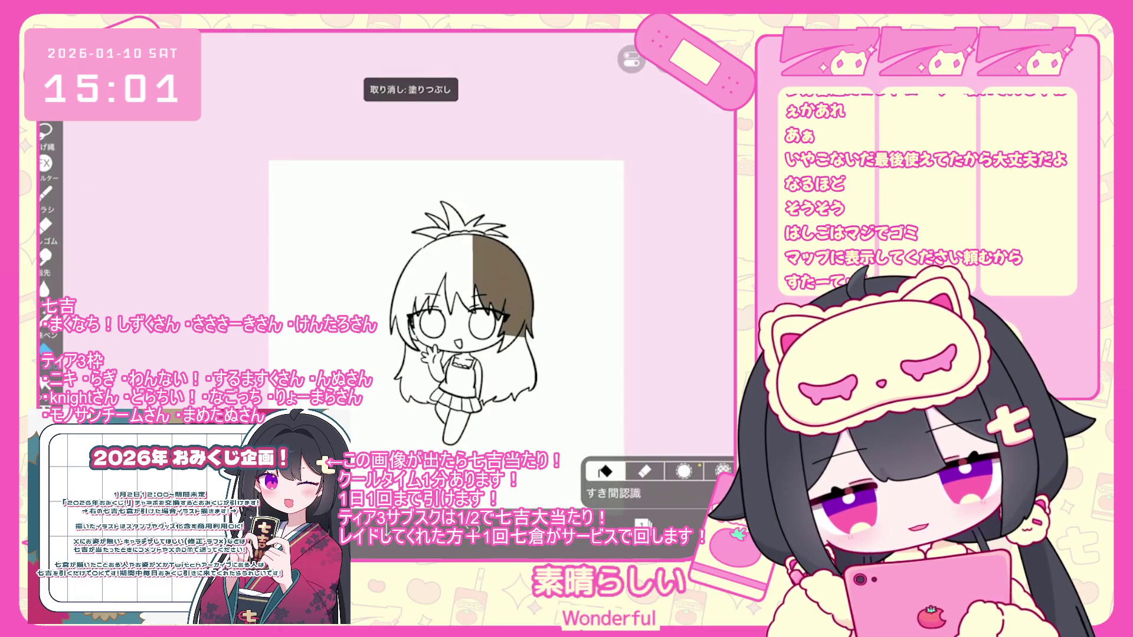
scroll(446, 295, "up", 3)
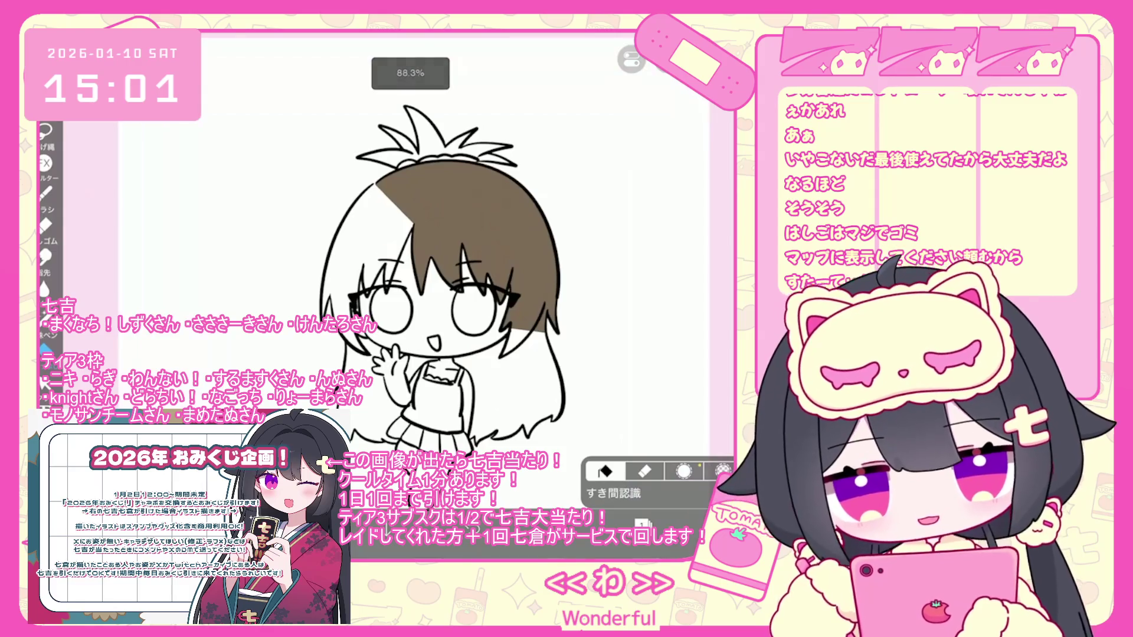
left_click(531, 389)
left_click(483, 407)
left_click(475, 354)
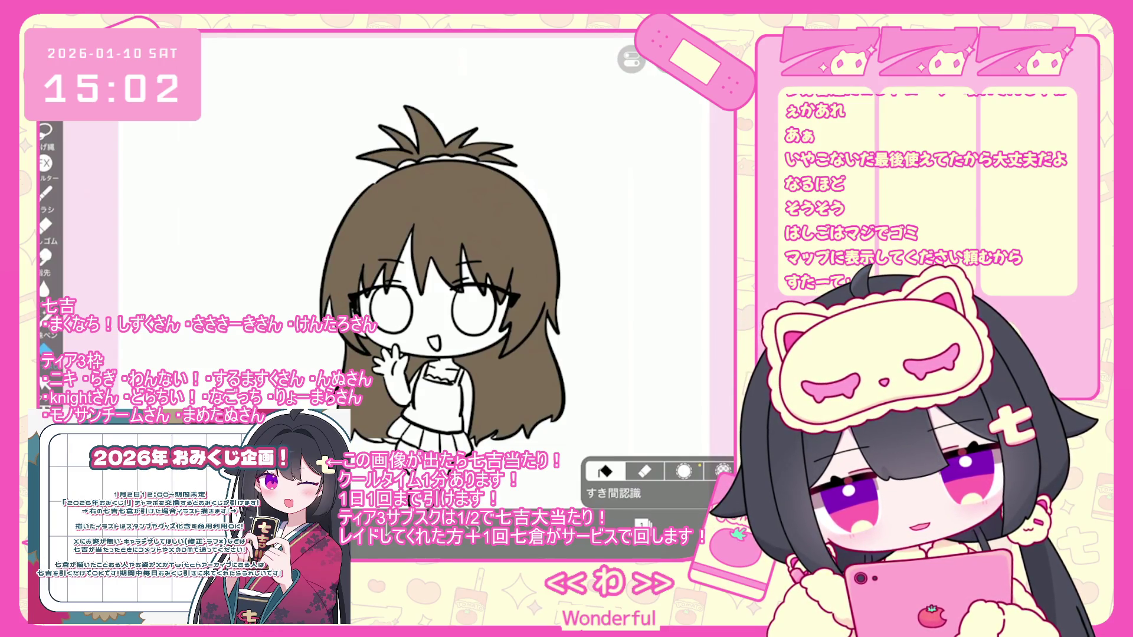
Try bucket fill with gap detection on the white area beside the hair, then undo it
scroll(295, 236, "up", 5)
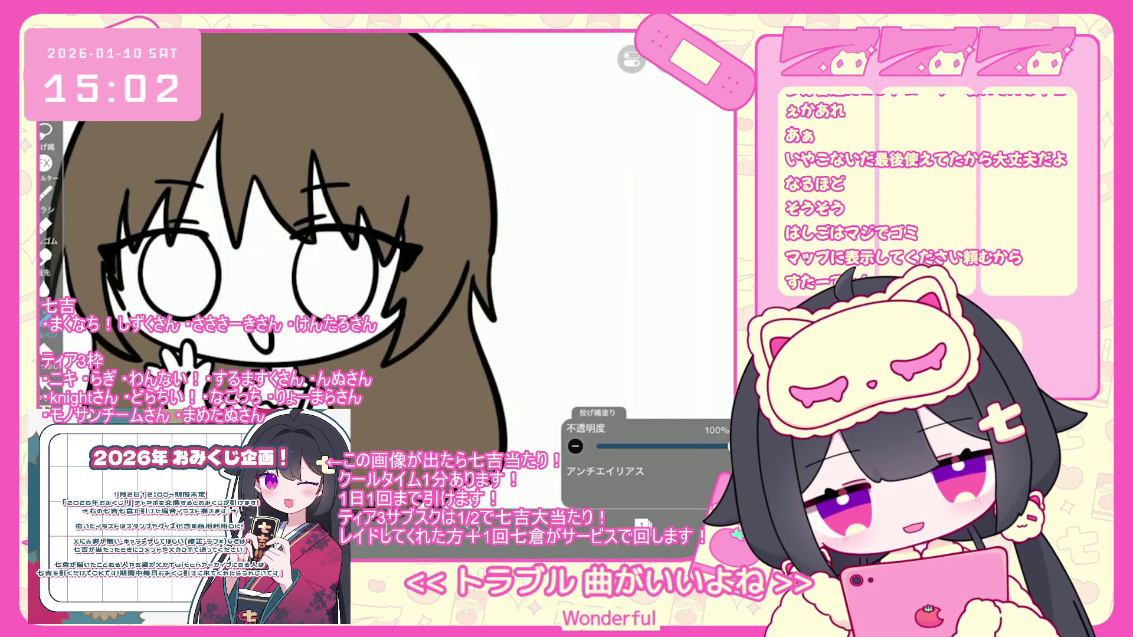
scroll(401, 257, "down", 1)
scroll(302, 295, "up", 4)
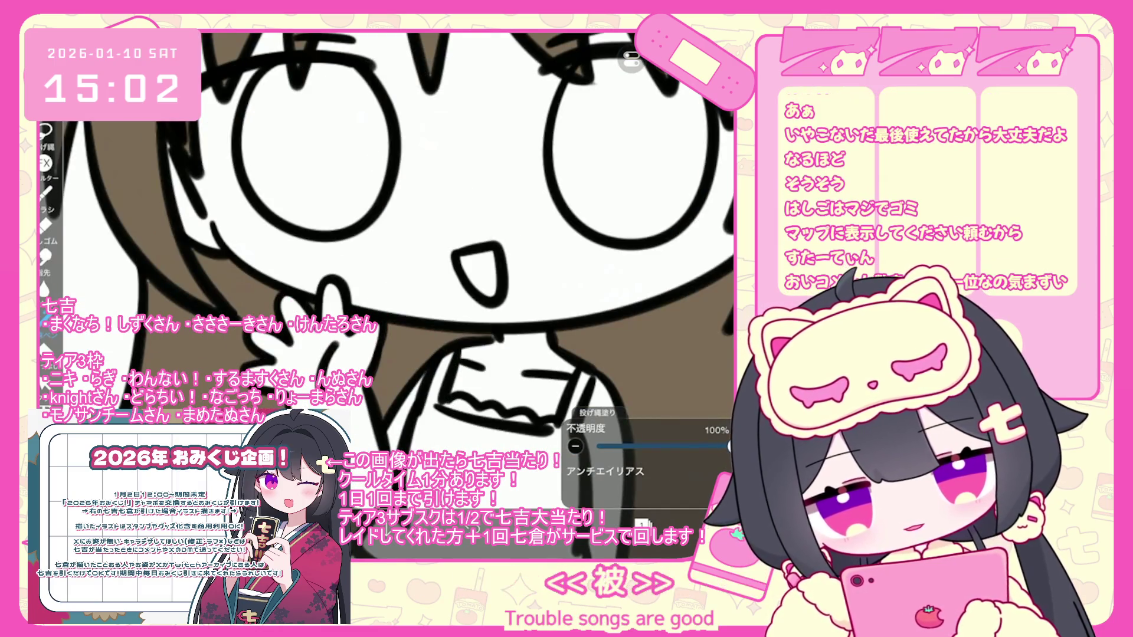
scroll(388, 244, "down", 1)
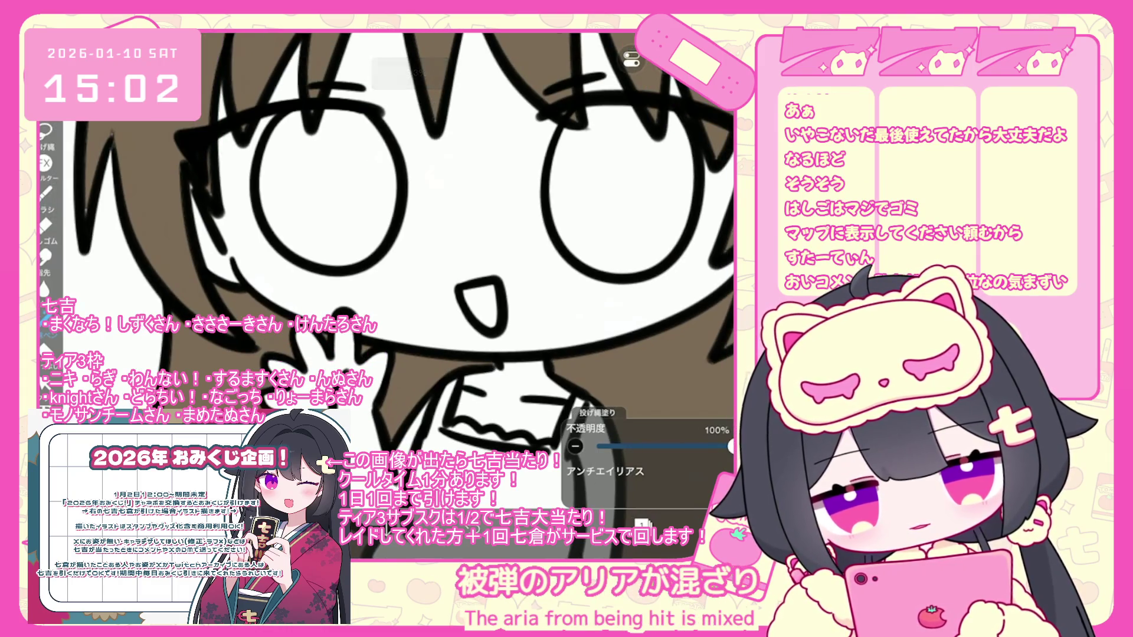
scroll(413, 266, "down", 2)
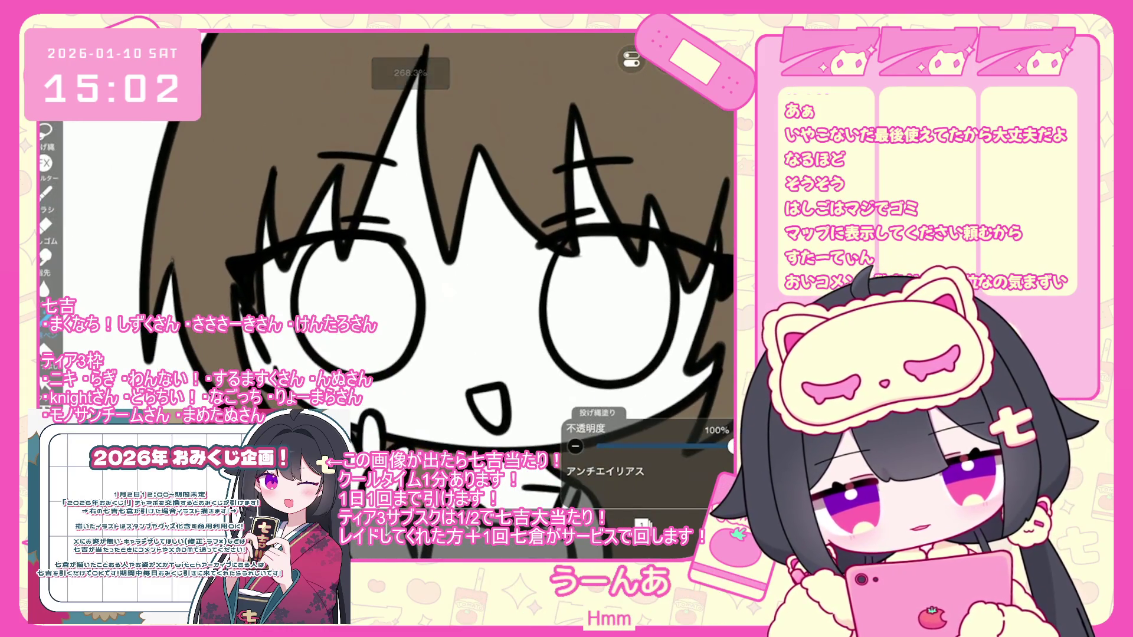
scroll(413, 265, "down", 1)
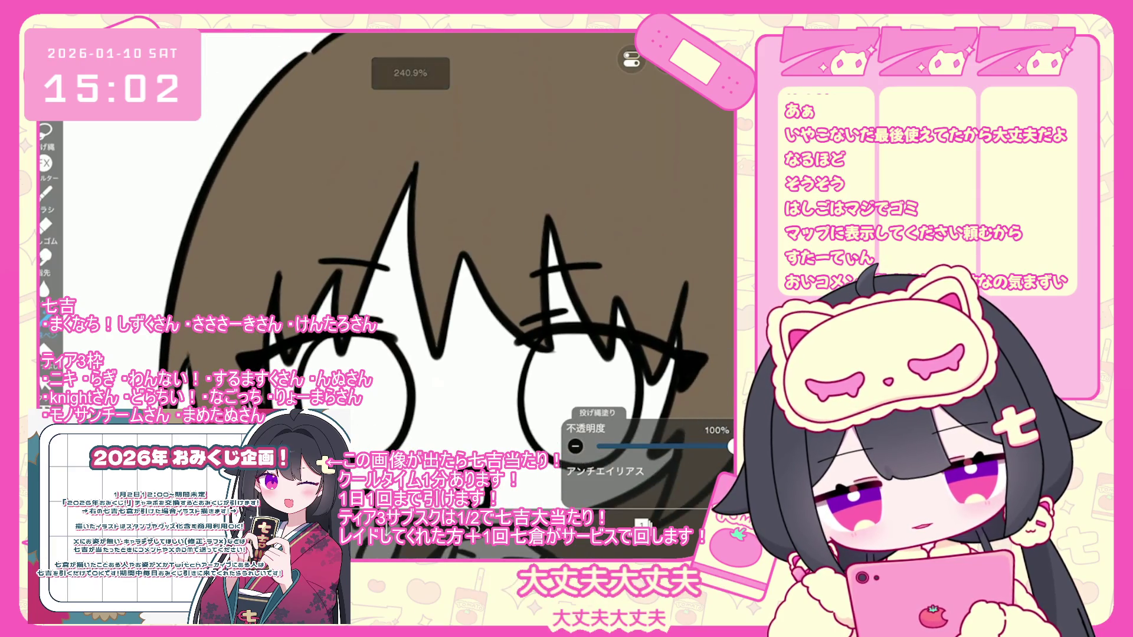
left_click(46, 319)
left_click(118, 207)
key("ctrl+z")
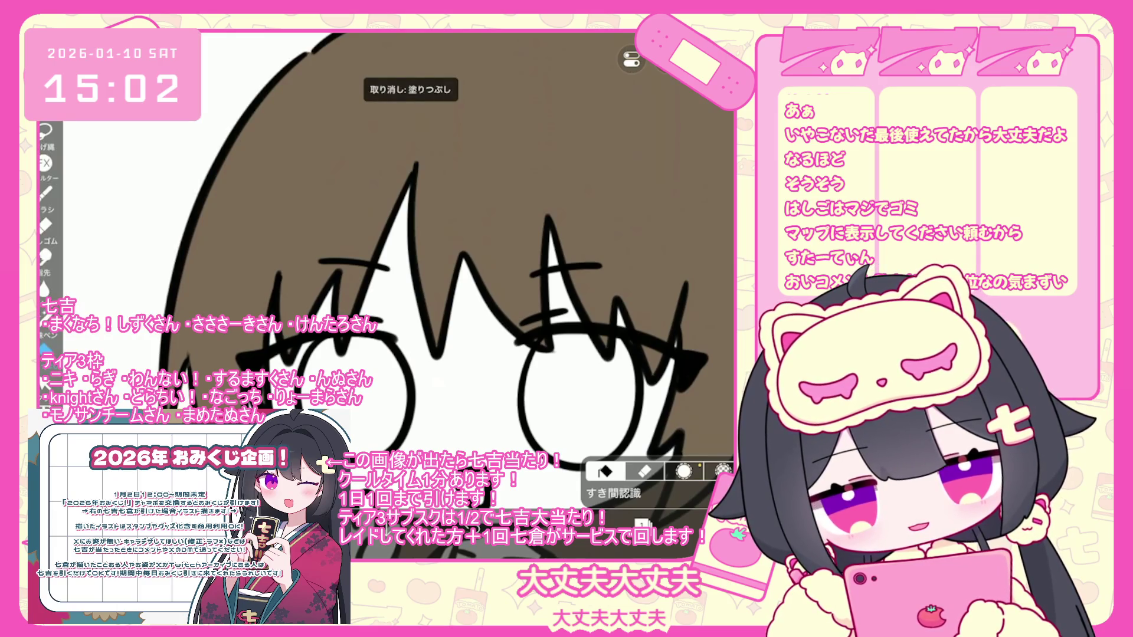
scroll(413, 265, "down", 5)
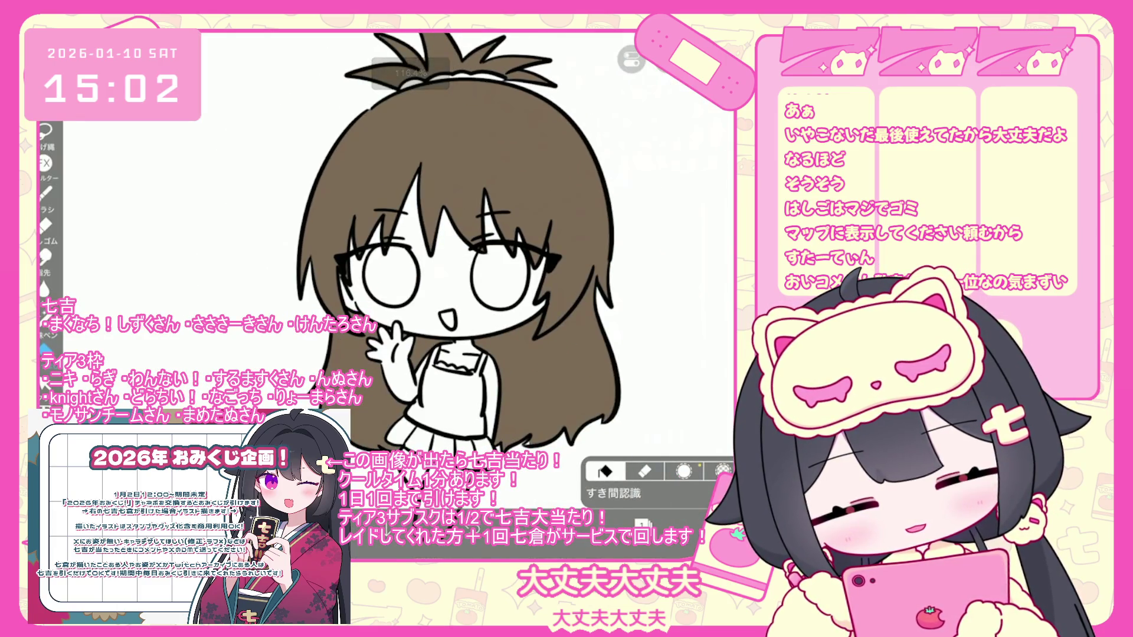
scroll(571, 455, "up", 10)
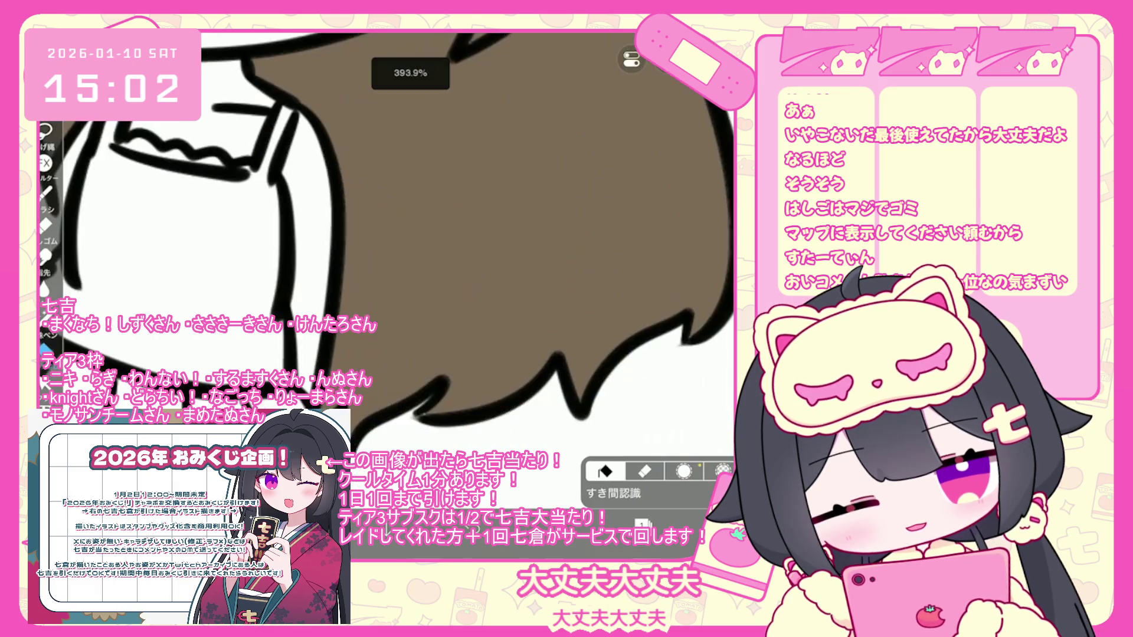
Return to lasso filling after comparing gap-detection fill, then select the empty second layer
left_click(45, 131)
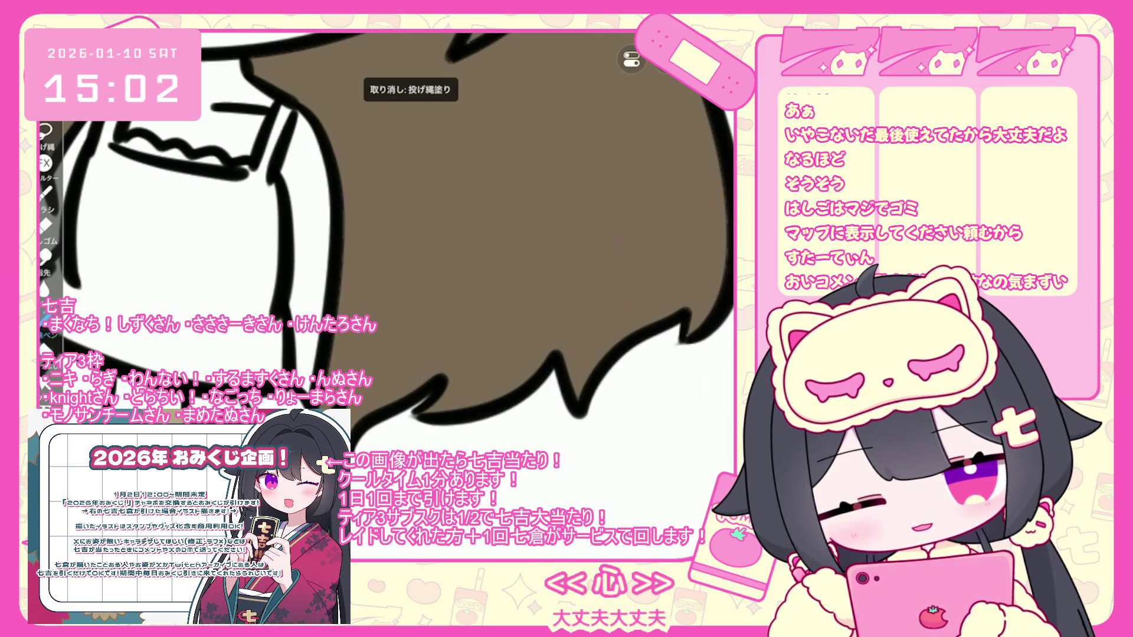
scroll(531, 295, "up", 1)
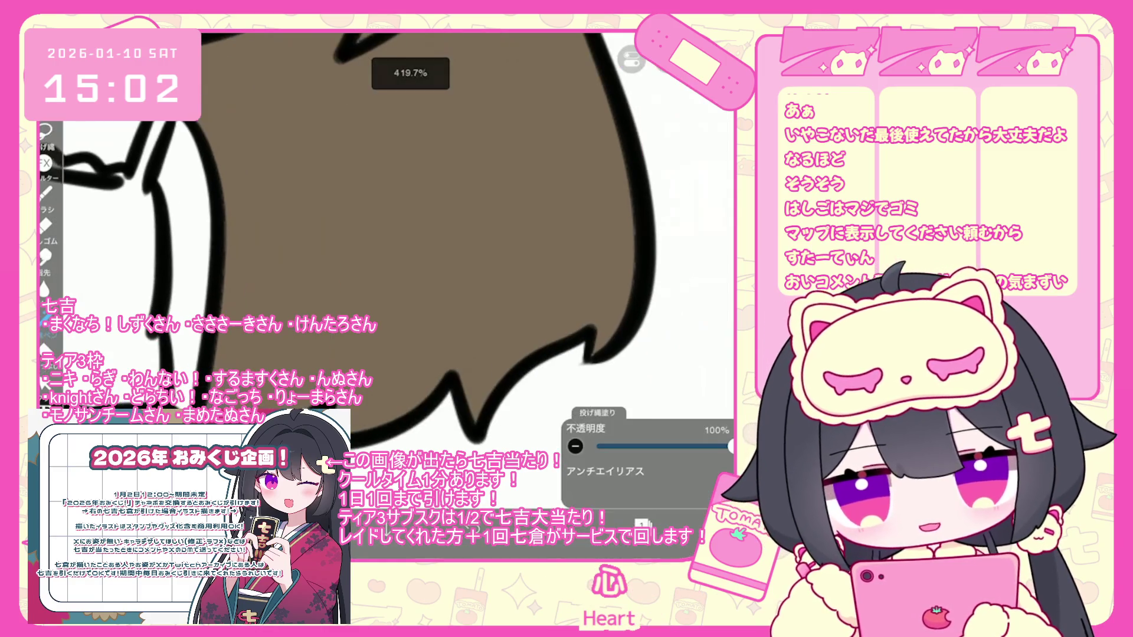
scroll(383, 236, "down", 3)
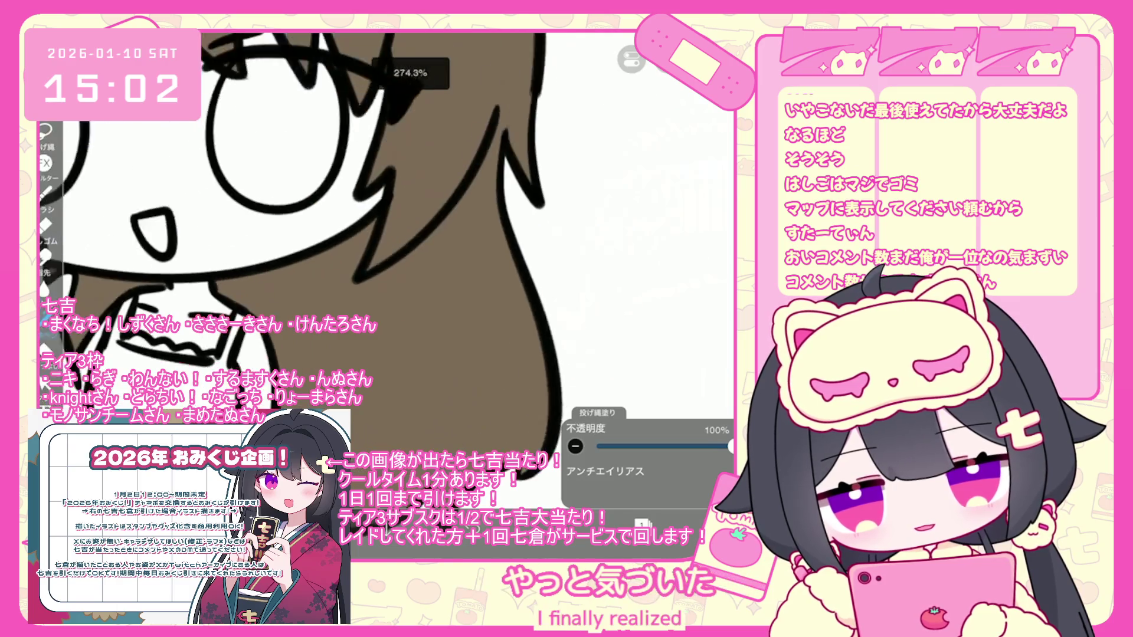
scroll(236, 236, "up", 1)
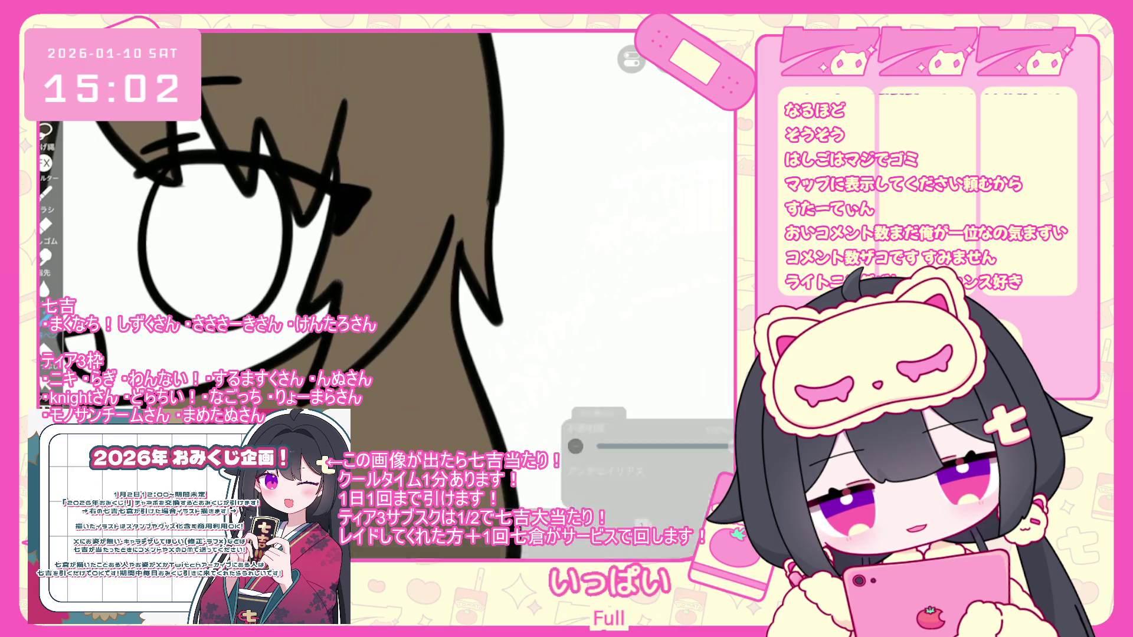
scroll(236, 236, "down", 2)
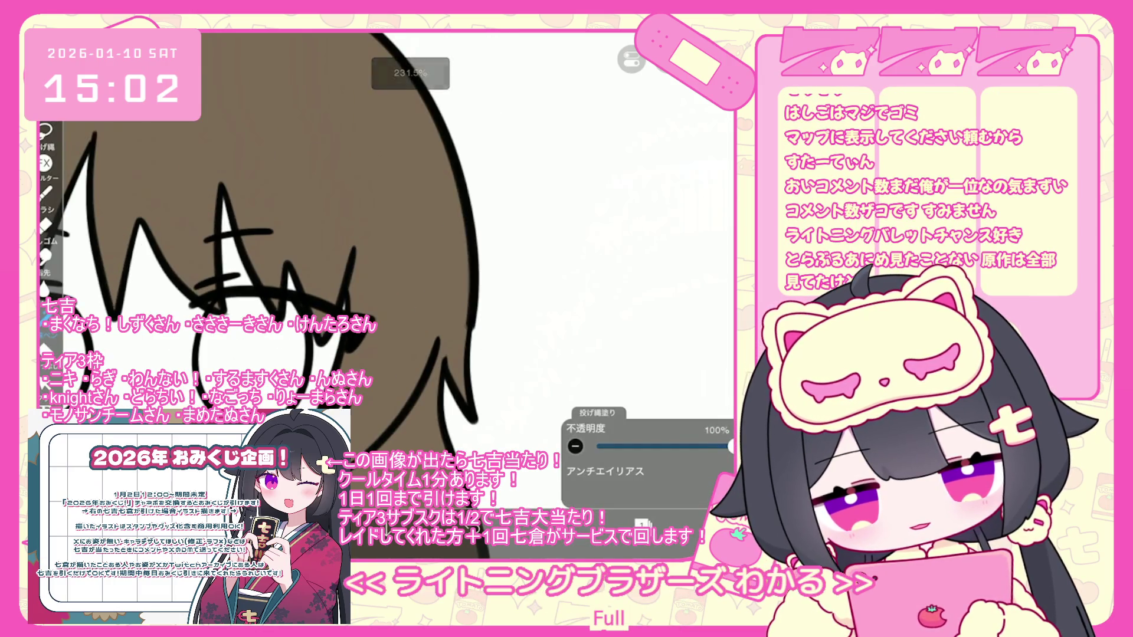
scroll(266, 265, "down", 2)
scroll(384, 266, "up", 3)
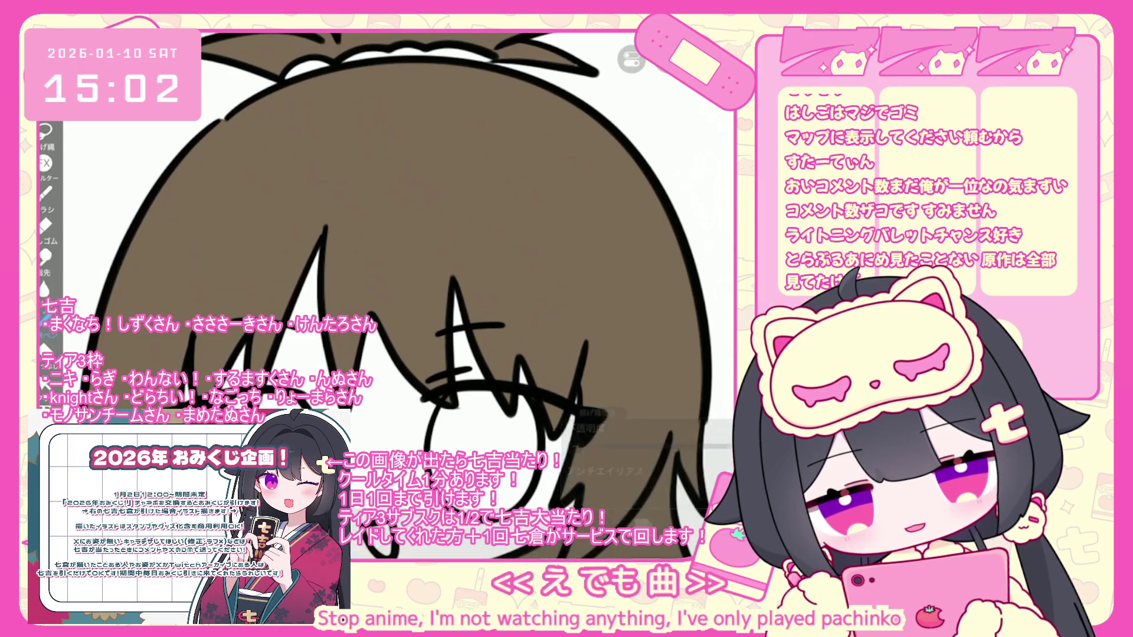
scroll(413, 283, "up", 1)
scroll(413, 236, "up", 2)
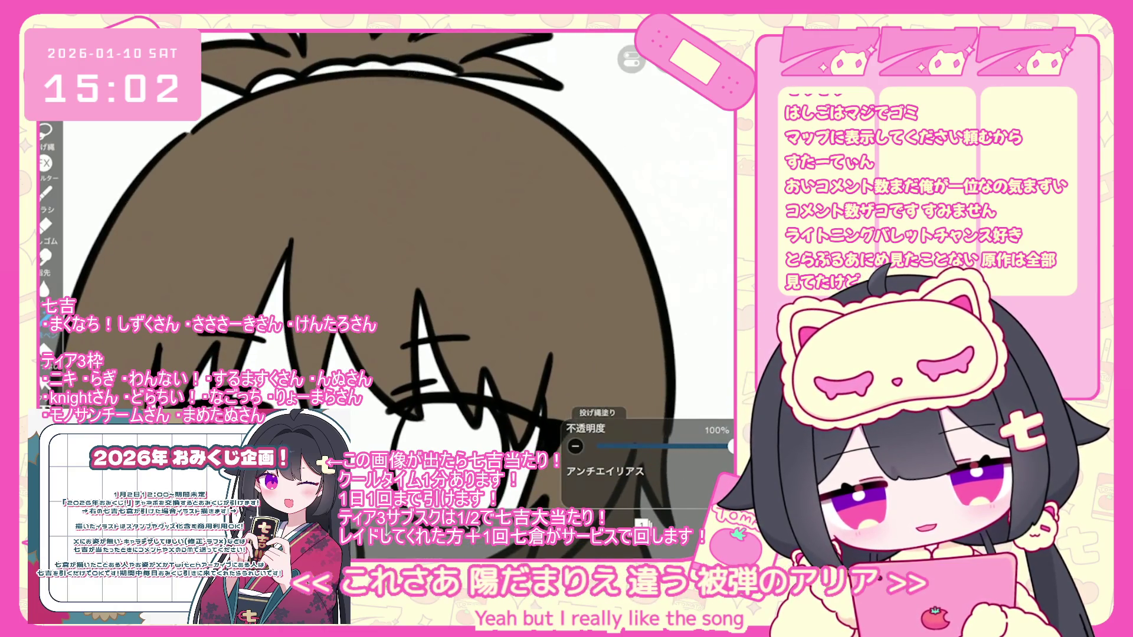
scroll(366, 236, "down", 3)
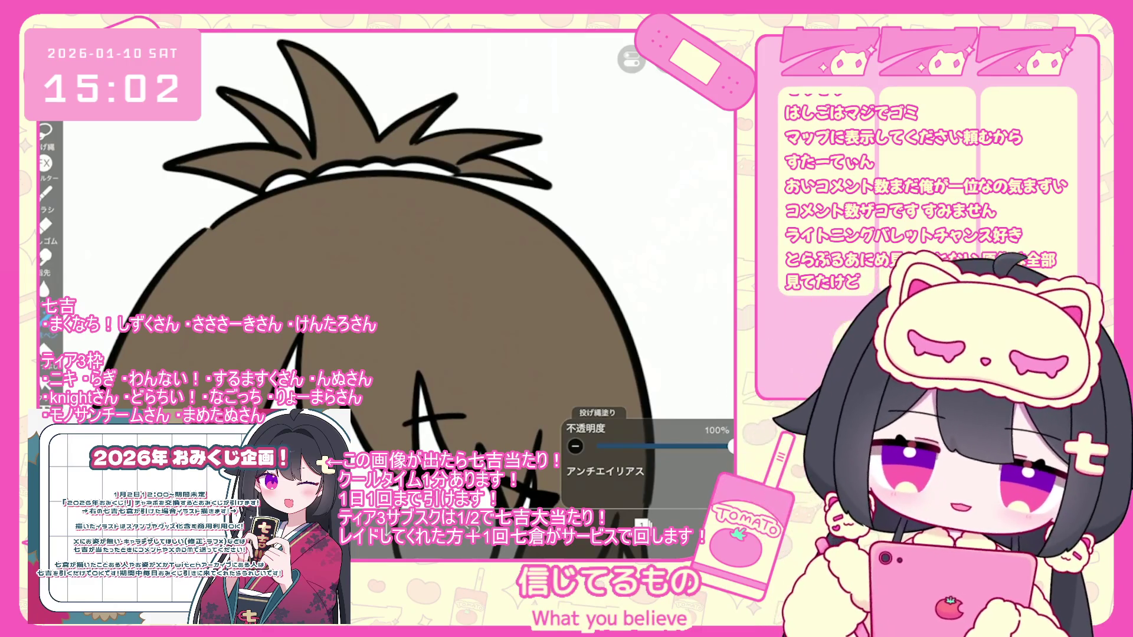
scroll(377, 236, "up", 2)
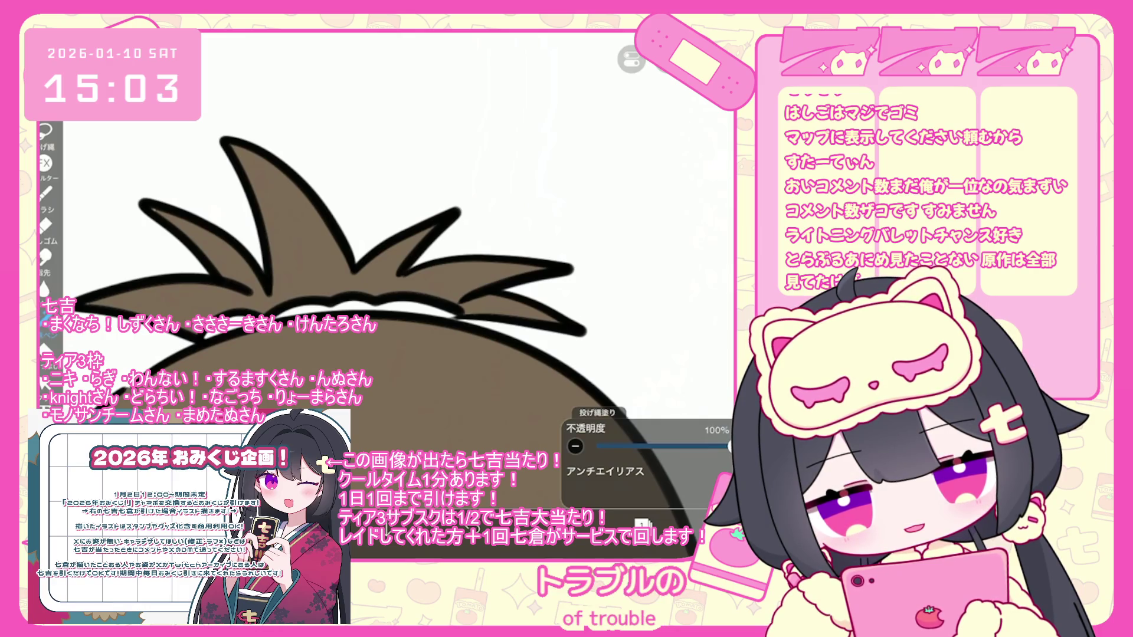
left_click(44, 348)
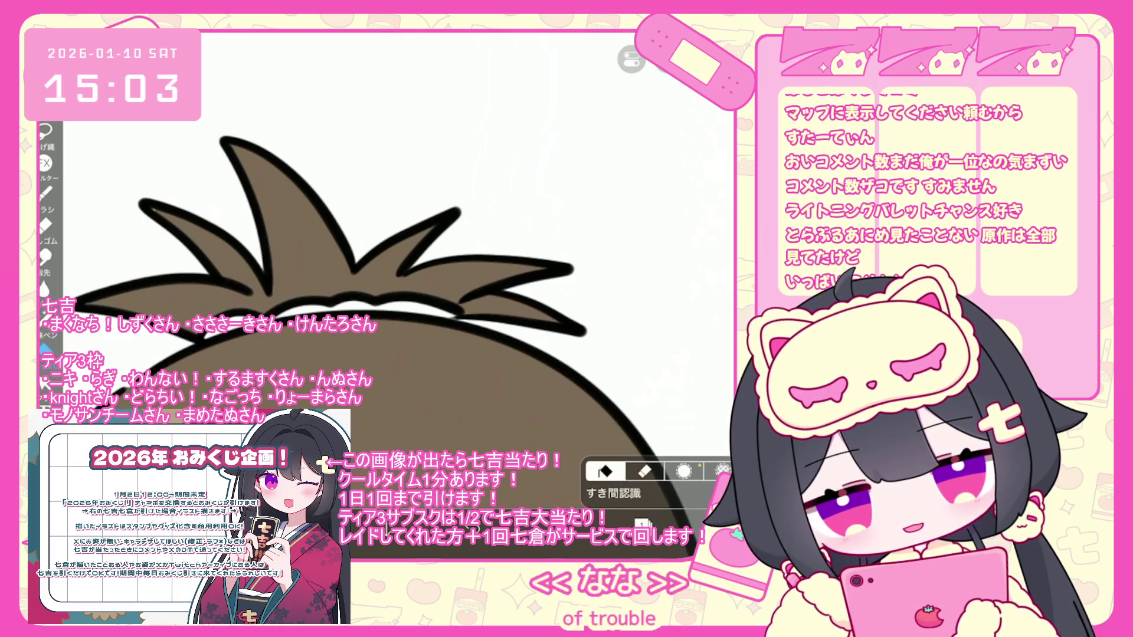
scroll(395, 236, "up", 1)
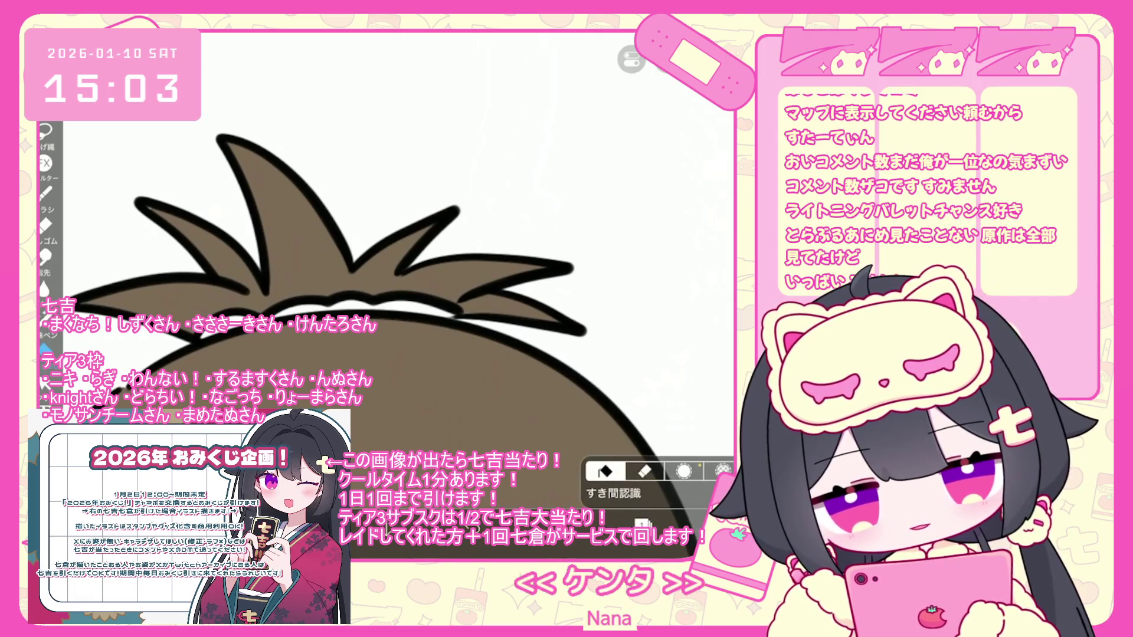
left_click(45, 378)
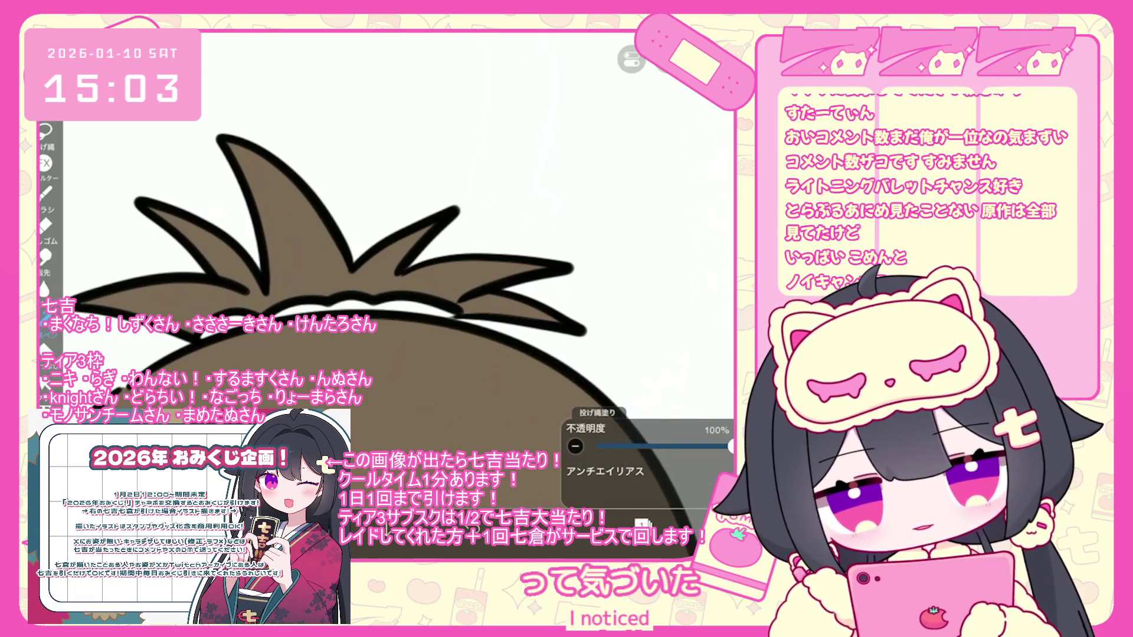
scroll(395, 236, "down", 2)
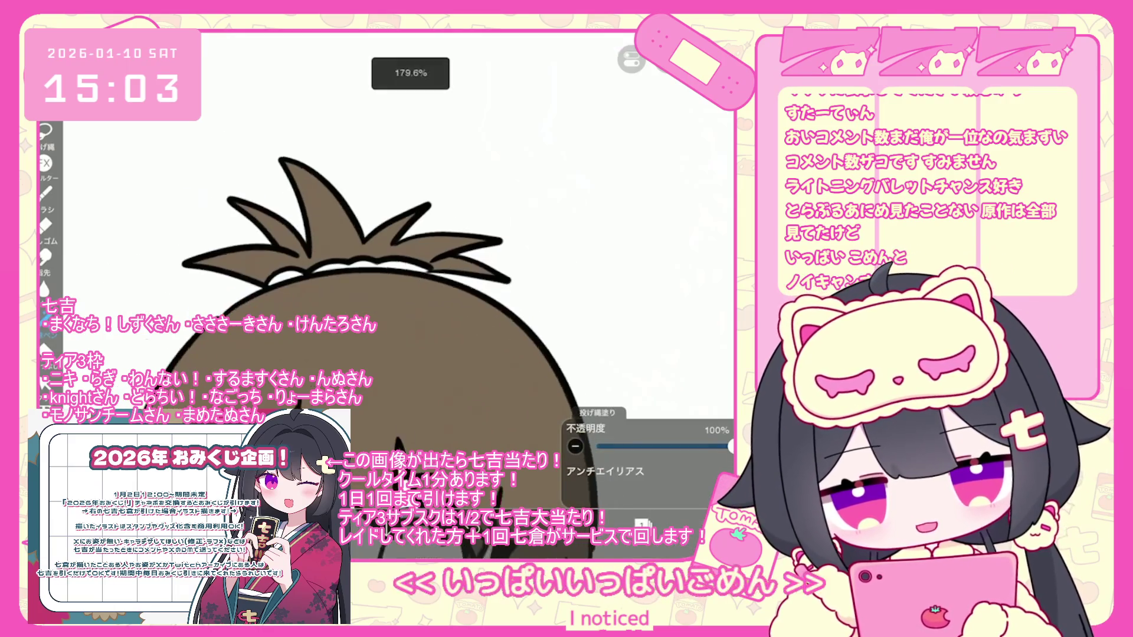
scroll(395, 236, "down", 5)
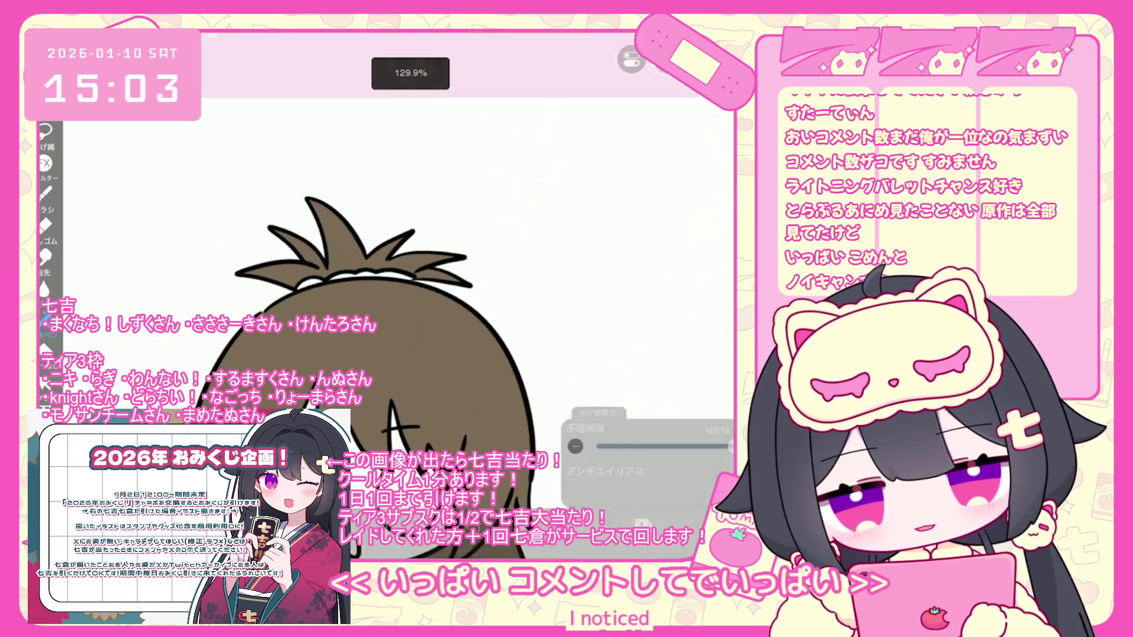
left_click(653, 308)
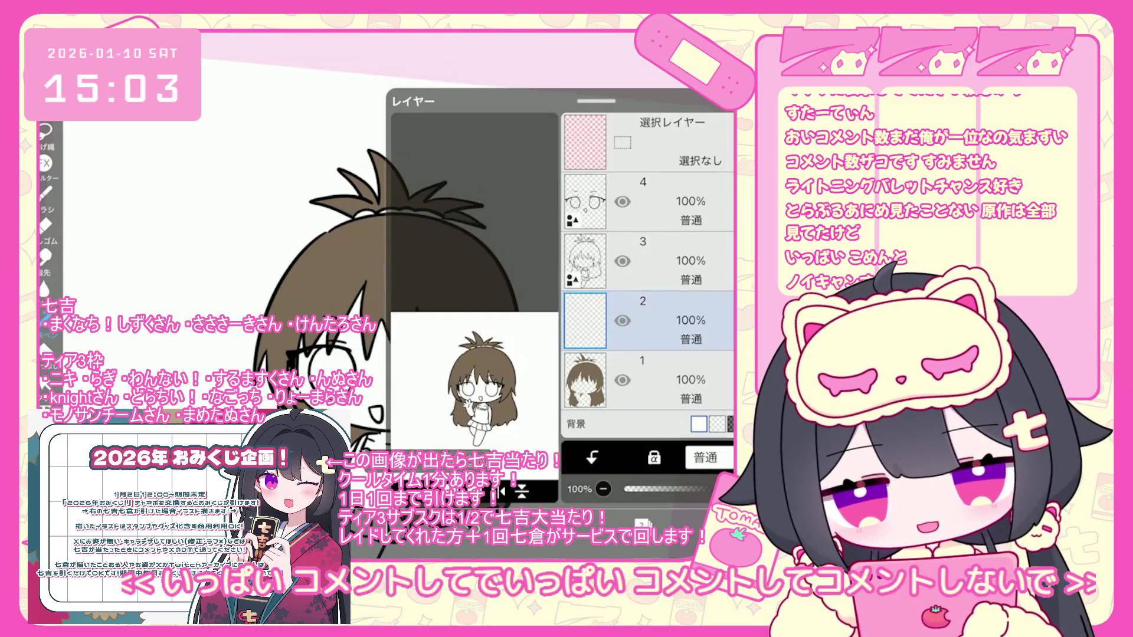
Lasso-fill the camisole area and set the drawing colour to white
scroll(395, 266, "down", 1)
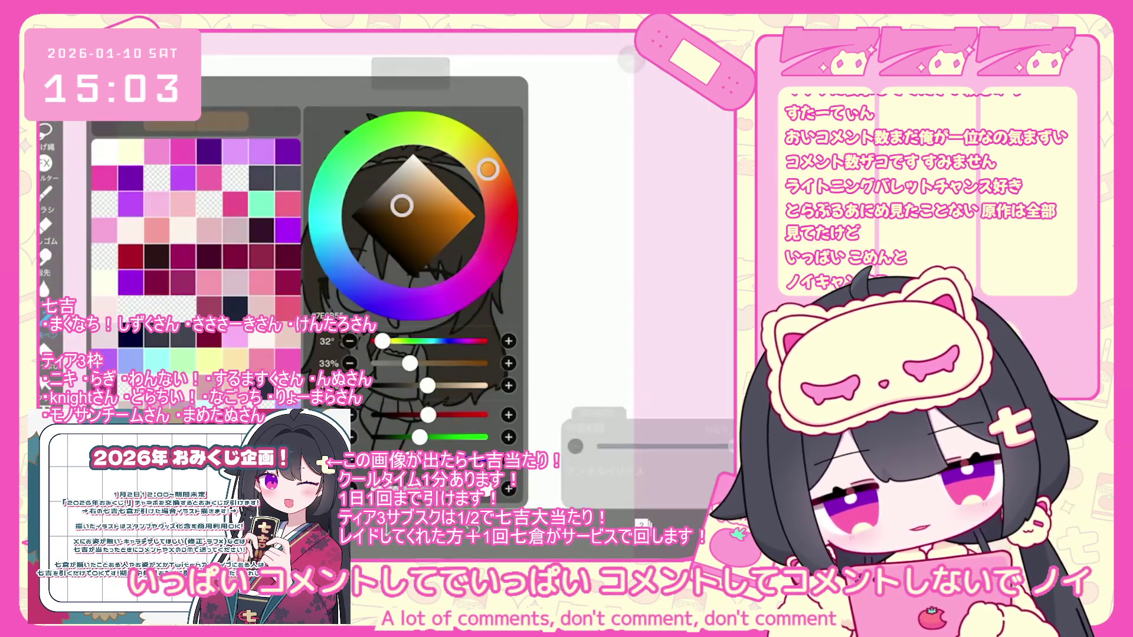
scroll(407, 247, "up", 3)
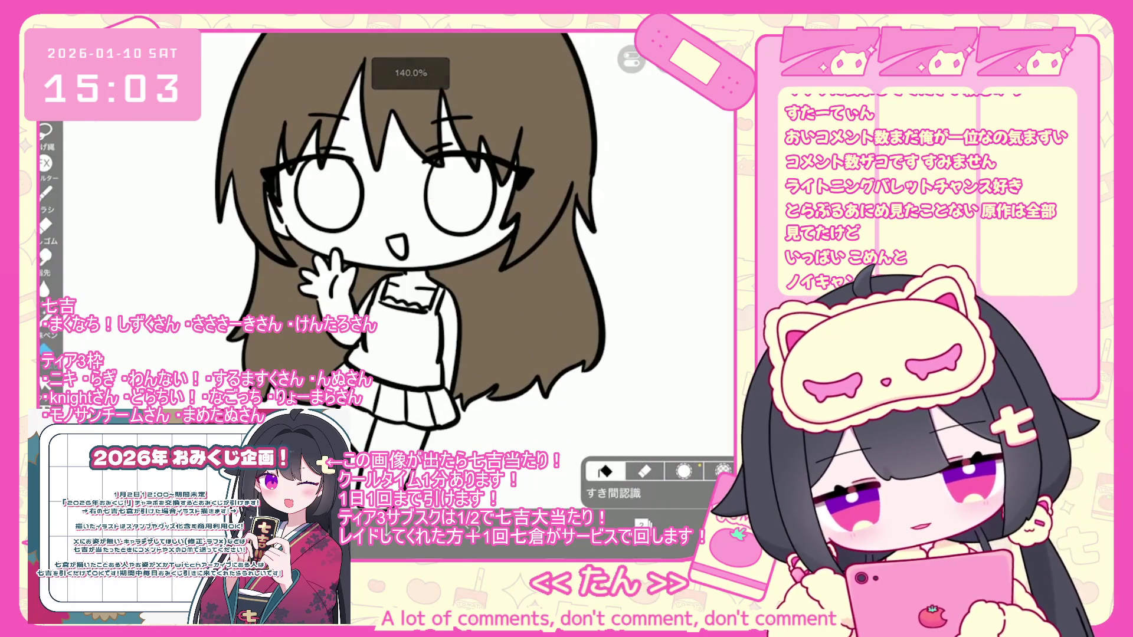
left_click(413, 336)
scroll(413, 260, "up", 2)
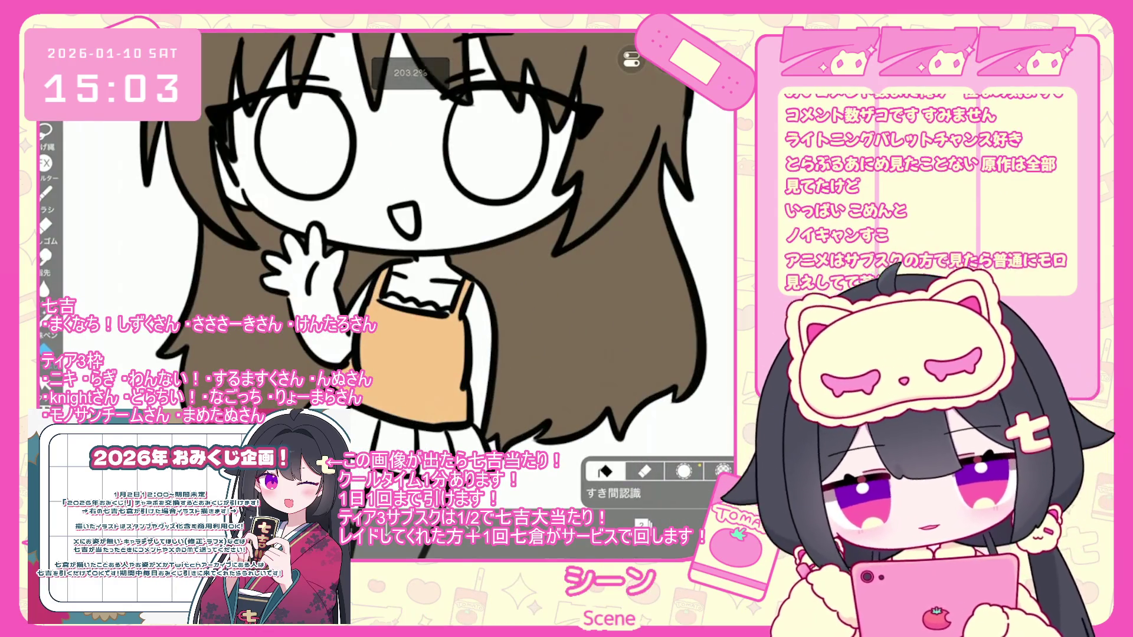
left_click(603, 472)
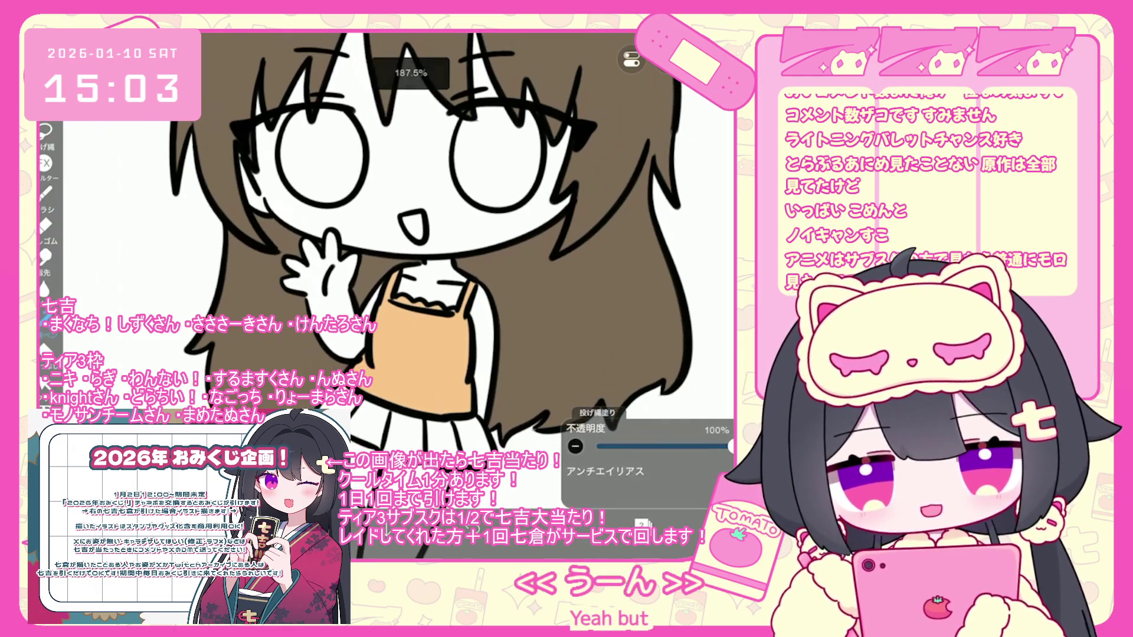
left_click(642, 523)
left_click(608, 523)
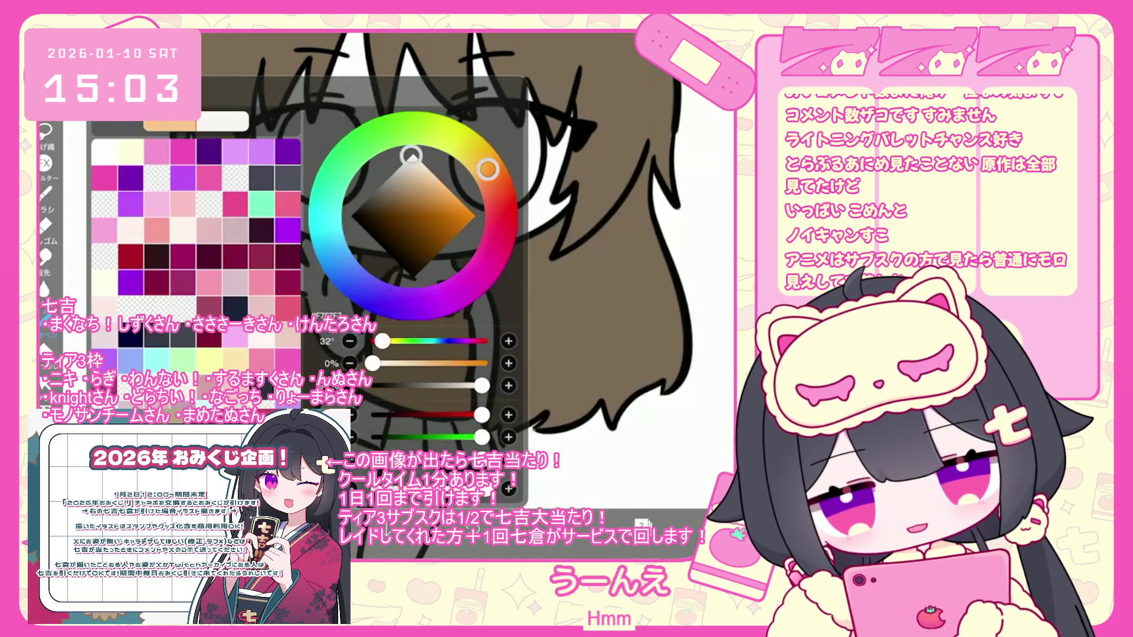
left_click(608, 524)
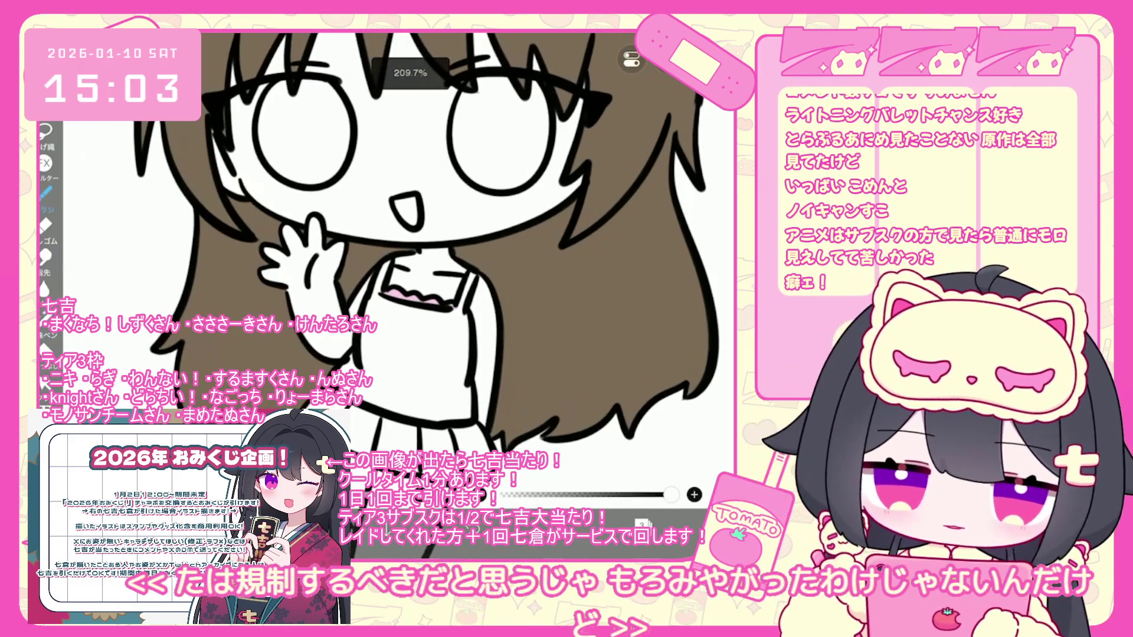
Draw vertical pleat lines and a hem stroke on the camisole front, closing the low-battery alert
left_click_drag(420, 306, 405, 414)
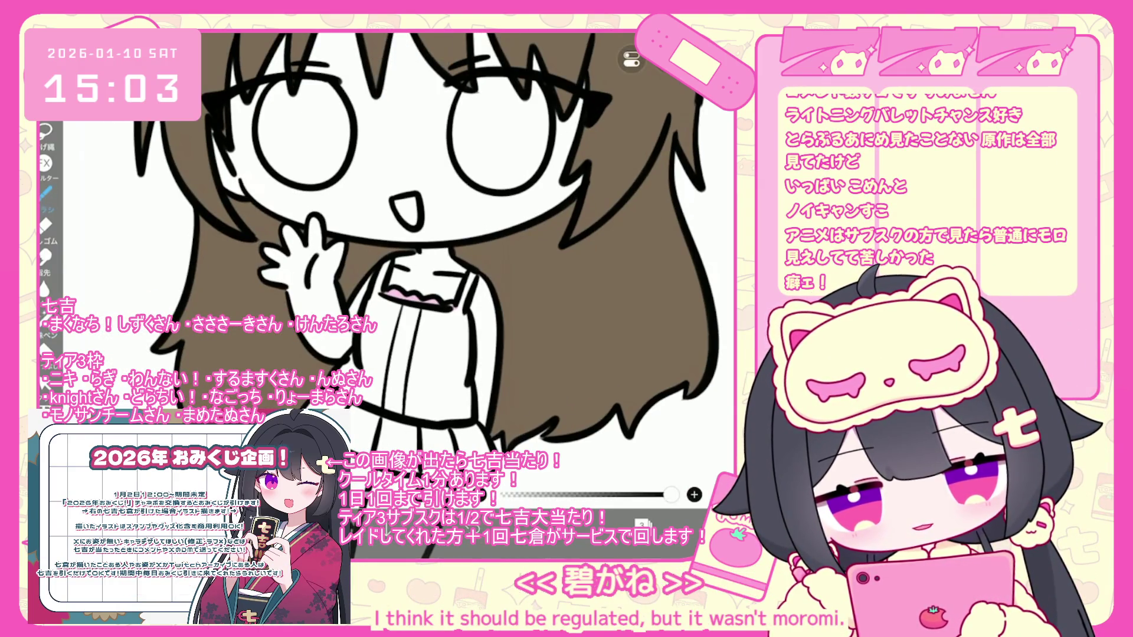
left_click_drag(429, 311, 413, 417)
left_click_drag(381, 366, 374, 407)
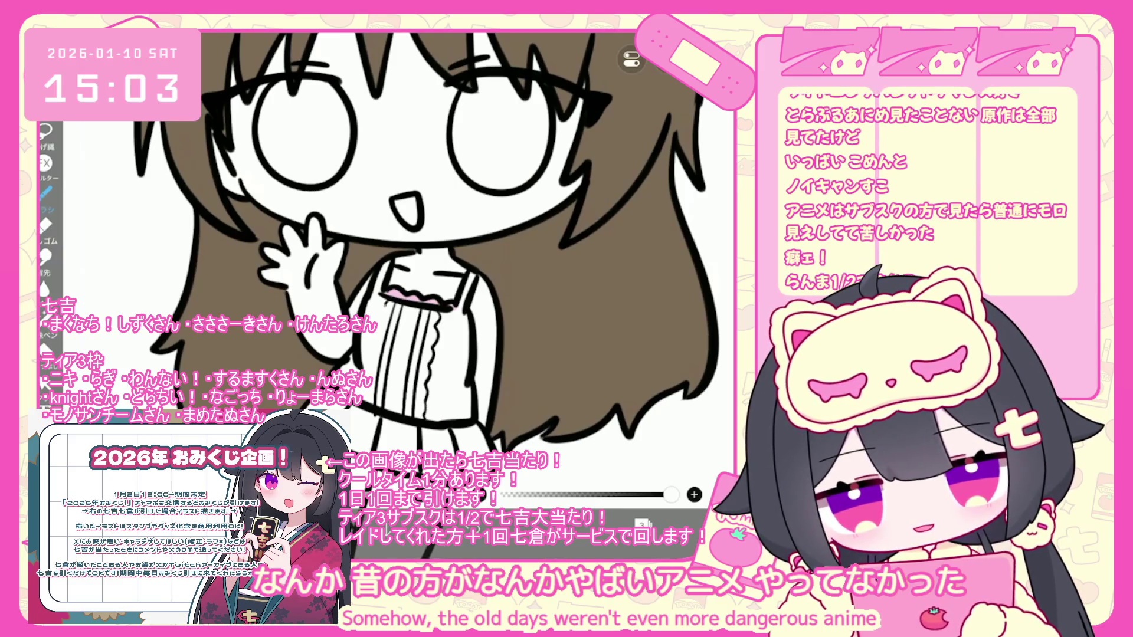
left_click_drag(407, 212, 386, 225)
mouse_move(320, 405)
left_mouse_down()
mouse_move(416, 437)
mouse_move(478, 434)
left_mouse_up()
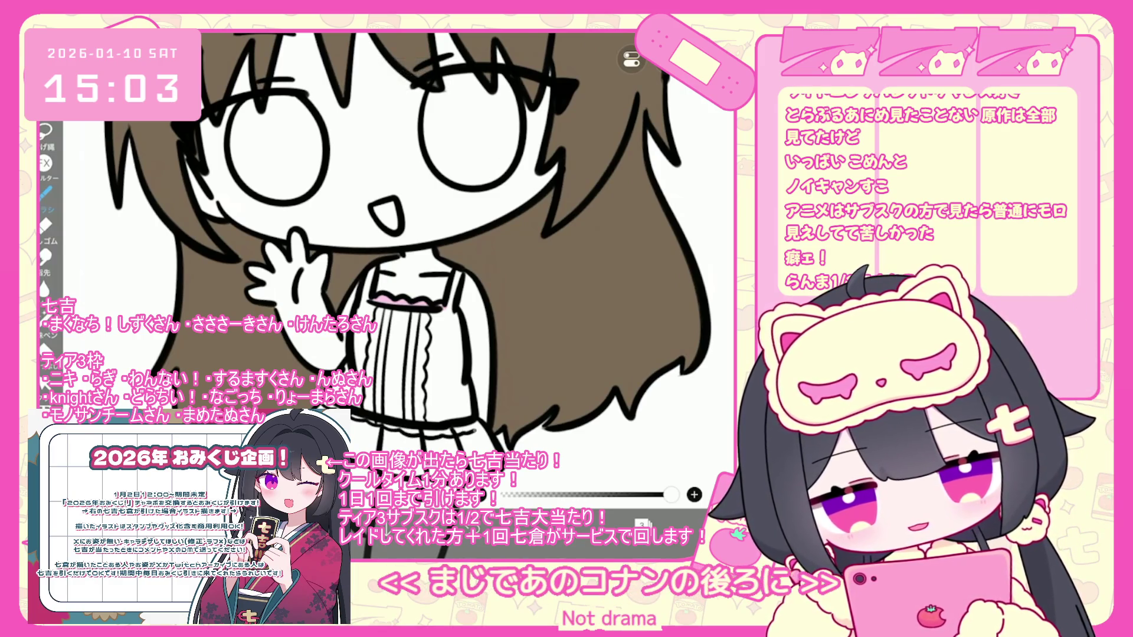
scroll(448, 365, "up", 5)
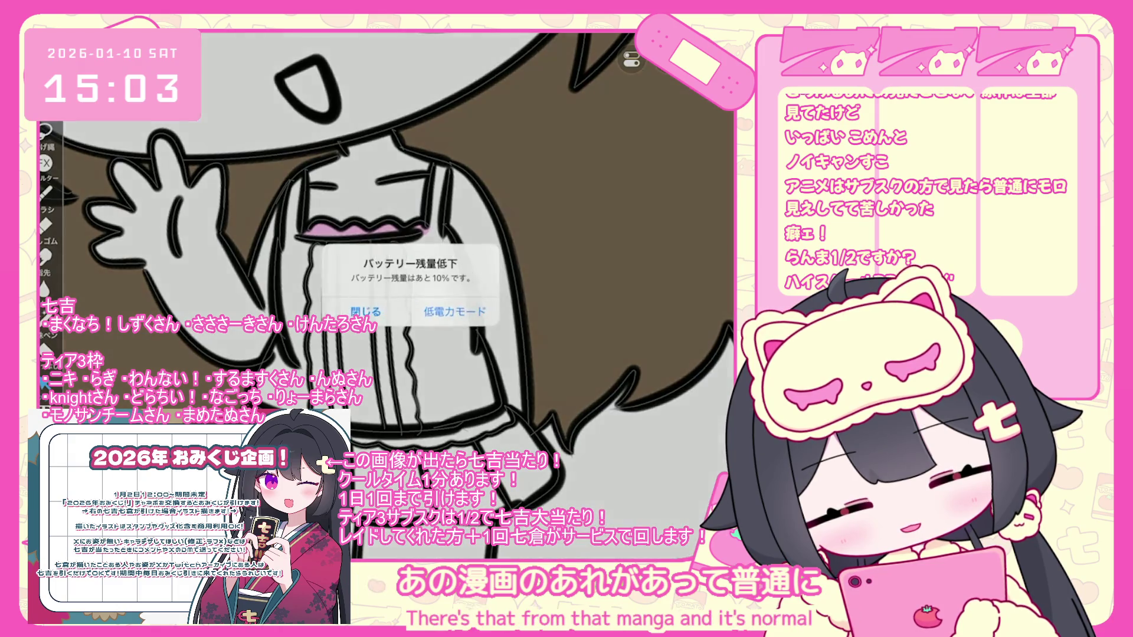
left_click(366, 310)
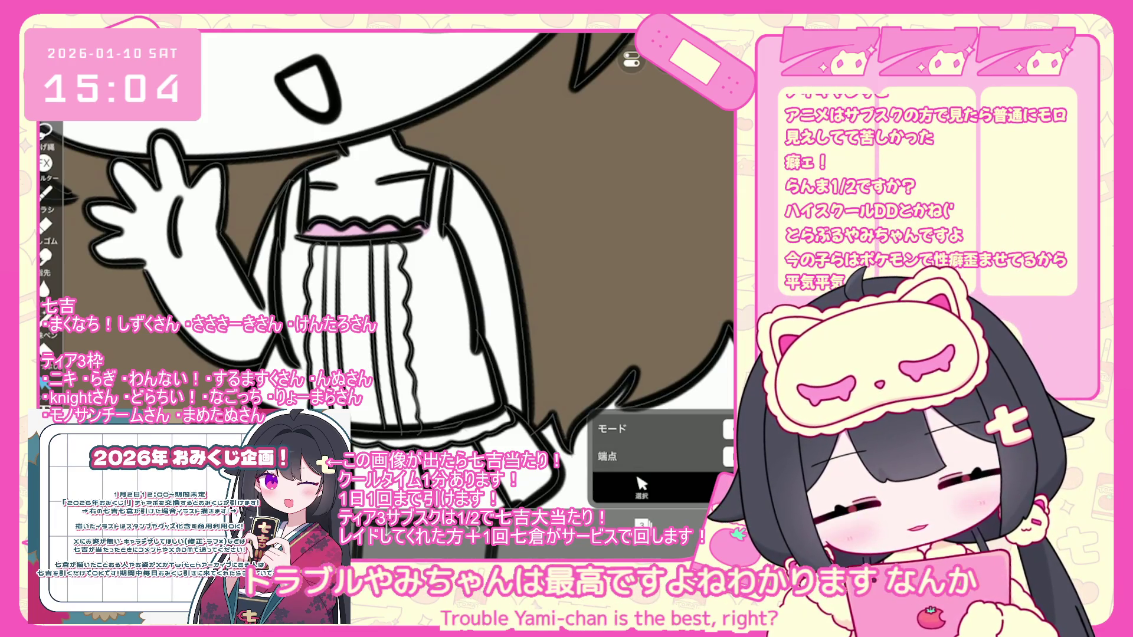
scroll(384, 265, "down", 3)
On layer 2, choose blue #6580BE and lasso-fill the pleated skirt
left_click(642, 524)
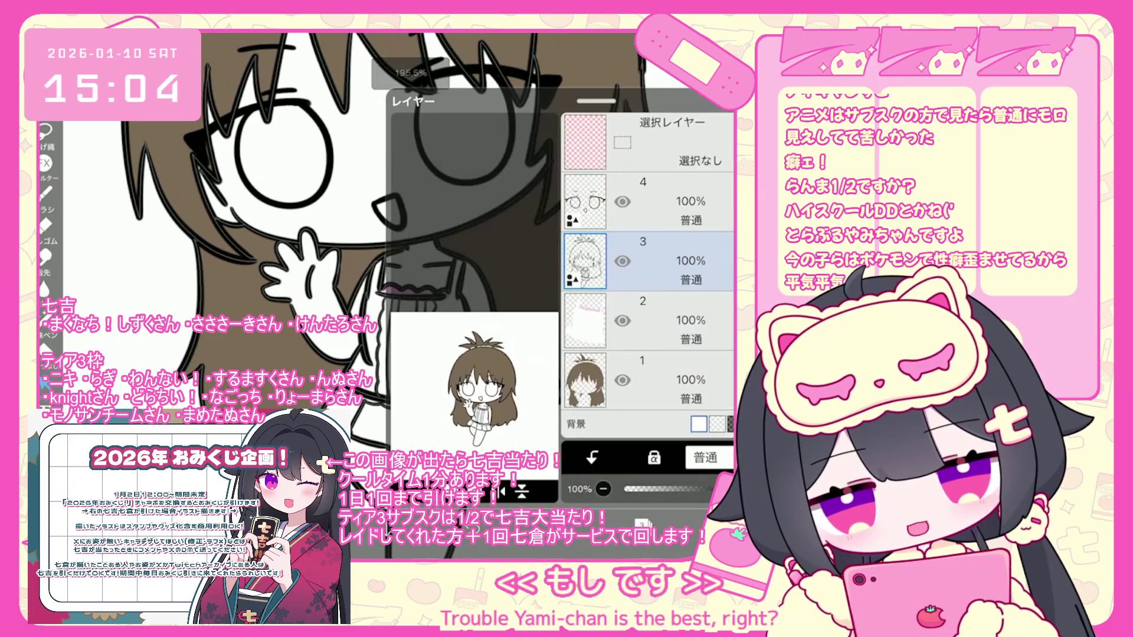
left_click(649, 320)
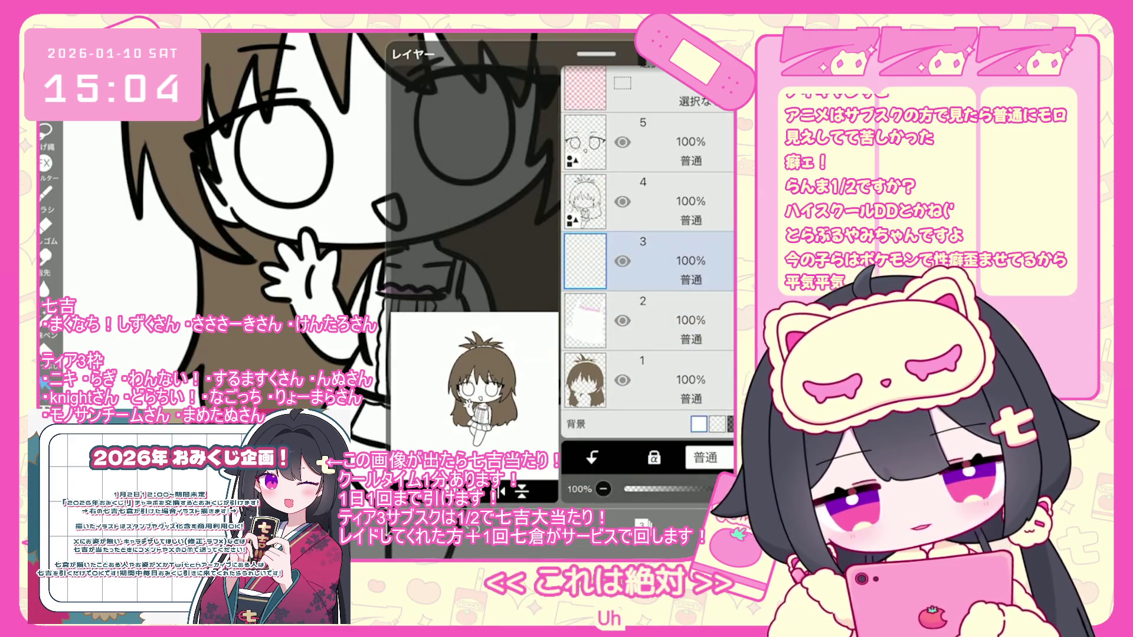
left_click(641, 524)
left_click(607, 524)
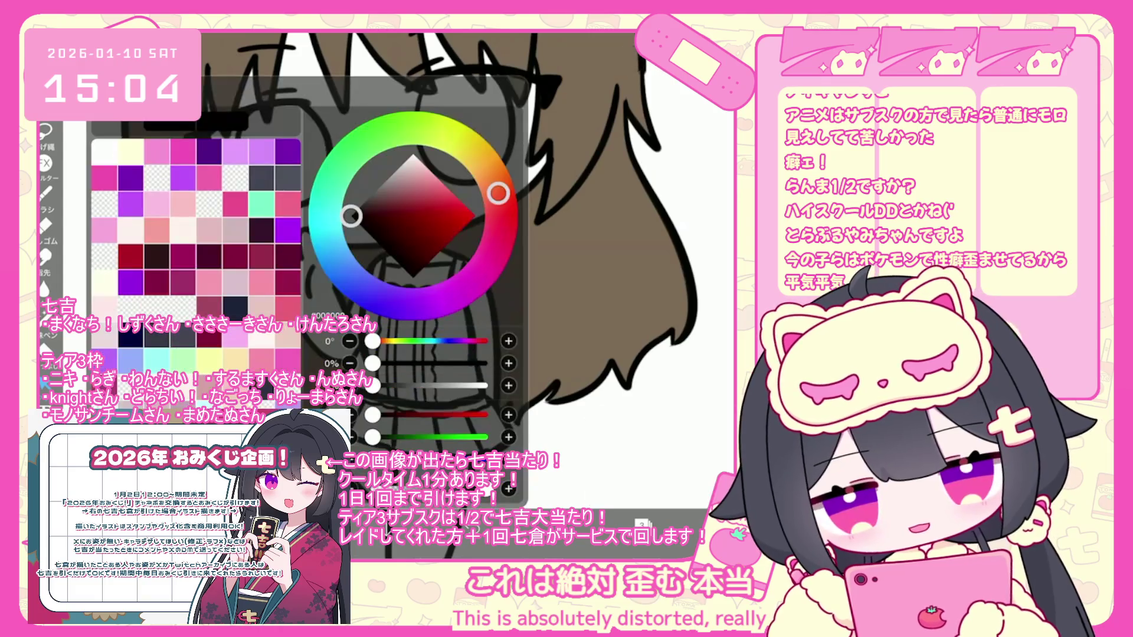
left_click_drag(352, 216, 423, 199)
scroll(383, 236, "up", 3)
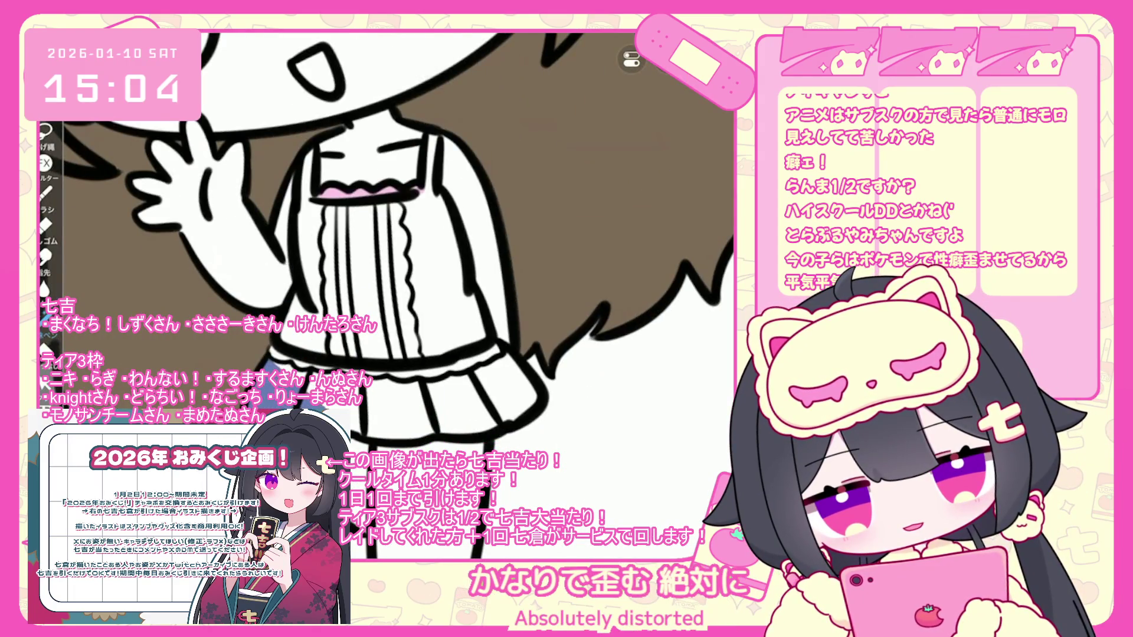
mouse_move(372, 430)
left_mouse_down()
mouse_move(496, 410)
mouse_move(531, 375)
mouse_move(466, 357)
mouse_move(377, 372)
left_mouse_up()
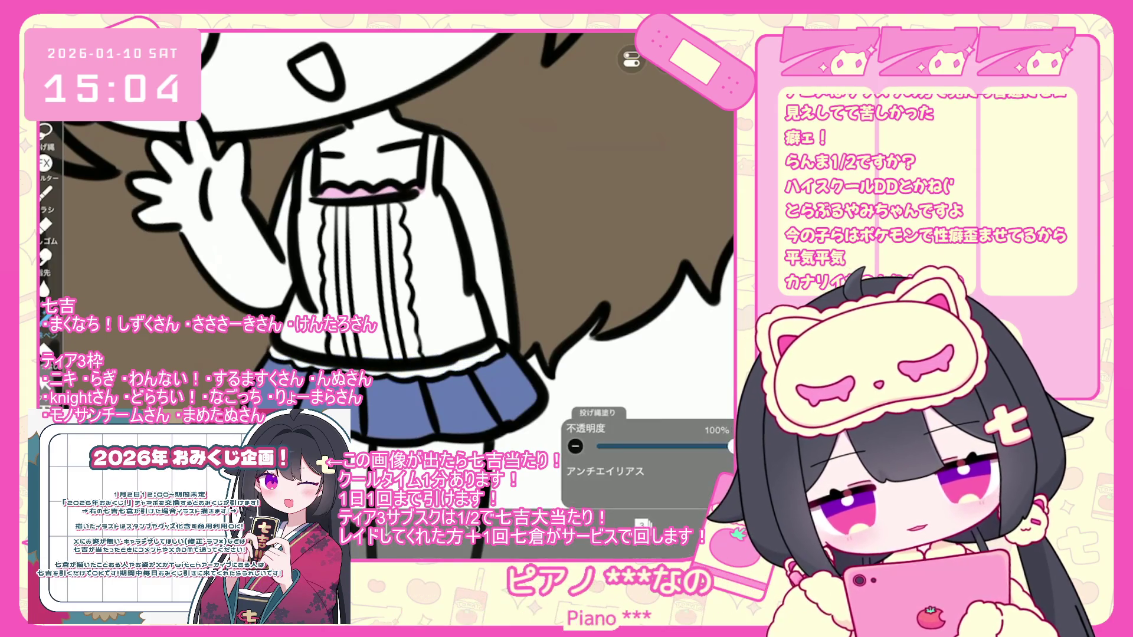
scroll(386, 243, "down", 3)
left_click(642, 524)
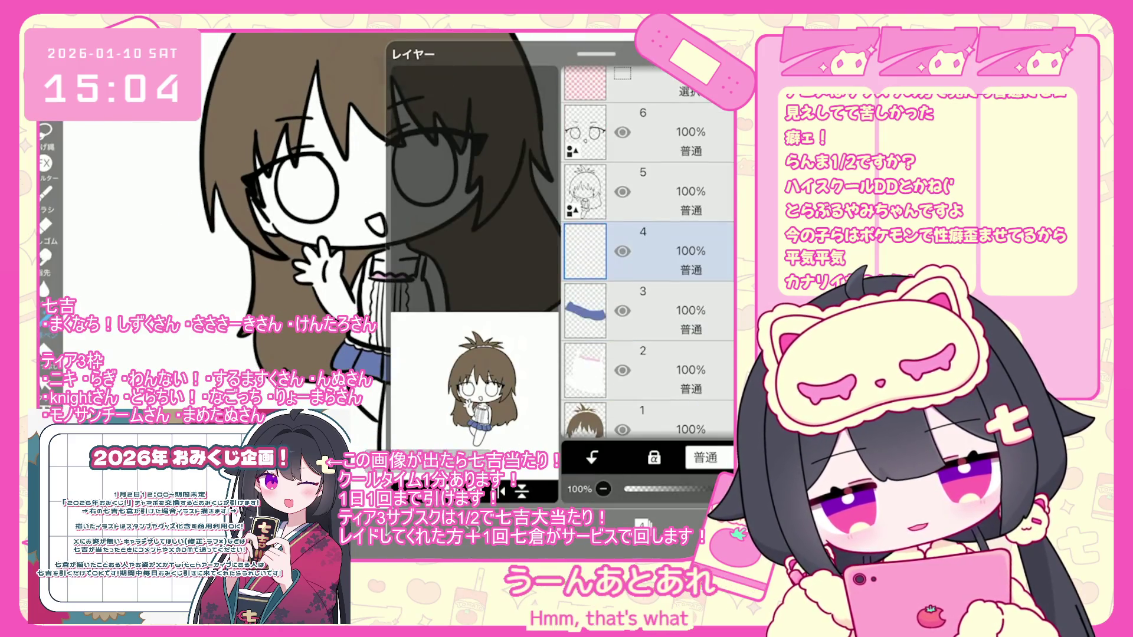
Pick a beige skin tone and lasso-fill the legs
left_click(613, 524)
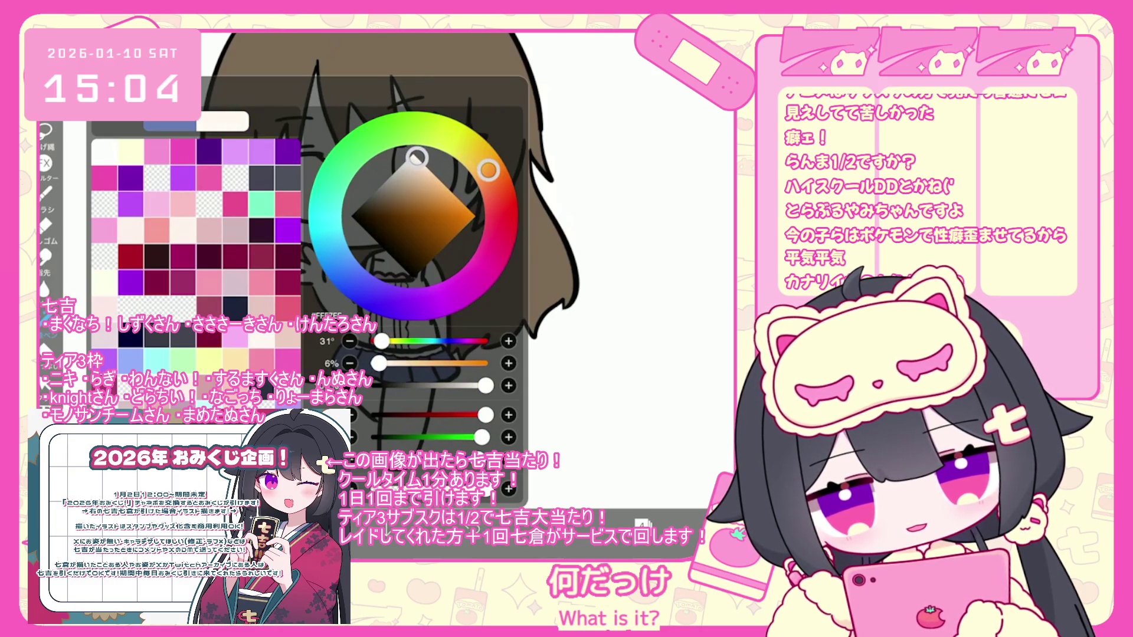
scroll(383, 248, "up", 3)
mouse_move(307, 307)
left_mouse_down()
mouse_move(295, 377)
mouse_move(330, 448)
mouse_move(425, 413)
mouse_move(413, 307)
left_mouse_up()
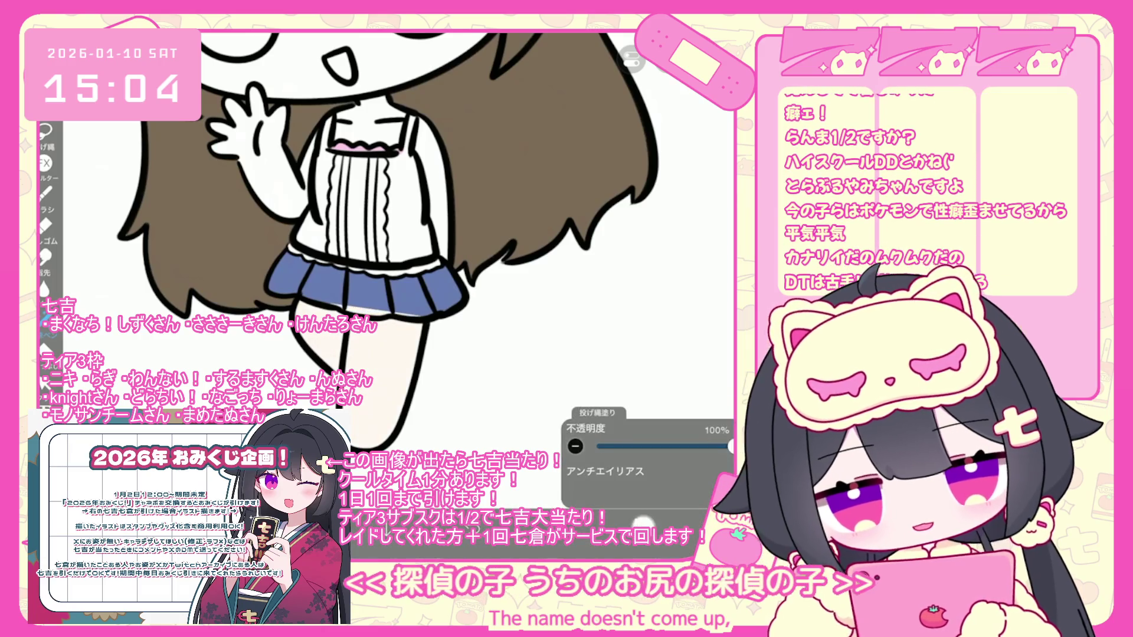
Select a lower layer and fill the face with the skin colour
left_click(649, 354)
scroll(413, 247, "up", 2)
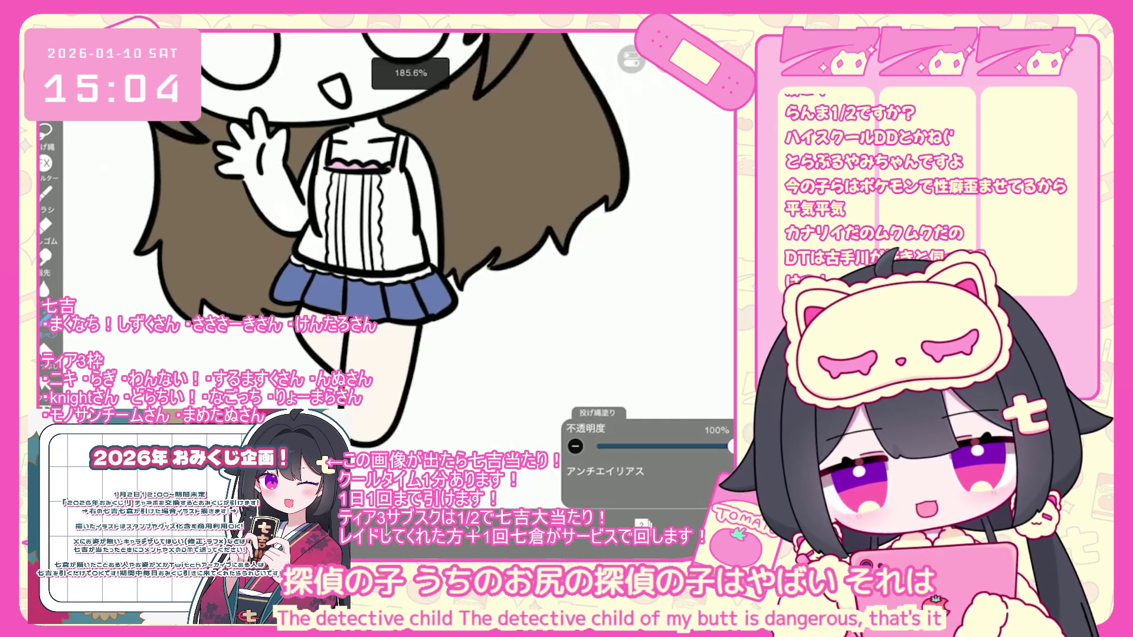
scroll(384, 236, "down", 3)
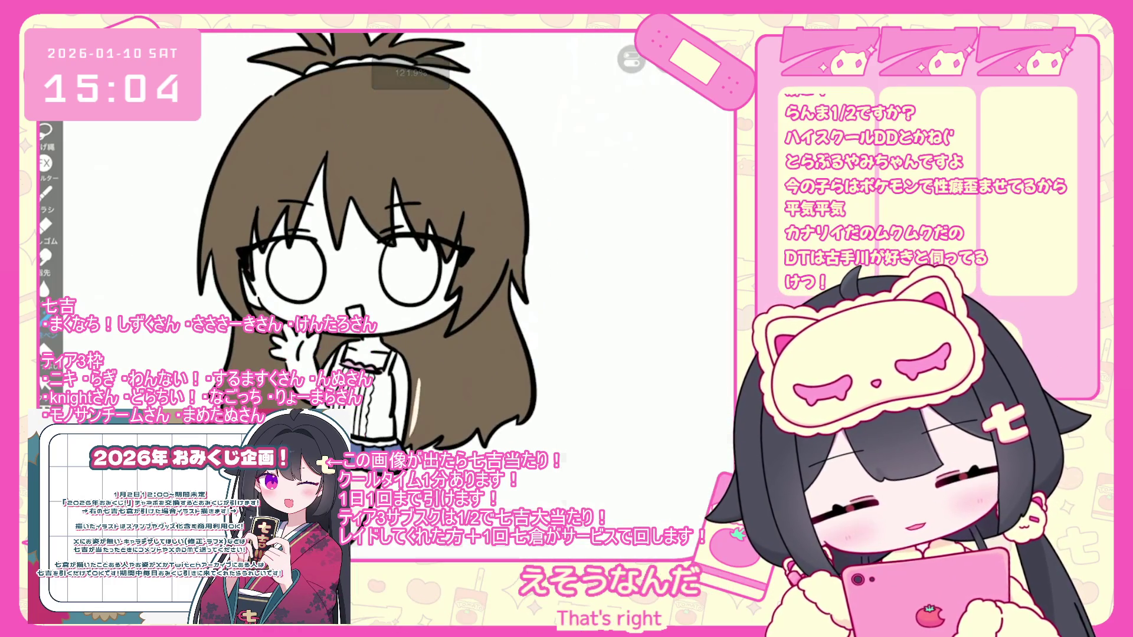
mouse_move(259, 365)
left_mouse_down()
mouse_move(242, 247)
mouse_move(353, 135)
mouse_move(466, 224)
mouse_move(460, 377)
left_mouse_up()
Recheck the skin tone in the colour picker and undo the last lasso fill
left_click(643, 524)
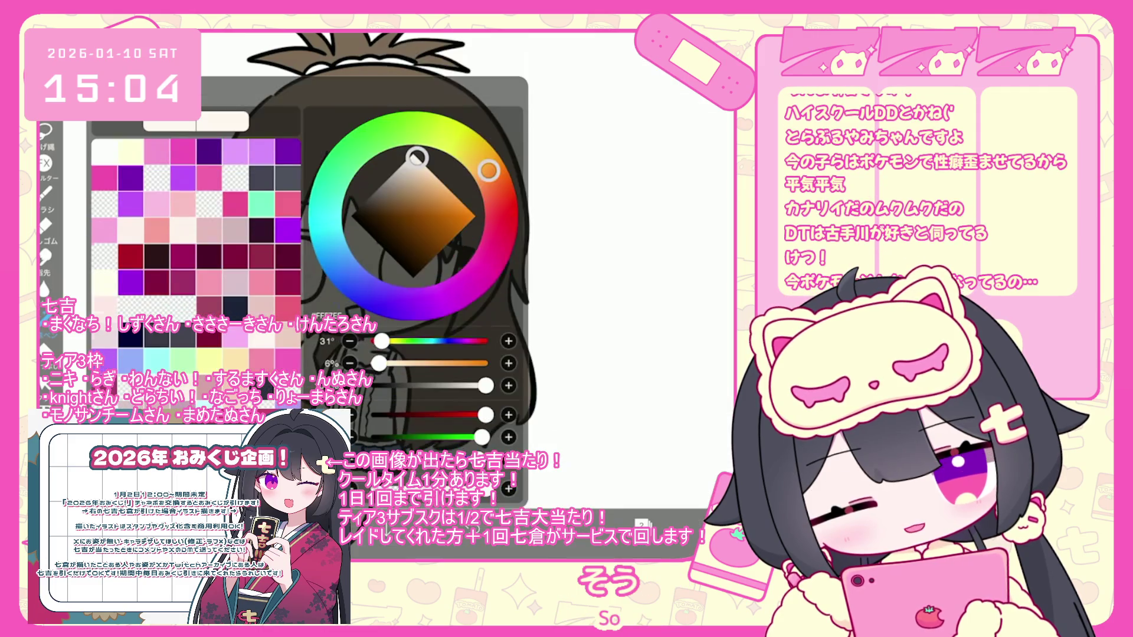
left_click(608, 524)
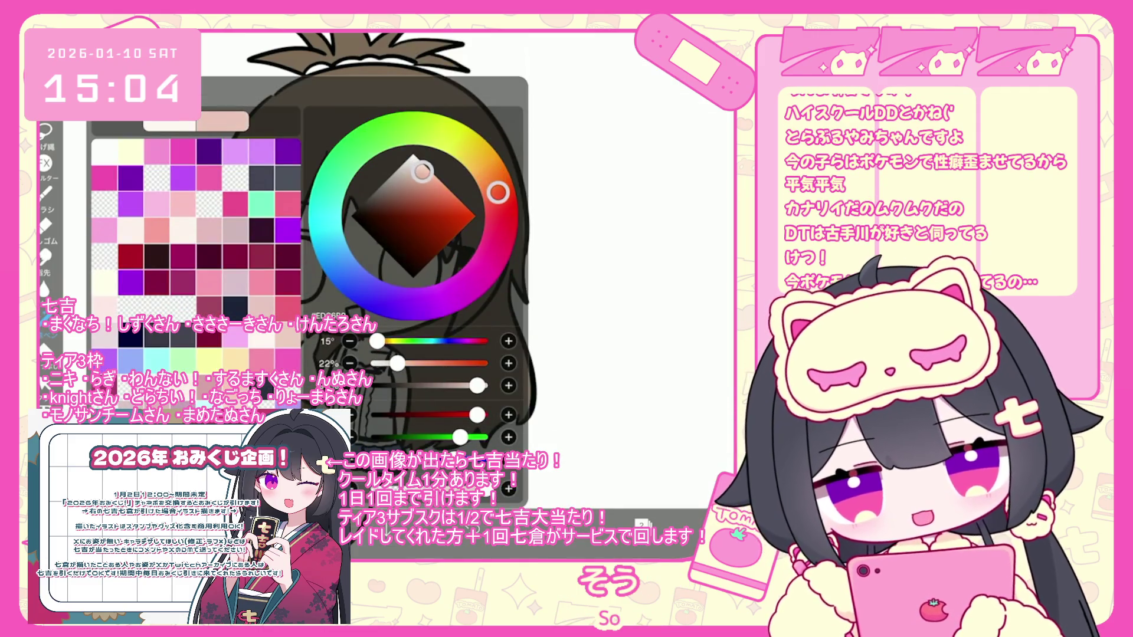
left_click(608, 523)
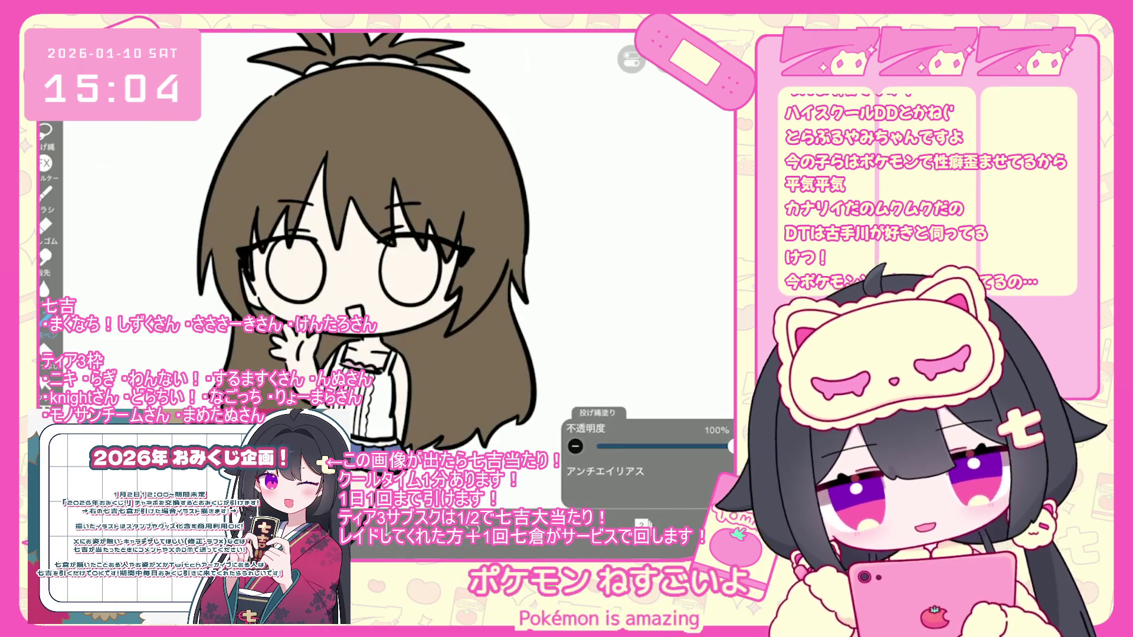
left_click(608, 524)
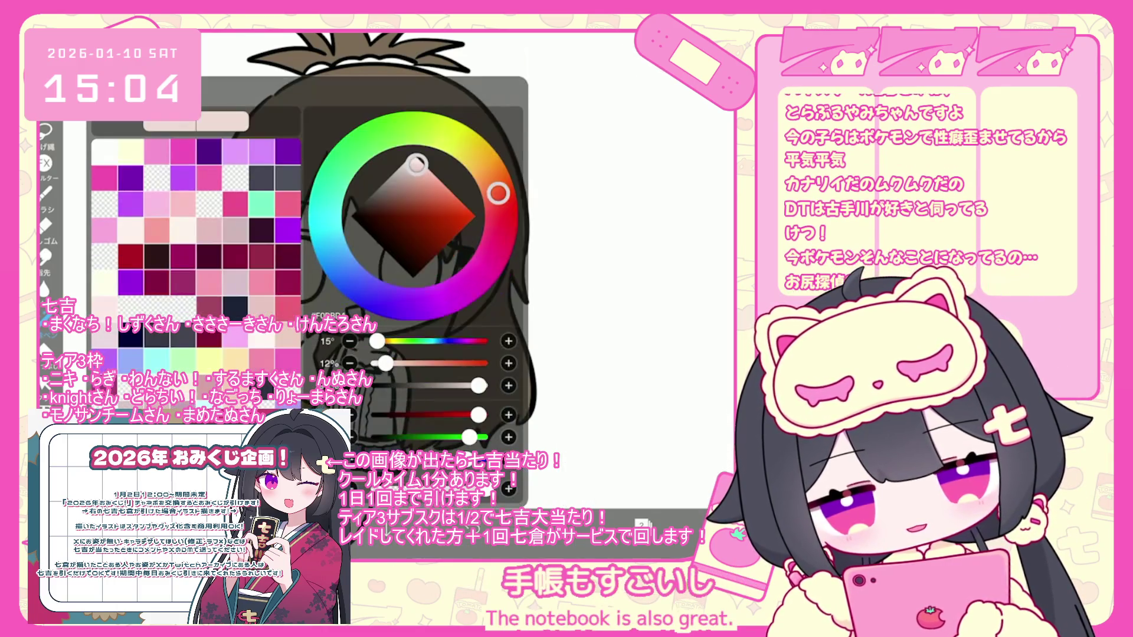
left_click(607, 524)
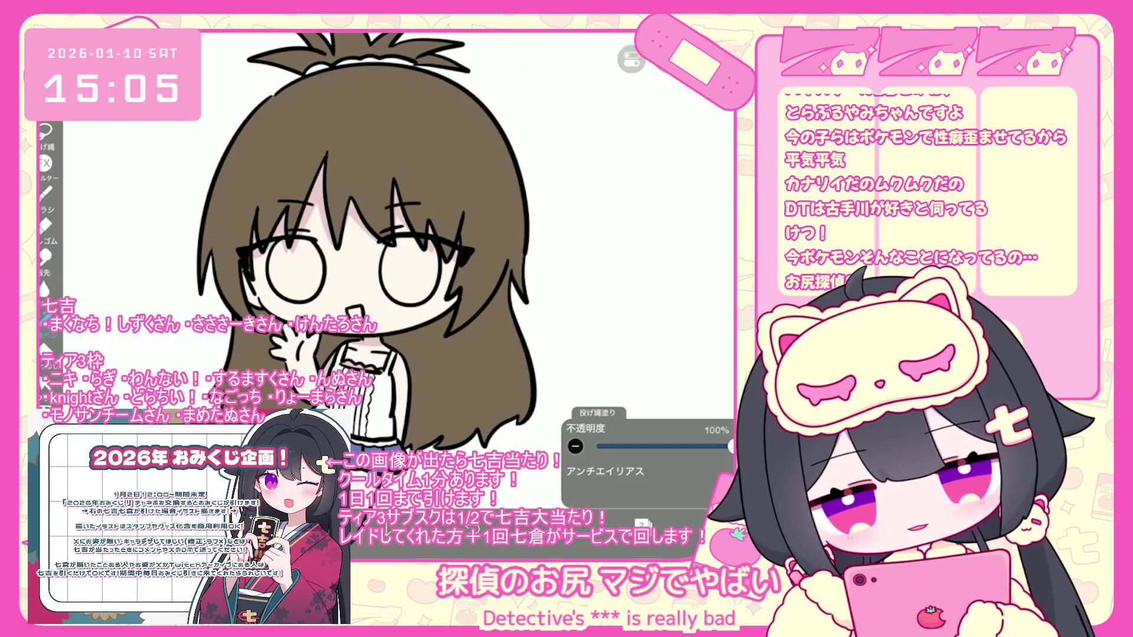
key("ctrl+z")
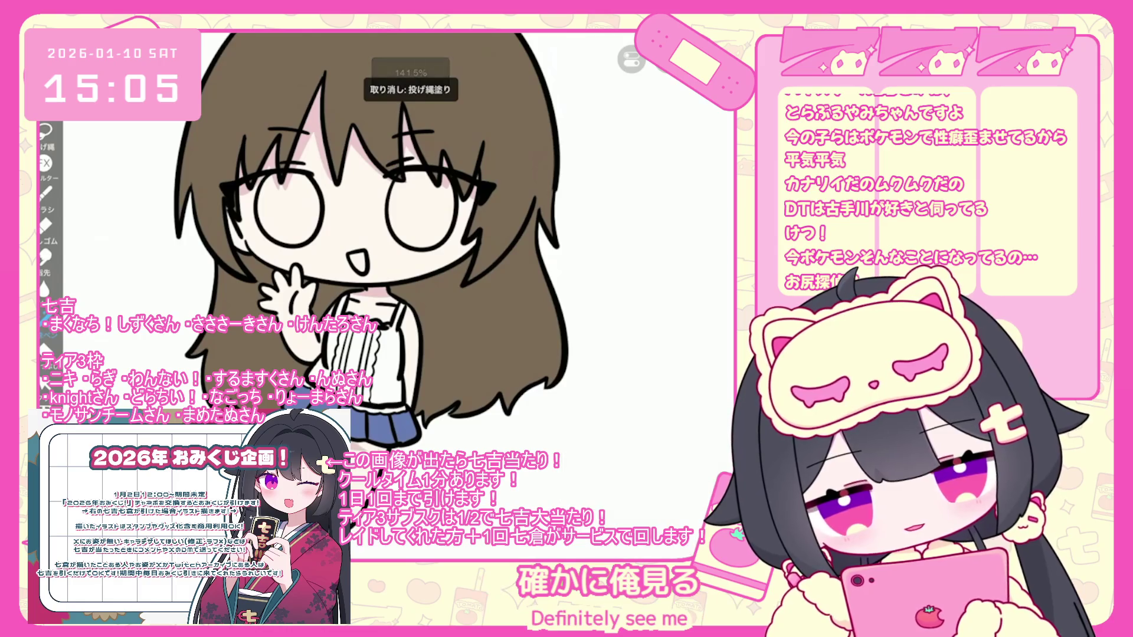
Choose blush pink and the airbrush, and paint the cheeks
scroll(377, 236, "up", 1)
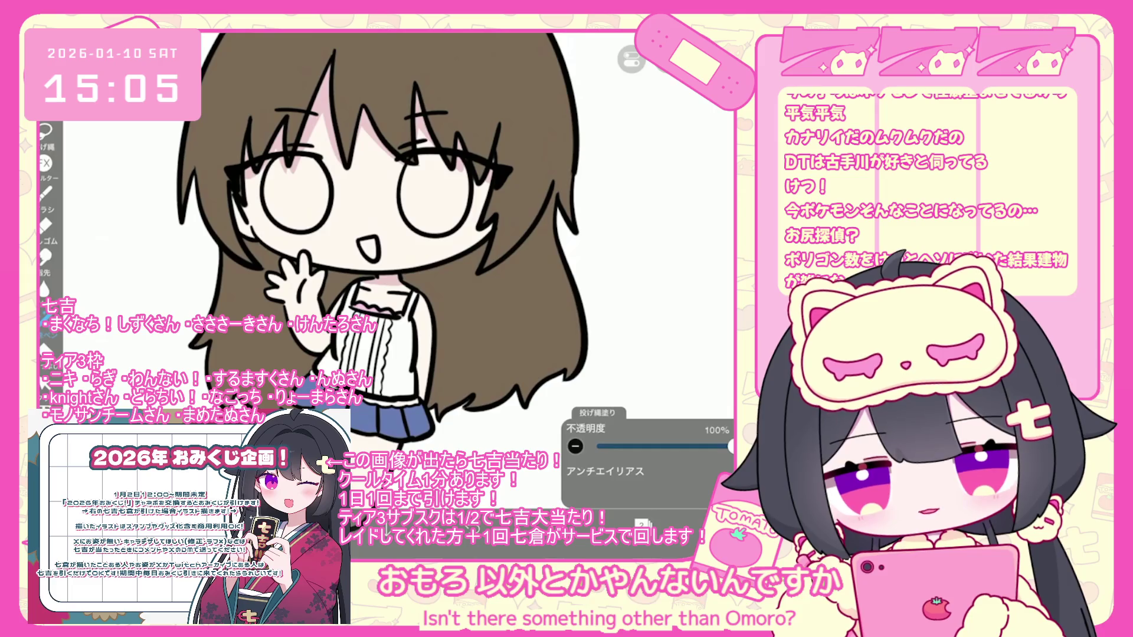
scroll(395, 248, "up", 2)
scroll(394, 247, "down", 1)
left_click(642, 524)
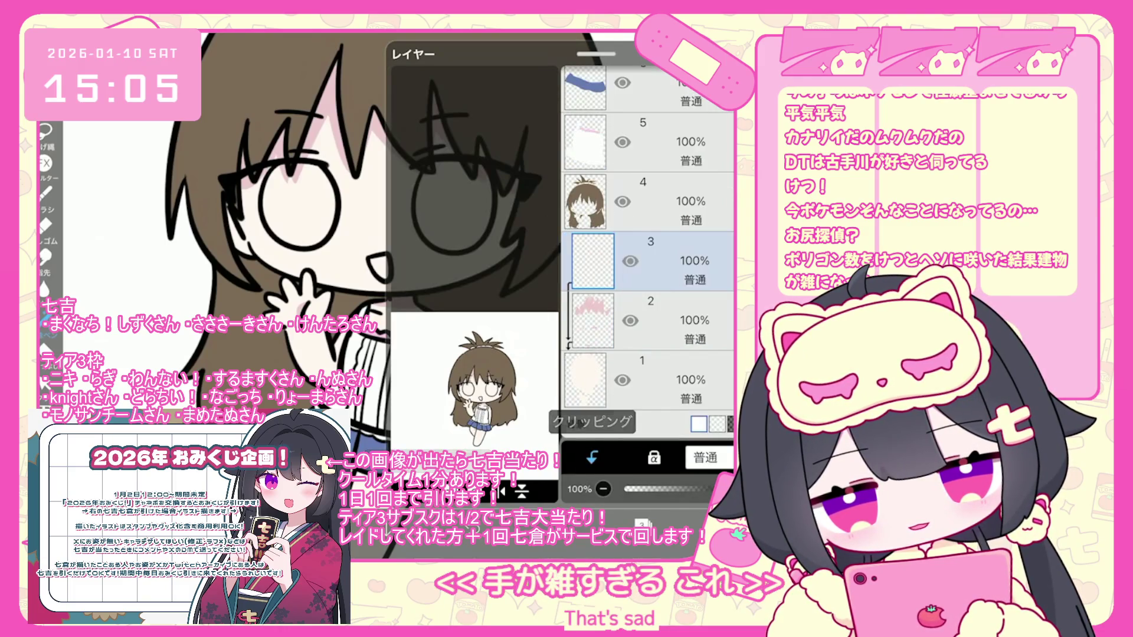
left_click(596, 524)
left_click(596, 524)
left_click(549, 524)
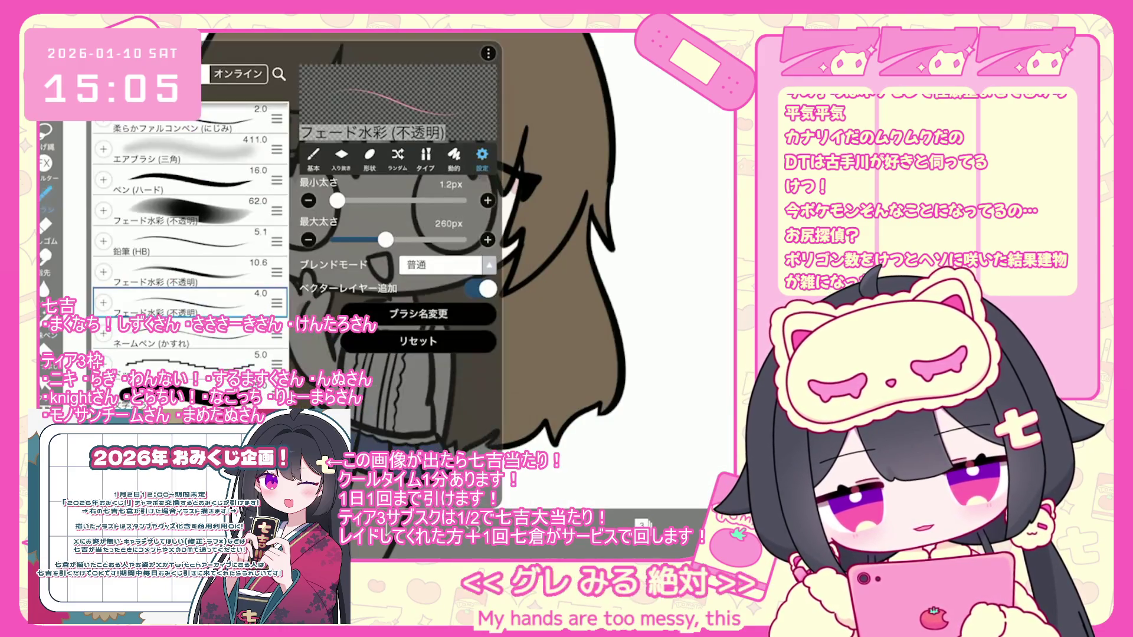
left_click(548, 524)
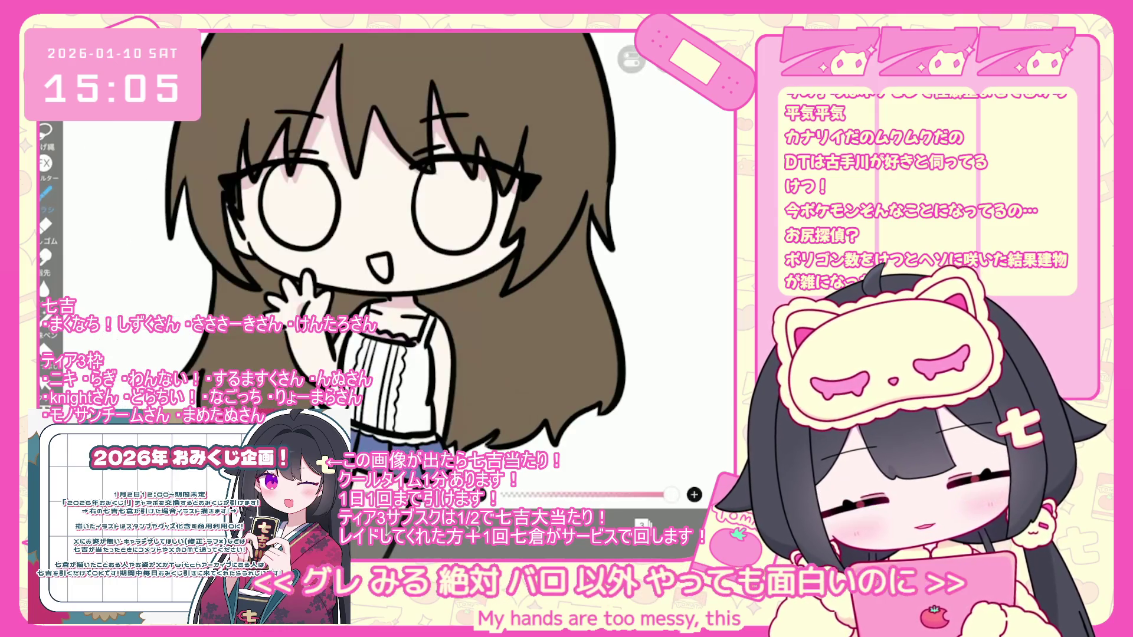
Undo stray blush strokes near the mouth while keeping the cheek blush
scroll(366, 266, "up", 3)
key("ctrl+z")
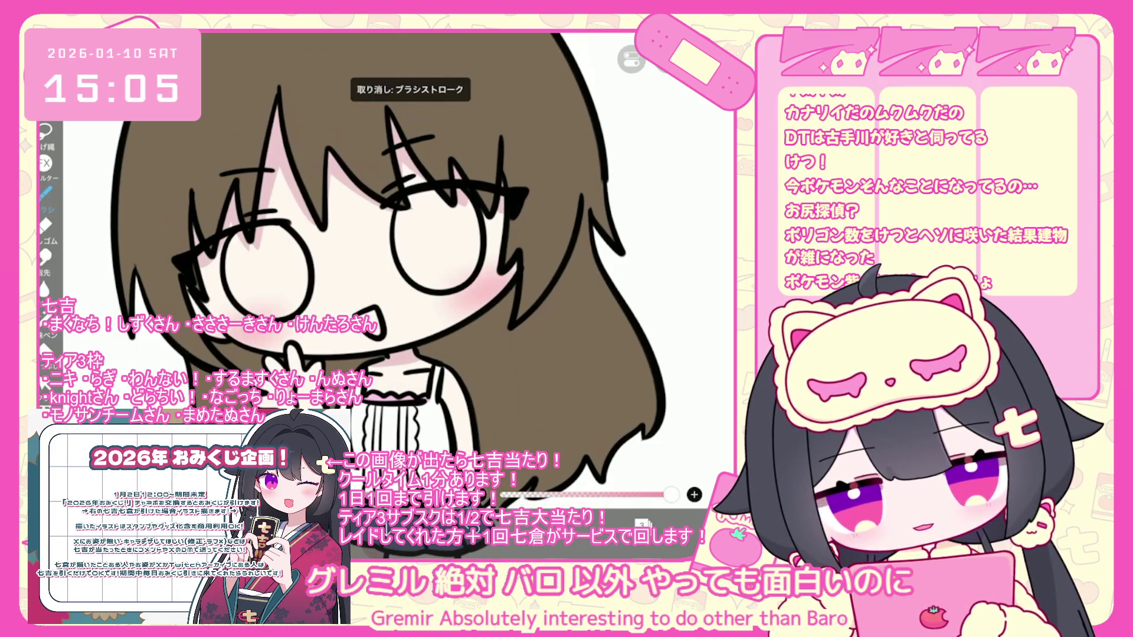
scroll(389, 266, "down", 1)
key("ctrl+z")
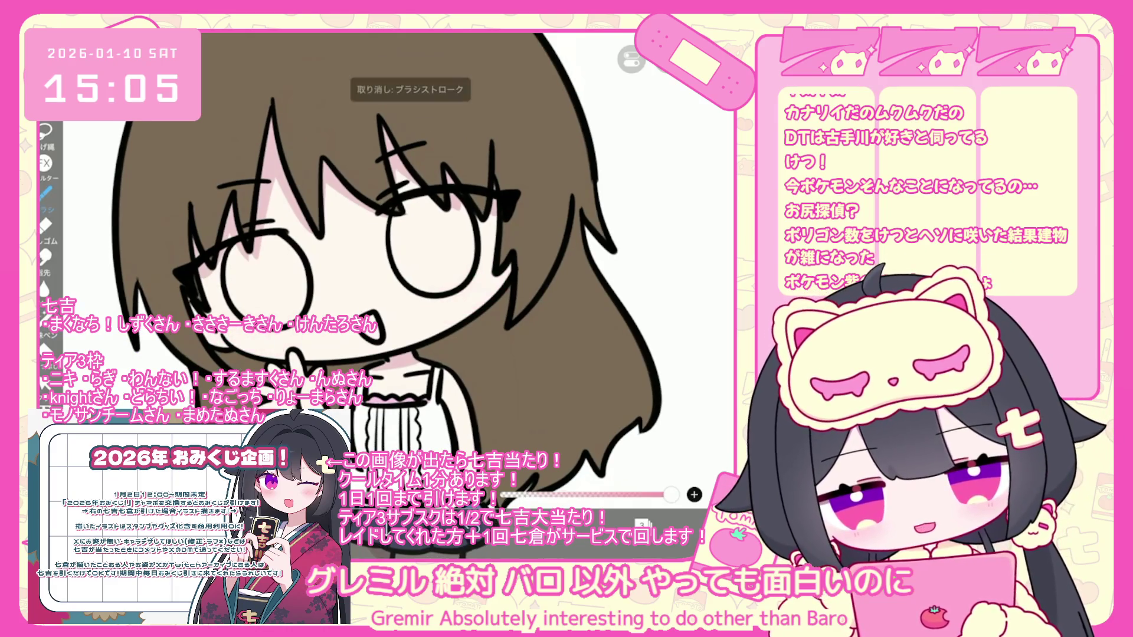
key("ctrl+z")
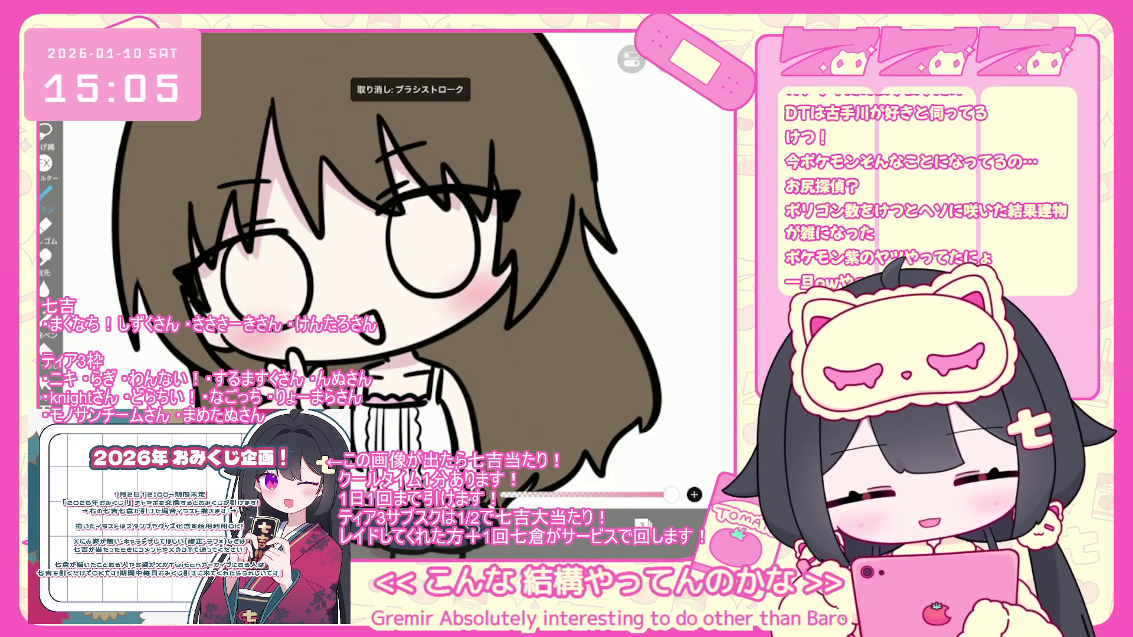
scroll(389, 266, "up", 1)
key("ctrl+z")
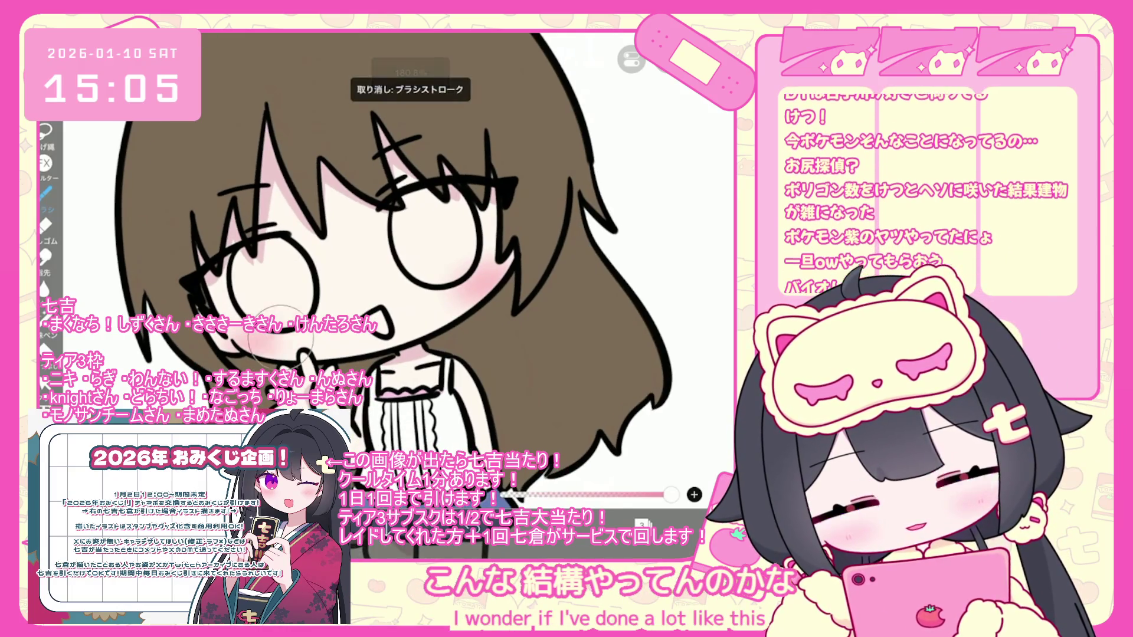
scroll(389, 265, "down", 1)
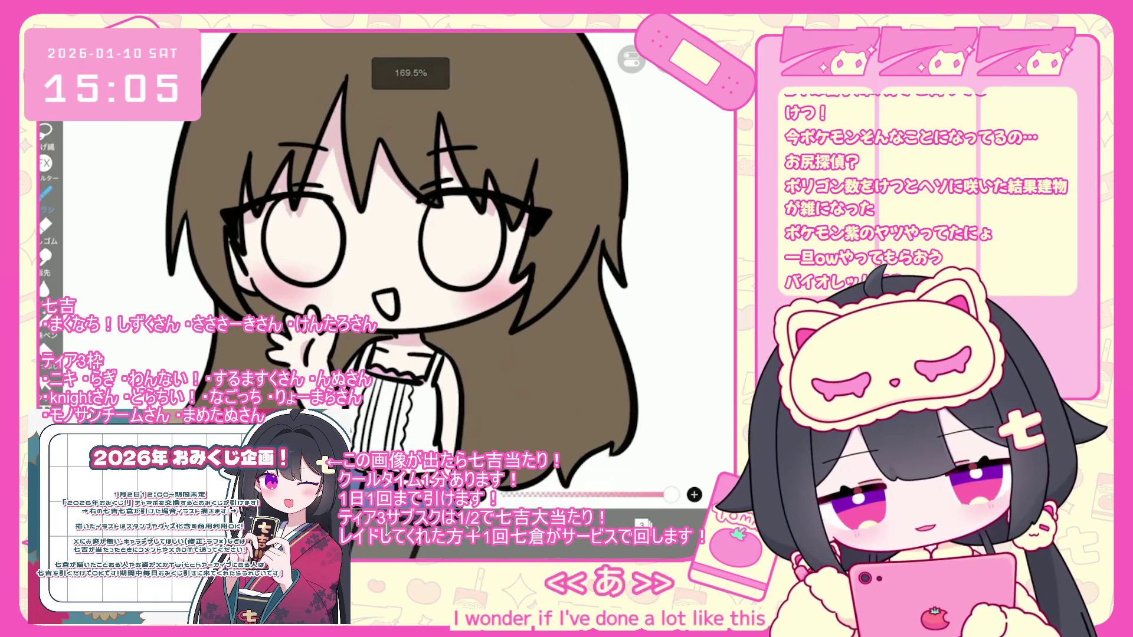
Switch the brush to Pen (Hard)
left_click(44, 195)
scroll(189, 236, "down", 3)
left_click(189, 301)
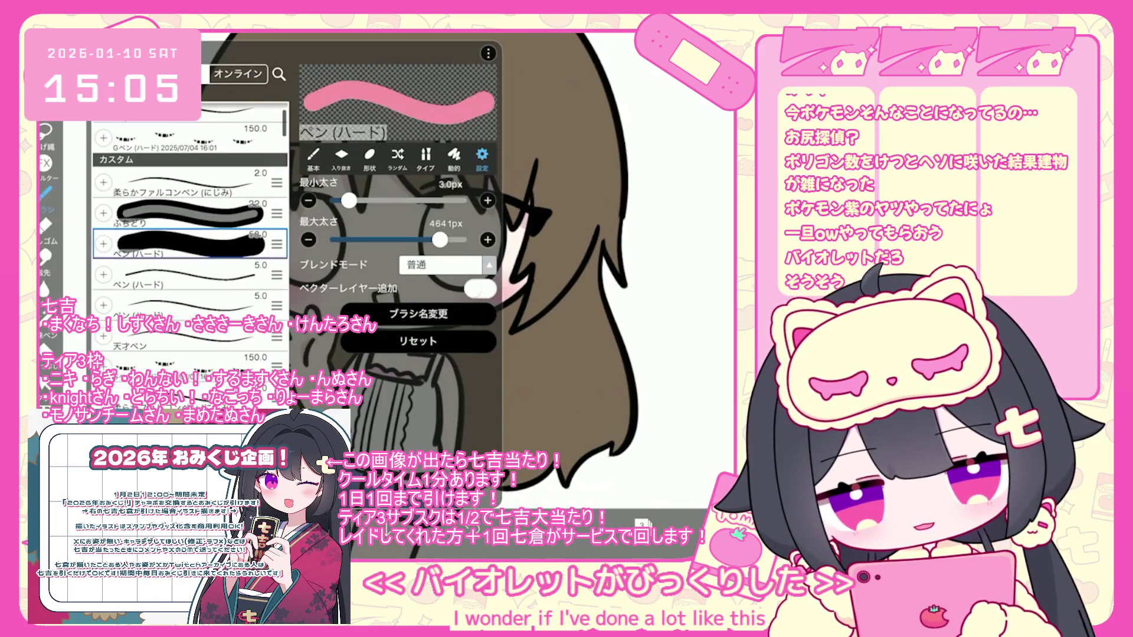
scroll(389, 266, "up", 2)
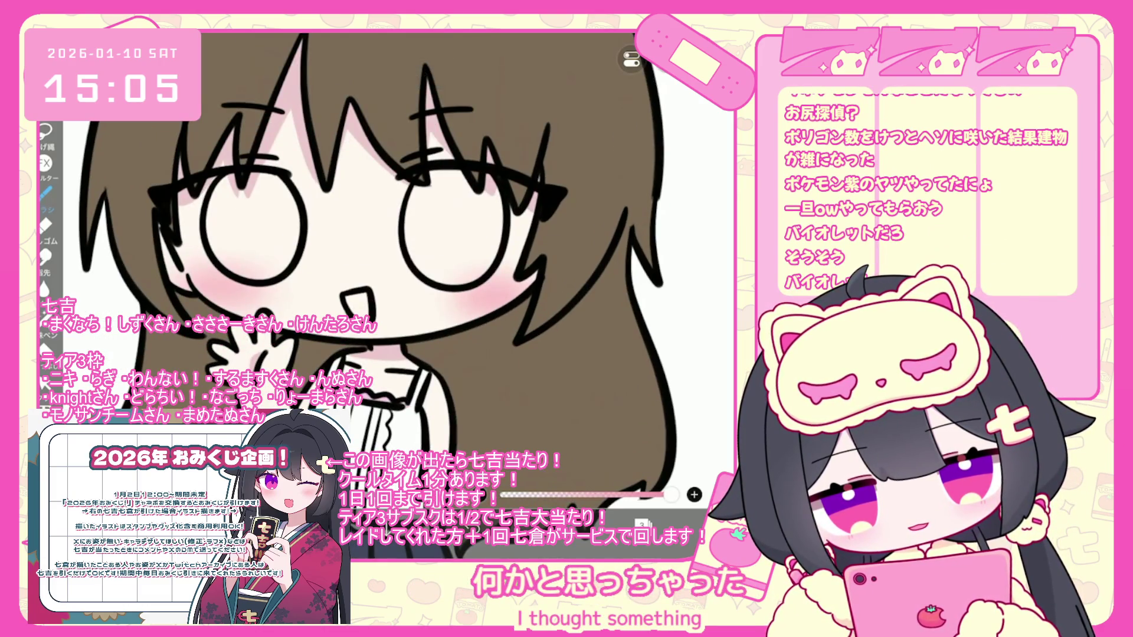
left_click(45, 193)
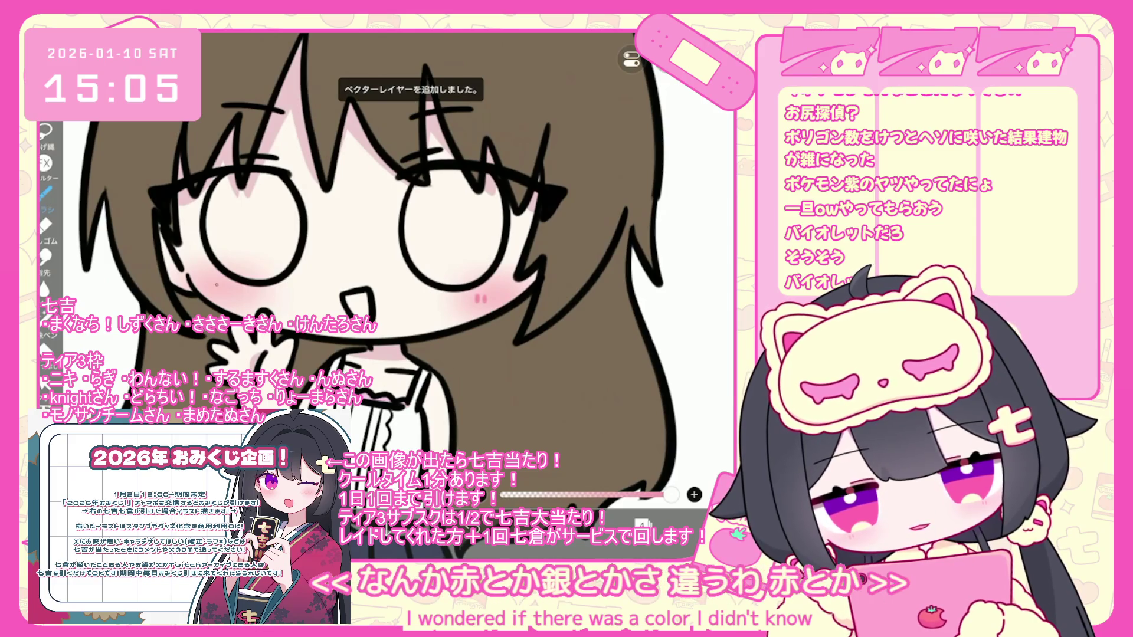
Draw small pink blush marks on the cheek, then shift the colour to pale yellow
left_click(217, 288)
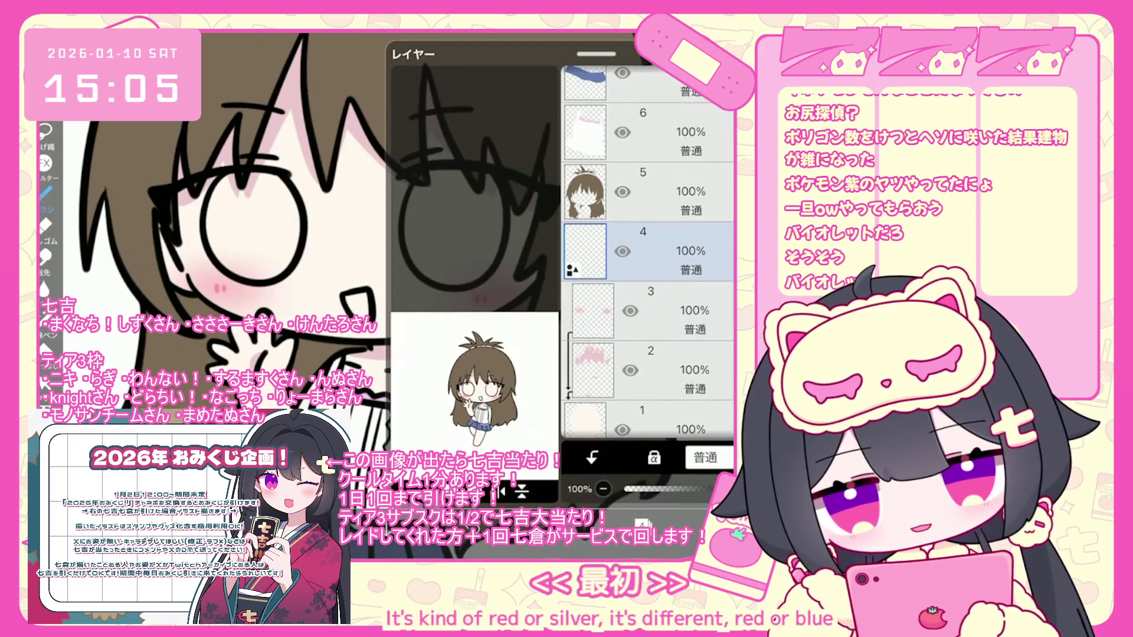
scroll(648, 254, "up", 1)
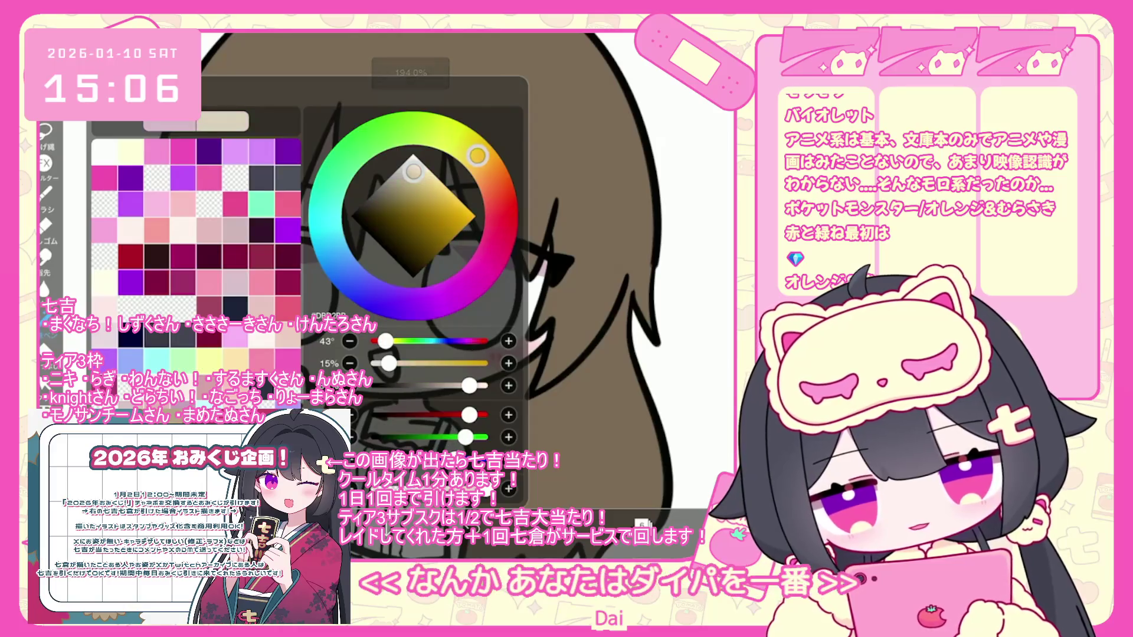
left_click_drag(478, 155, 475, 152)
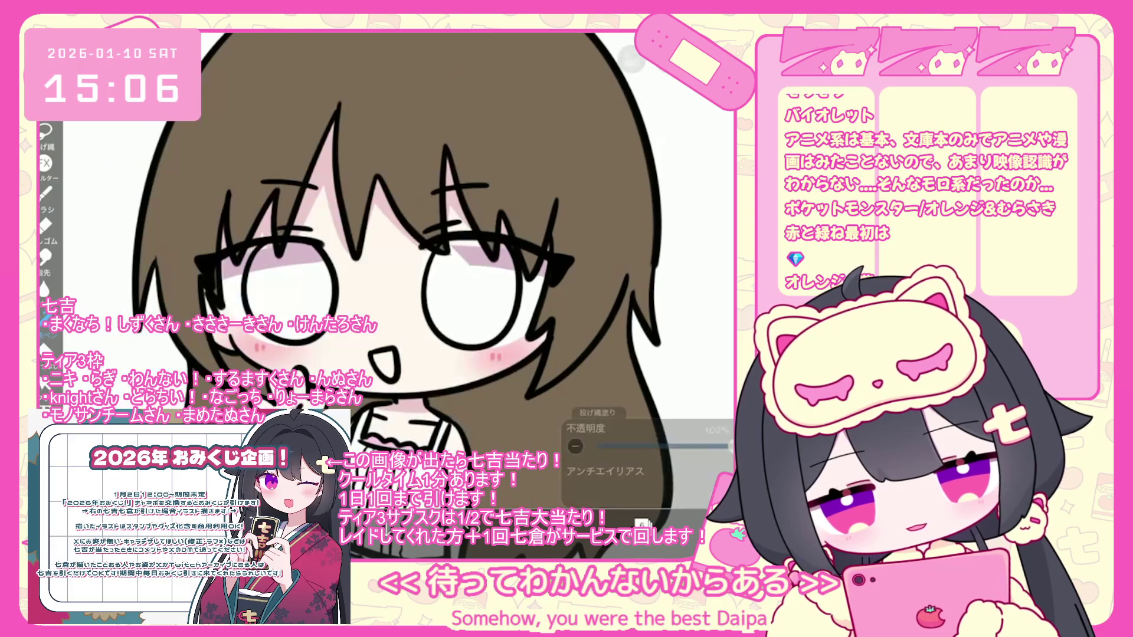
Lasso-fill the left and right eyes pale yellow, redoing the left eye once
mouse_move(251, 253)
left_mouse_down()
mouse_move(265, 319)
mouse_move(327, 277)
left_mouse_up()
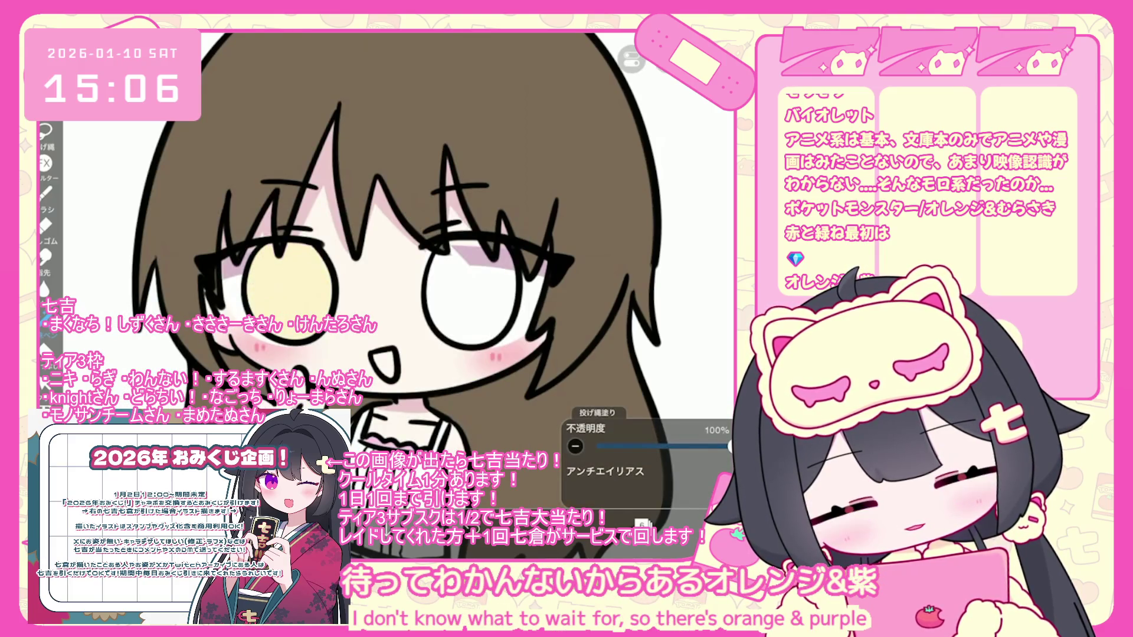
key("ctrl+z")
mouse_move(251, 251)
left_mouse_down()
mouse_move(303, 330)
mouse_move(327, 254)
left_mouse_up()
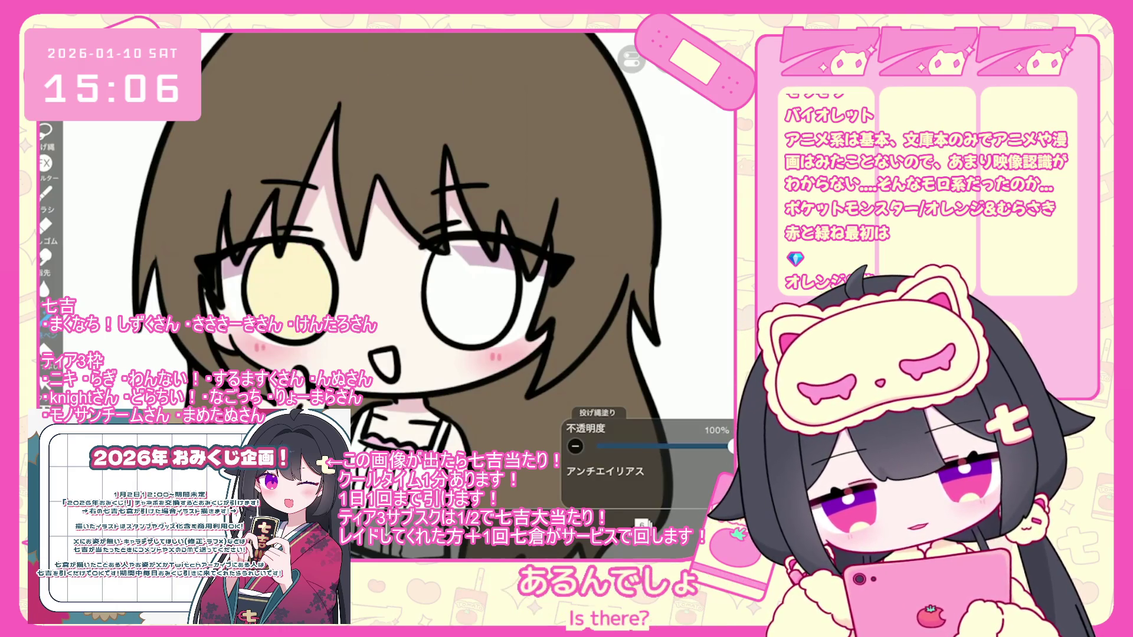
left_click_drag(449, 250, 510, 333)
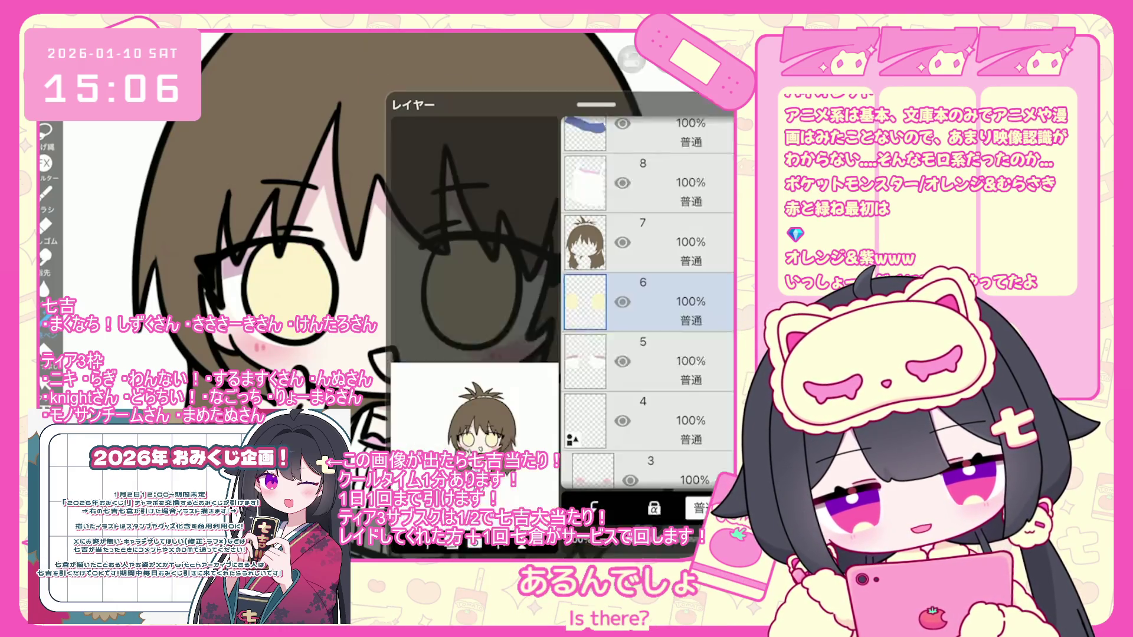
Pick a dark olive and lasso-fill the lower half of each iris on layer 6
left_click(632, 59)
left_click(596, 524)
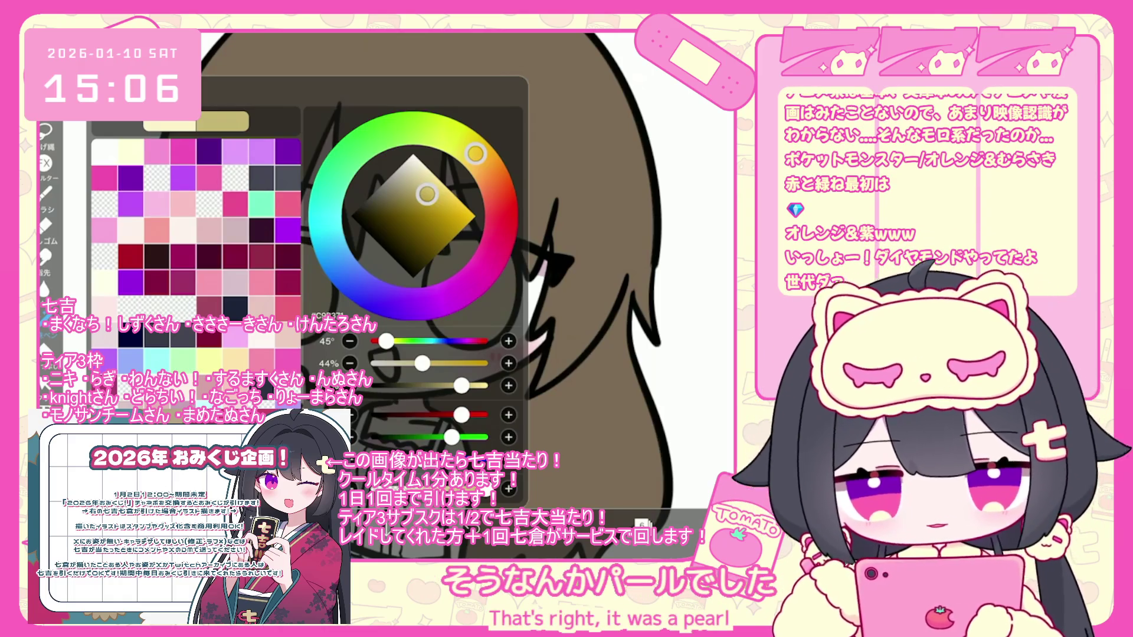
left_click(595, 524)
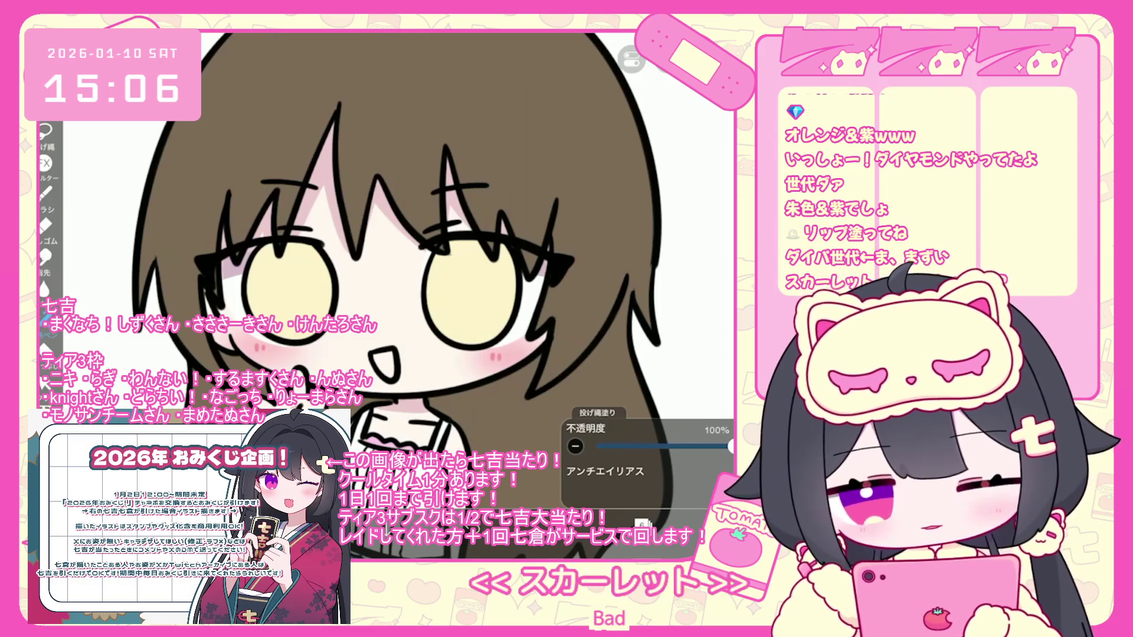
left_click_drag(251, 277, 328, 283)
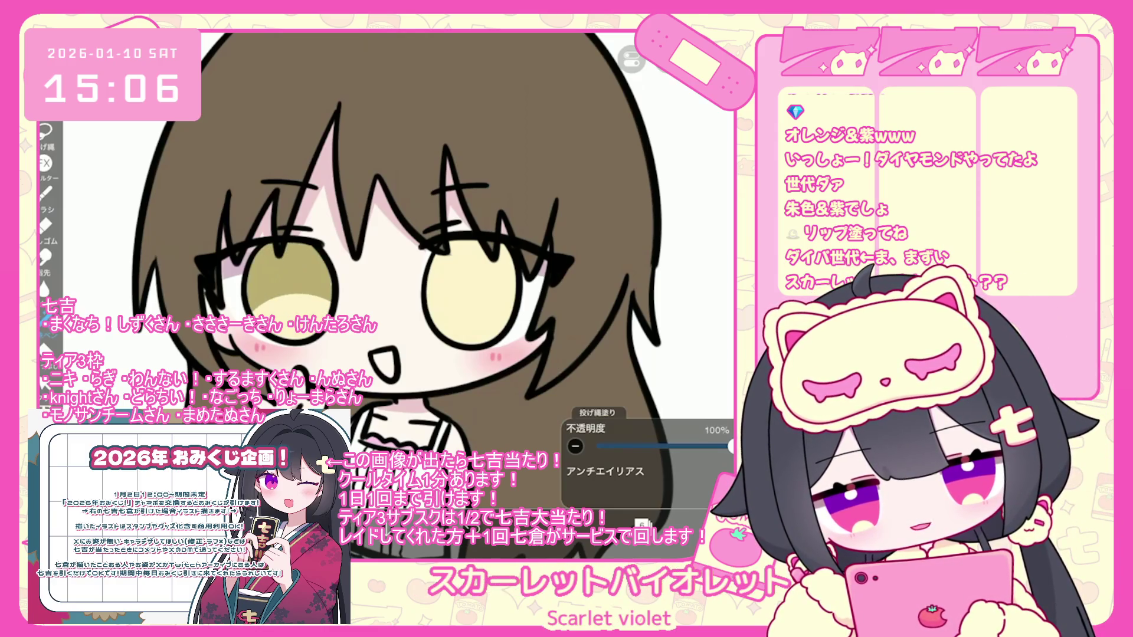
left_click_drag(431, 298, 513, 301)
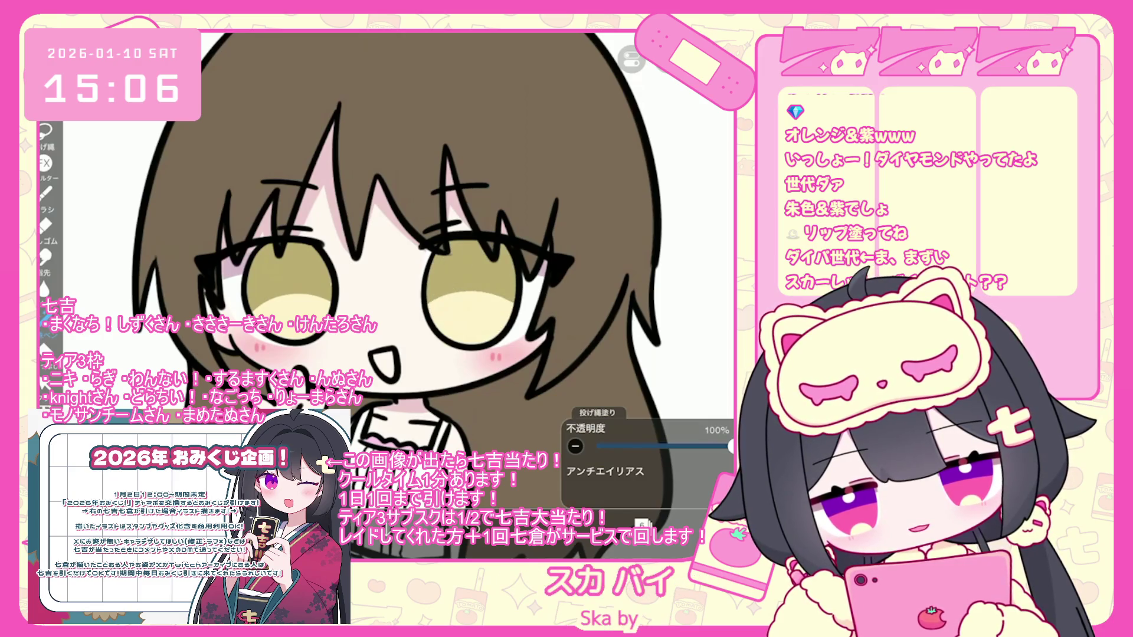
left_click(643, 548)
left_click(643, 548)
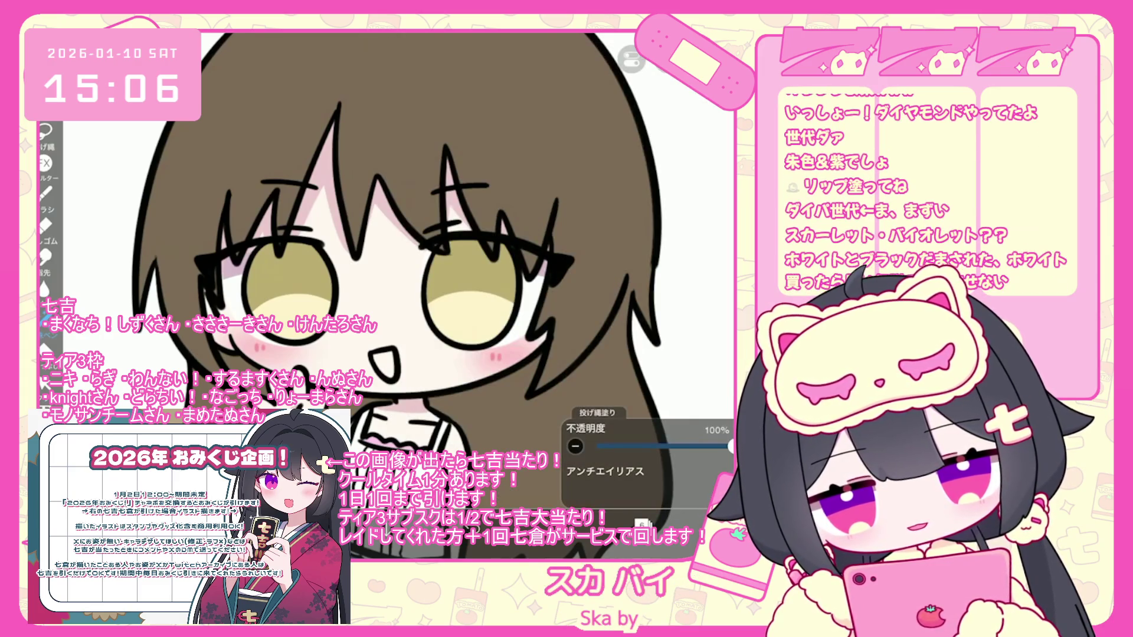
scroll(401, 283, "down", 5)
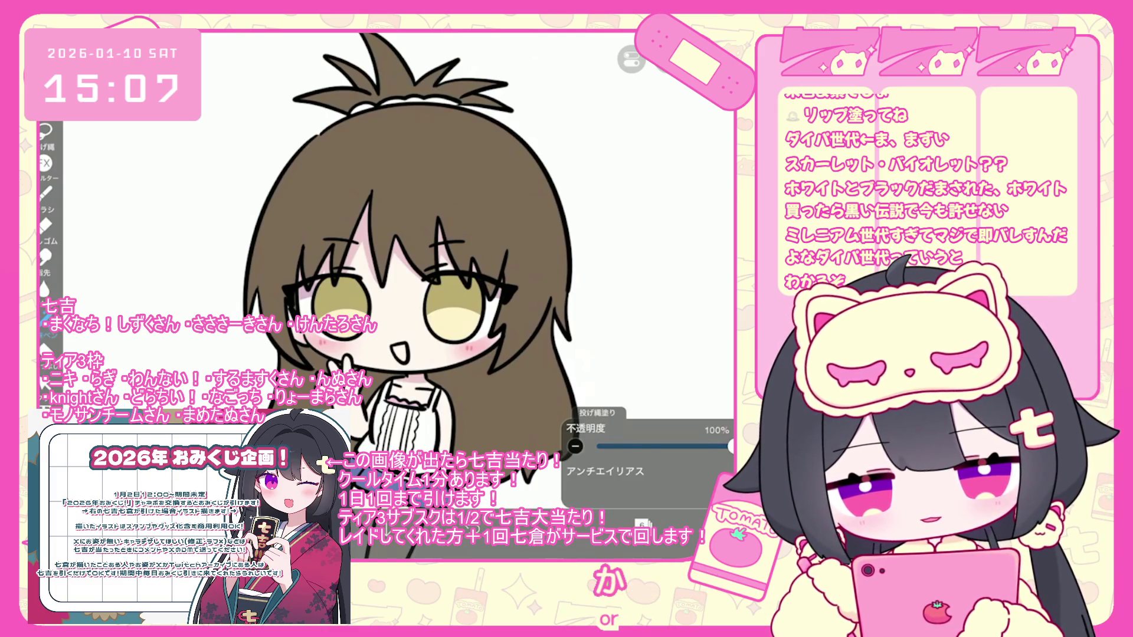
Undo the stray lasso fill near the eyes
left_click(642, 524)
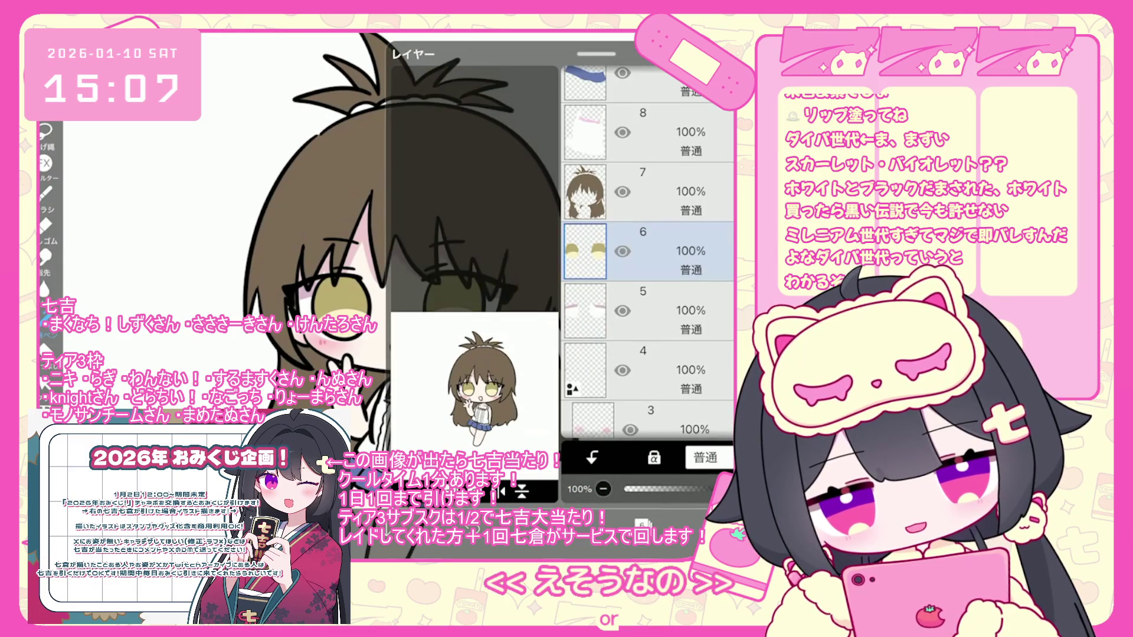
scroll(646, 254, "up", 3)
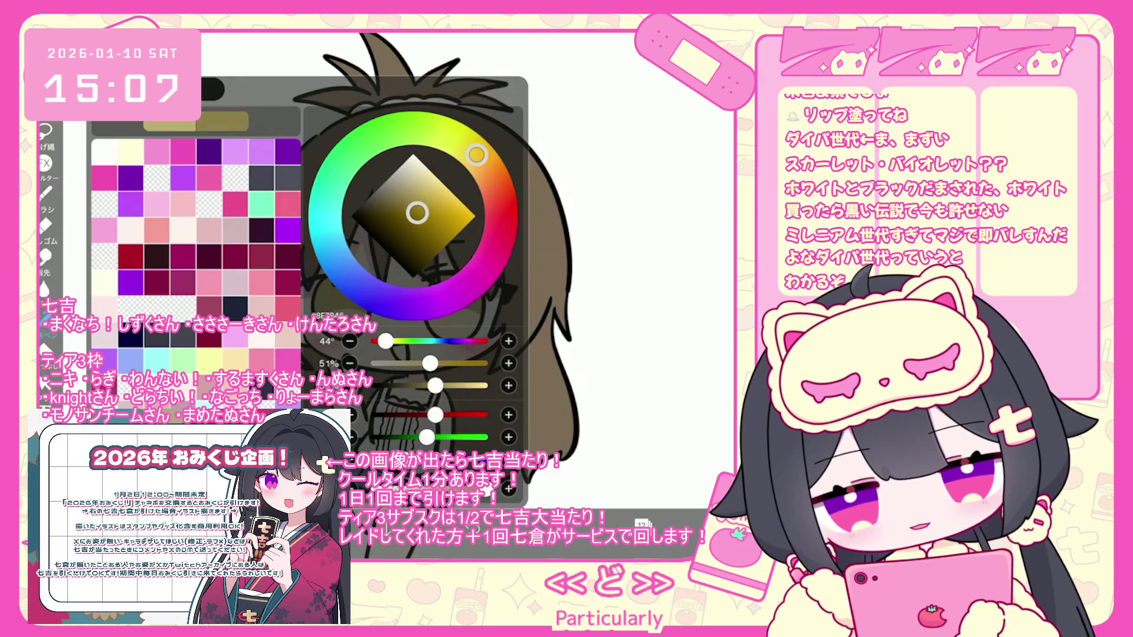
scroll(377, 283, "up", 5)
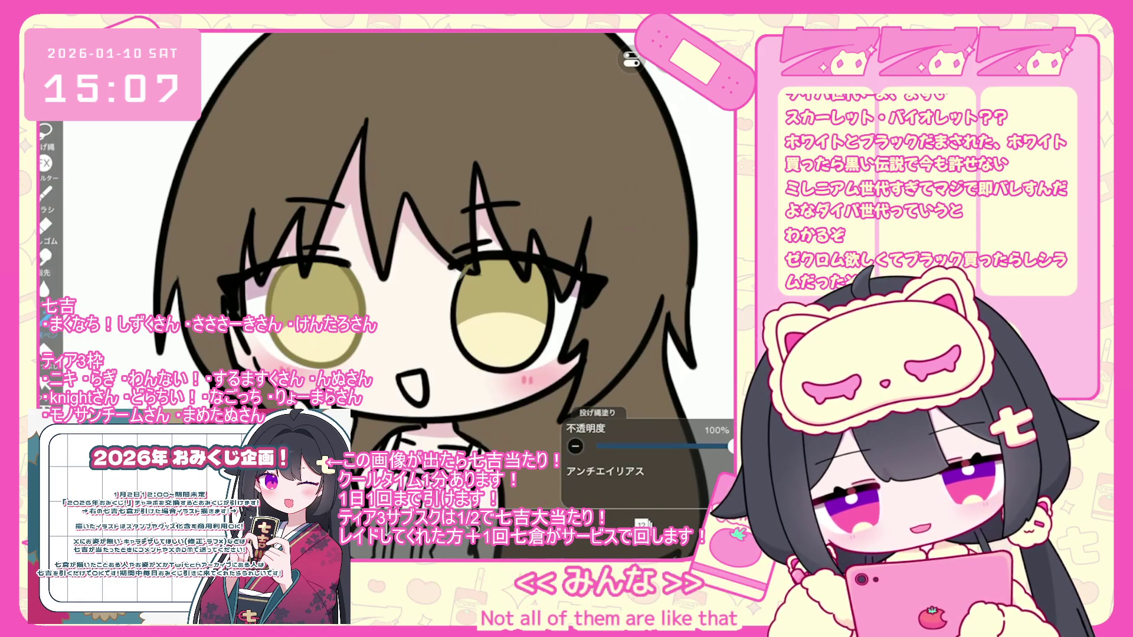
key("ctrl+z")
scroll(600, 206, "up", 3)
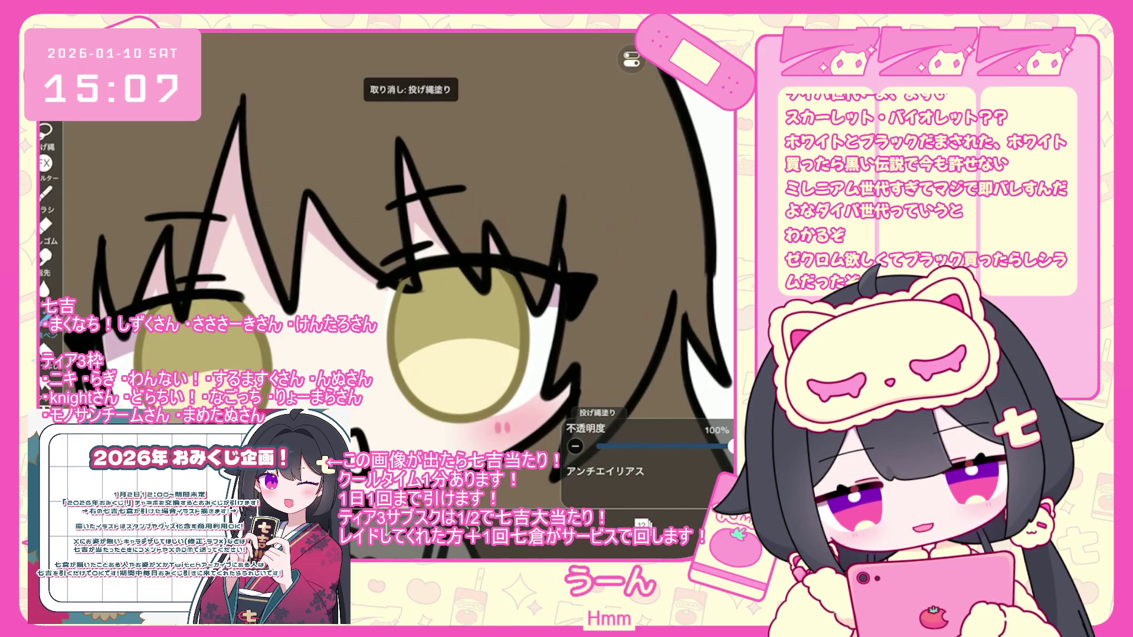
scroll(413, 266, "down", 5)
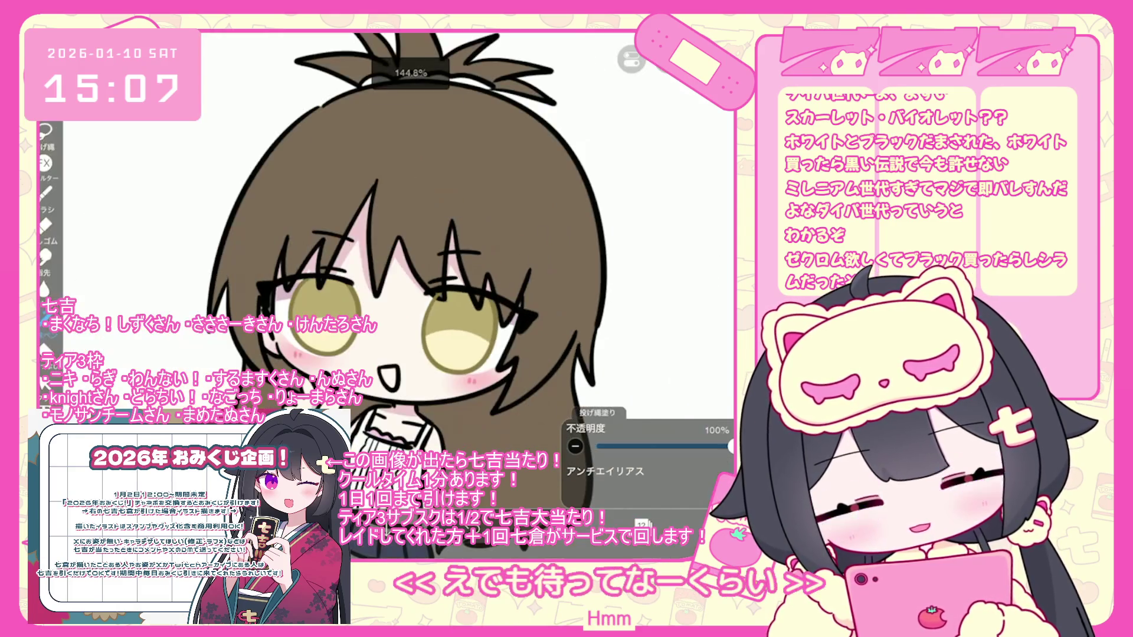
Change the drawing colour from olive to red for the eye-corner accents
left_click(642, 523)
left_click(578, 523)
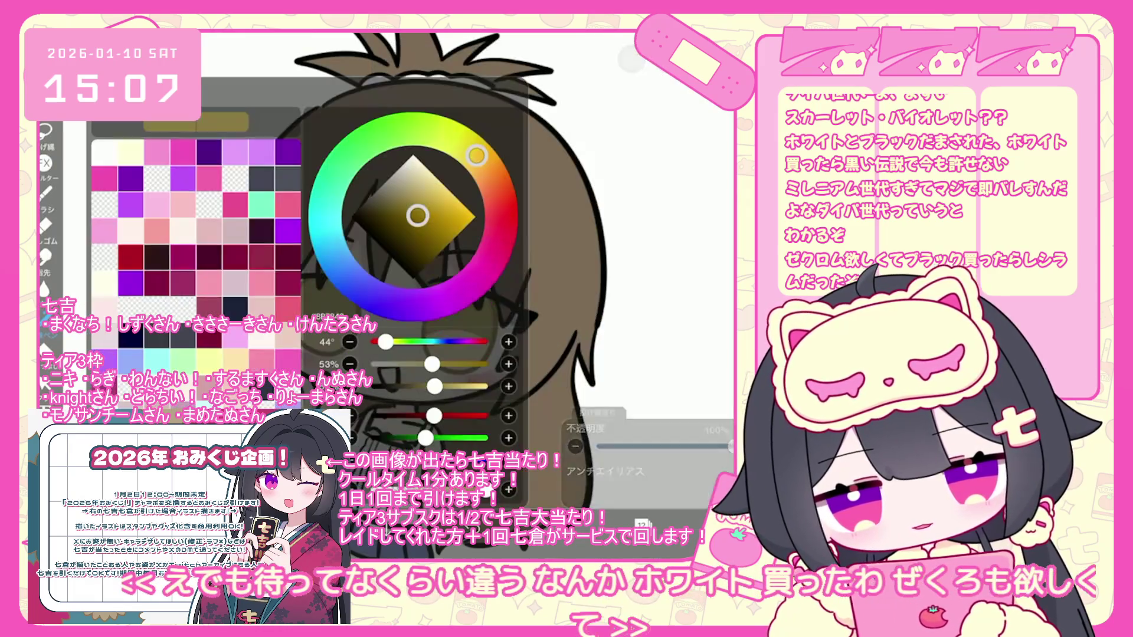
left_click(500, 225)
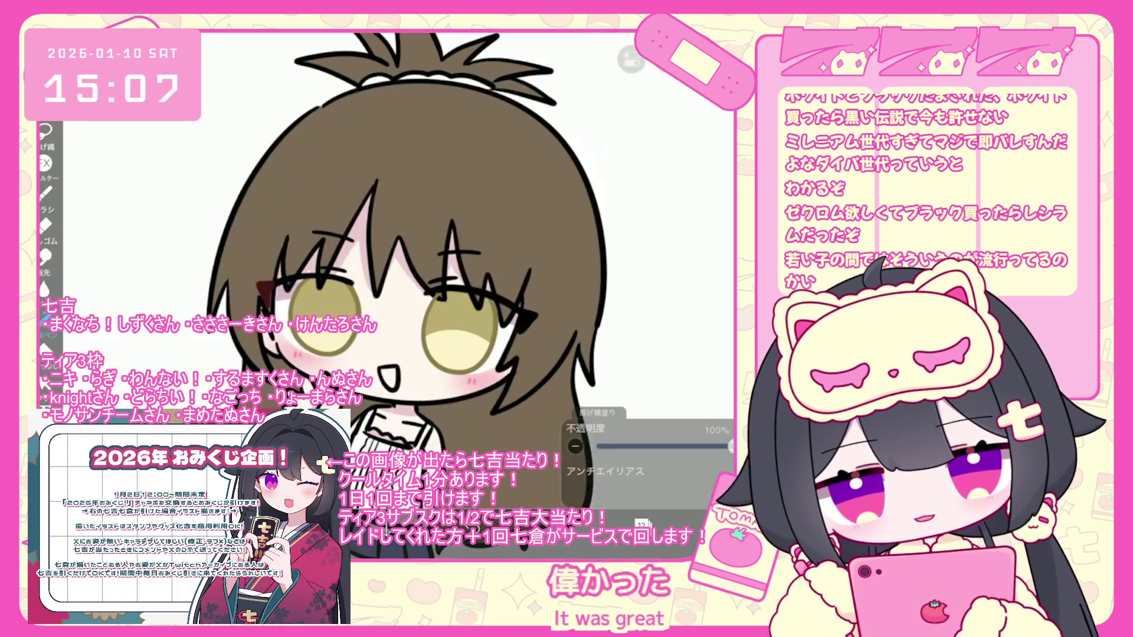
scroll(377, 295, "up", 3)
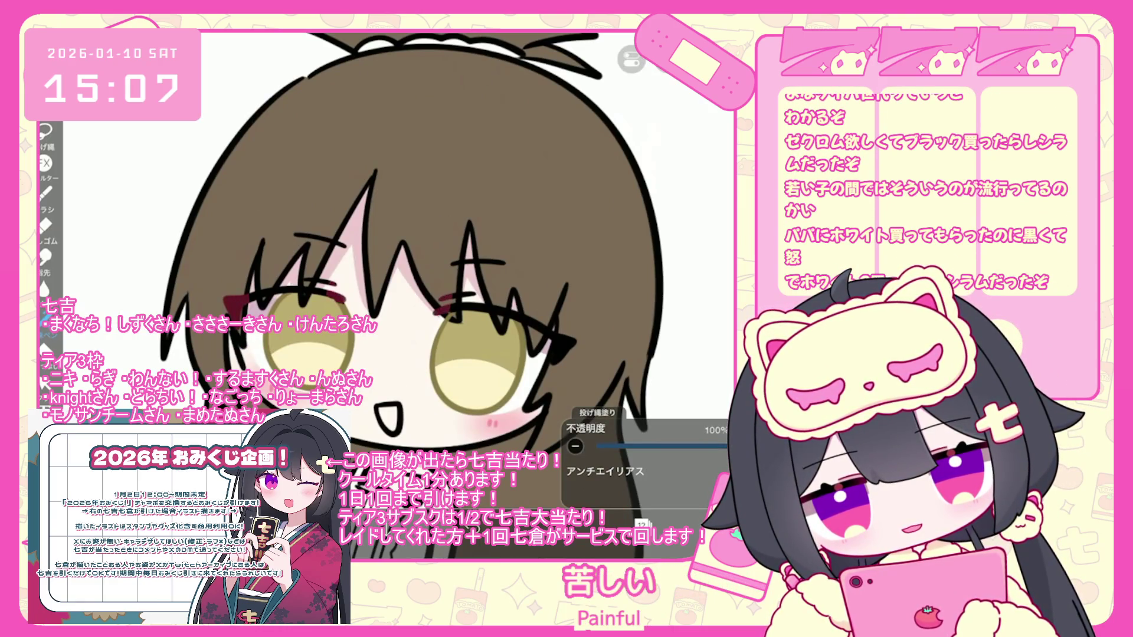
scroll(378, 295, "up", 2)
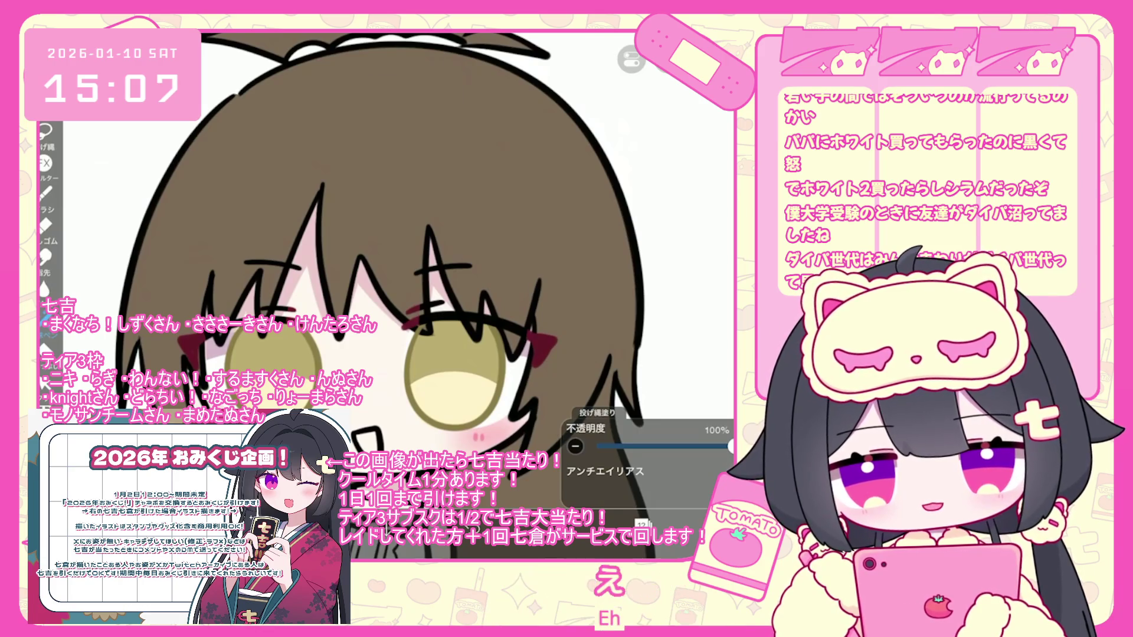
scroll(381, 283, "down", 3)
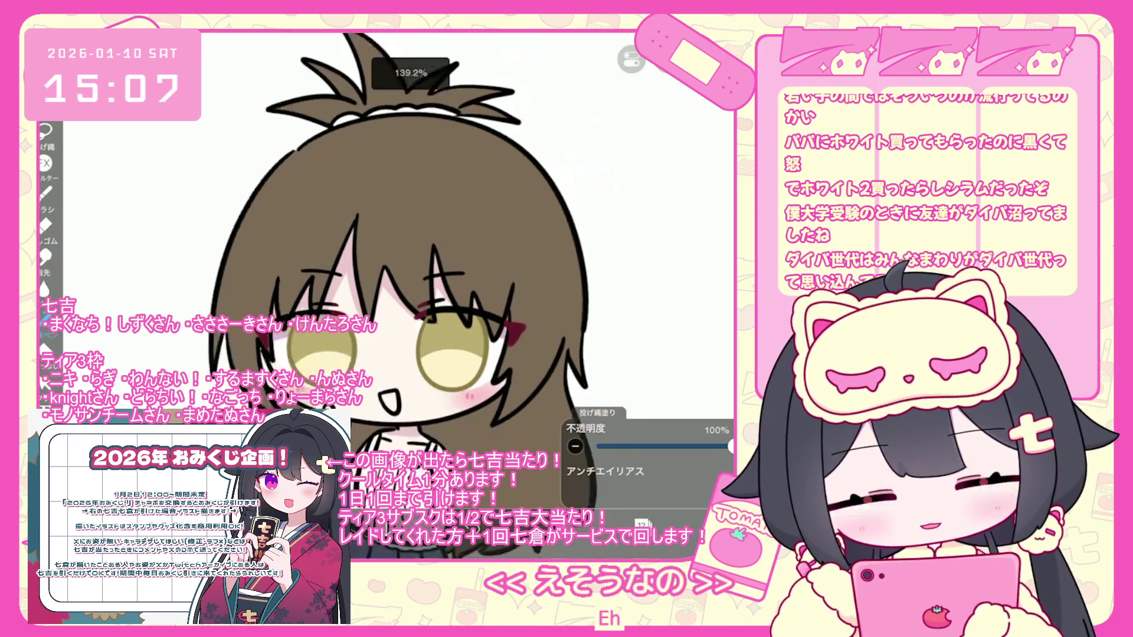
Switch to a brush to paint the red accents on layer 12
left_click(641, 523)
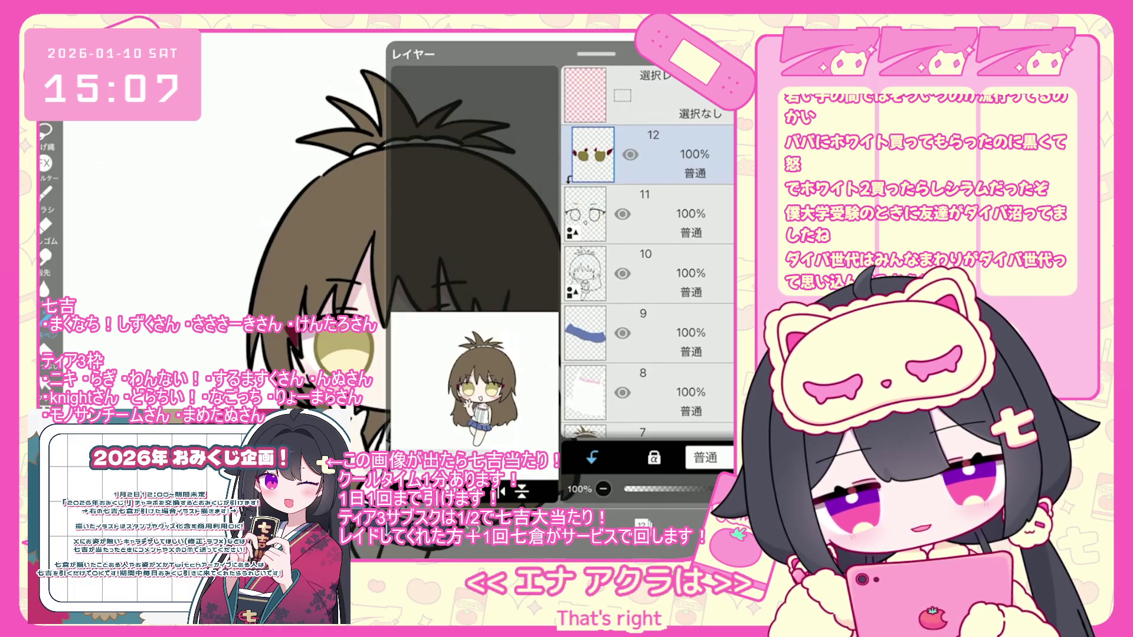
left_click(590, 523)
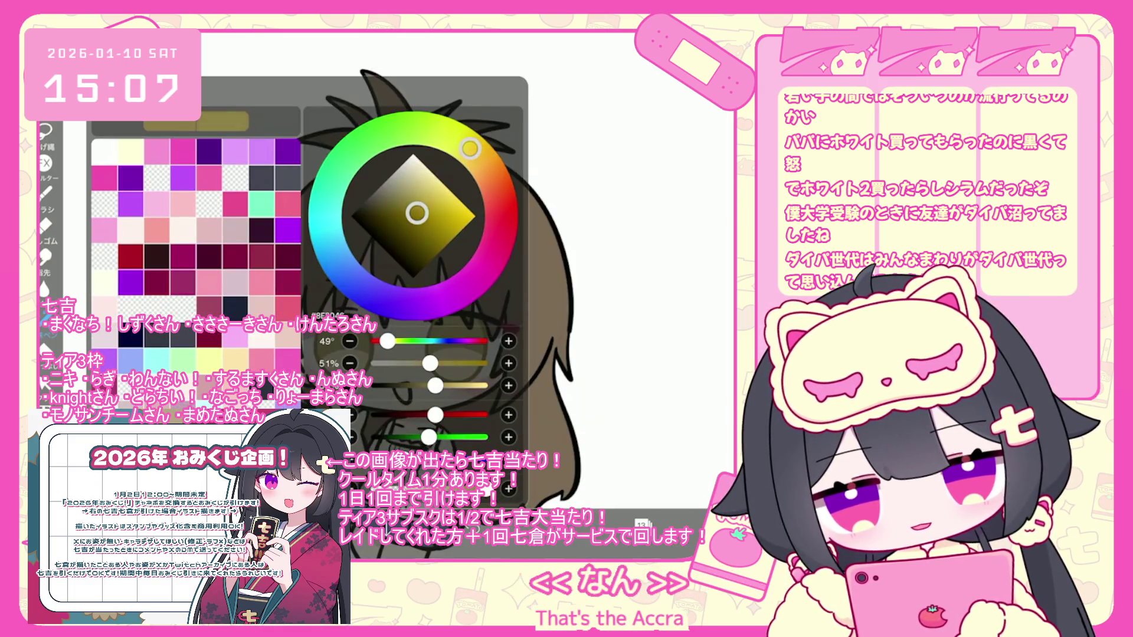
left_click(45, 194)
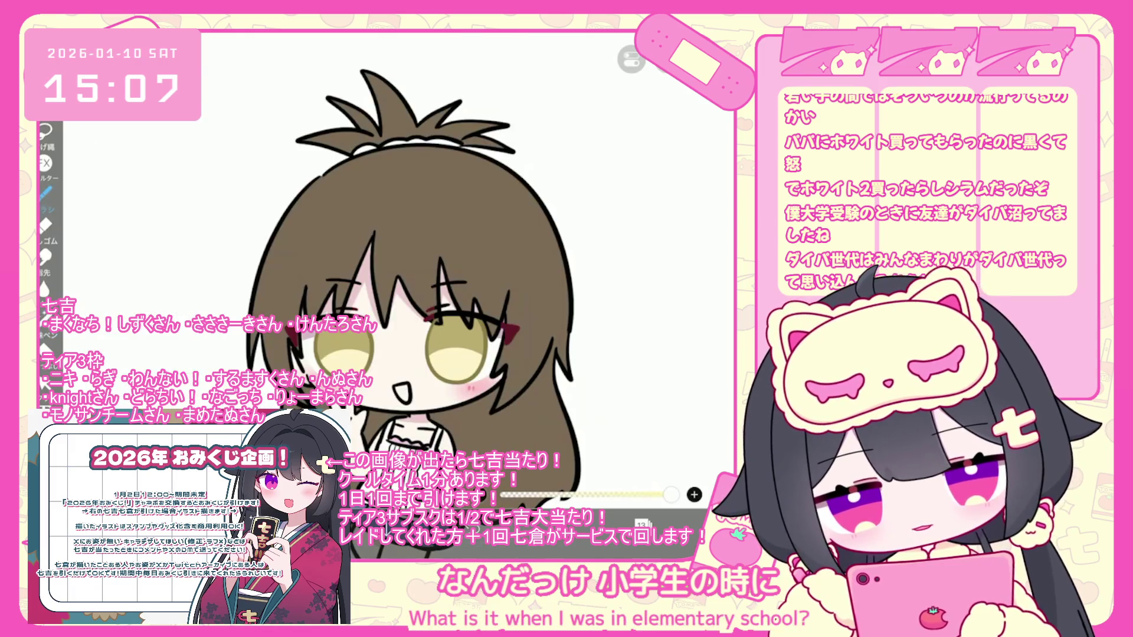
left_click(45, 195)
left_click(45, 195)
scroll(422, 283, "up", 5)
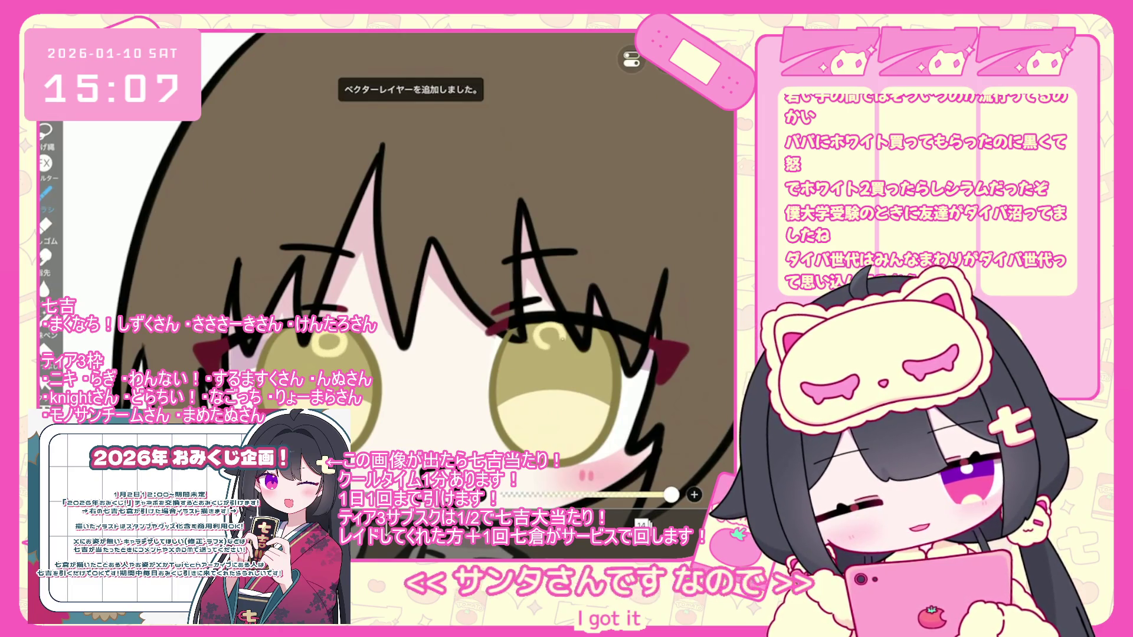
Select the new layers 13 and 14 above the red accent layer
left_click(641, 523)
left_click(649, 214)
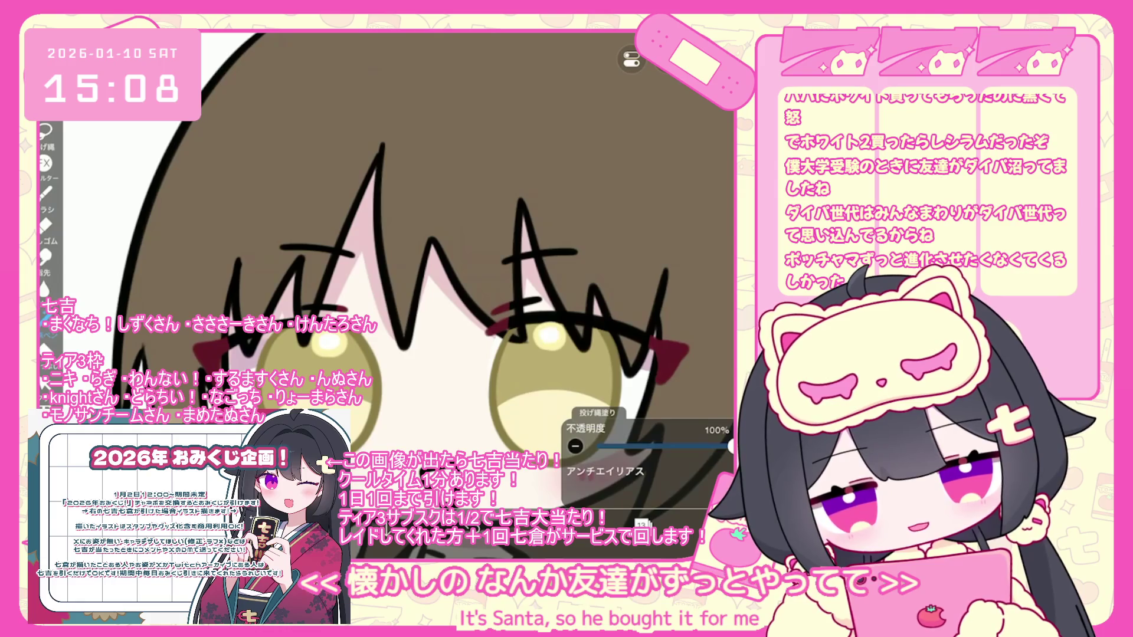
scroll(422, 283, "down", 5)
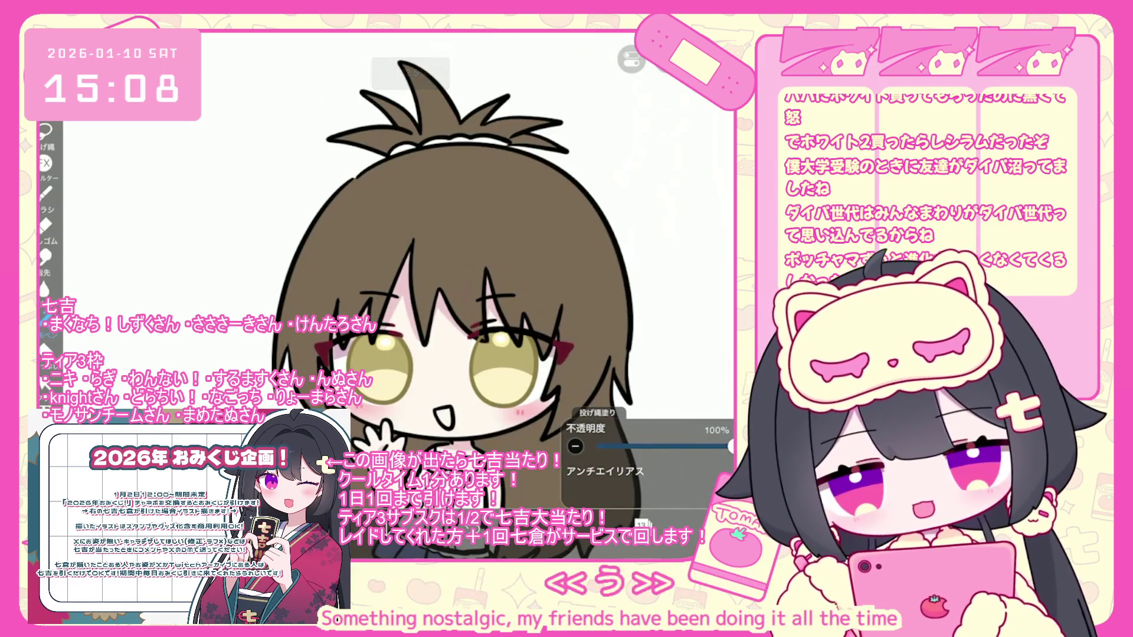
scroll(421, 284, "up", 3)
left_click(648, 154)
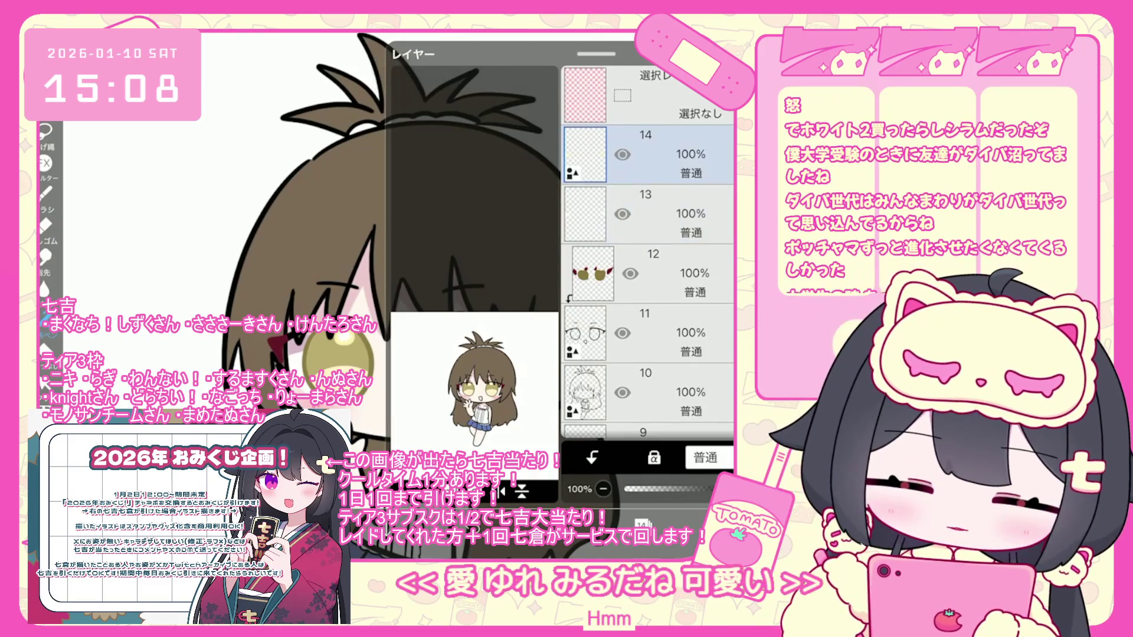
scroll(649, 254, "down", 5)
Return to layer 6 and make the shading colour slightly more saturated
left_click(649, 330)
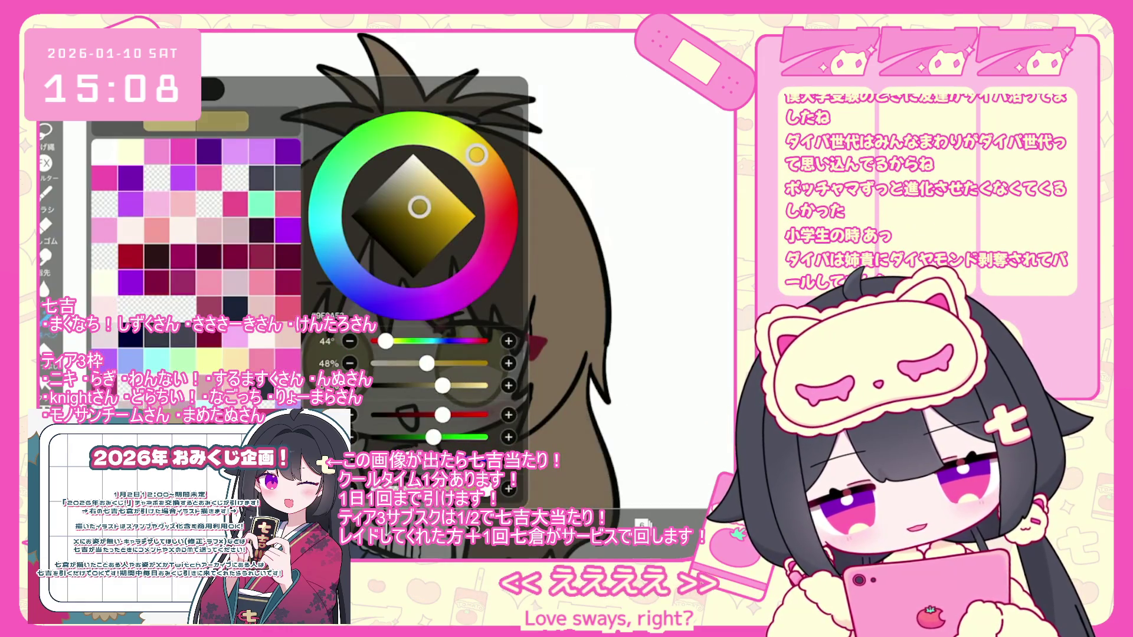
left_click_drag(419, 206, 422, 211)
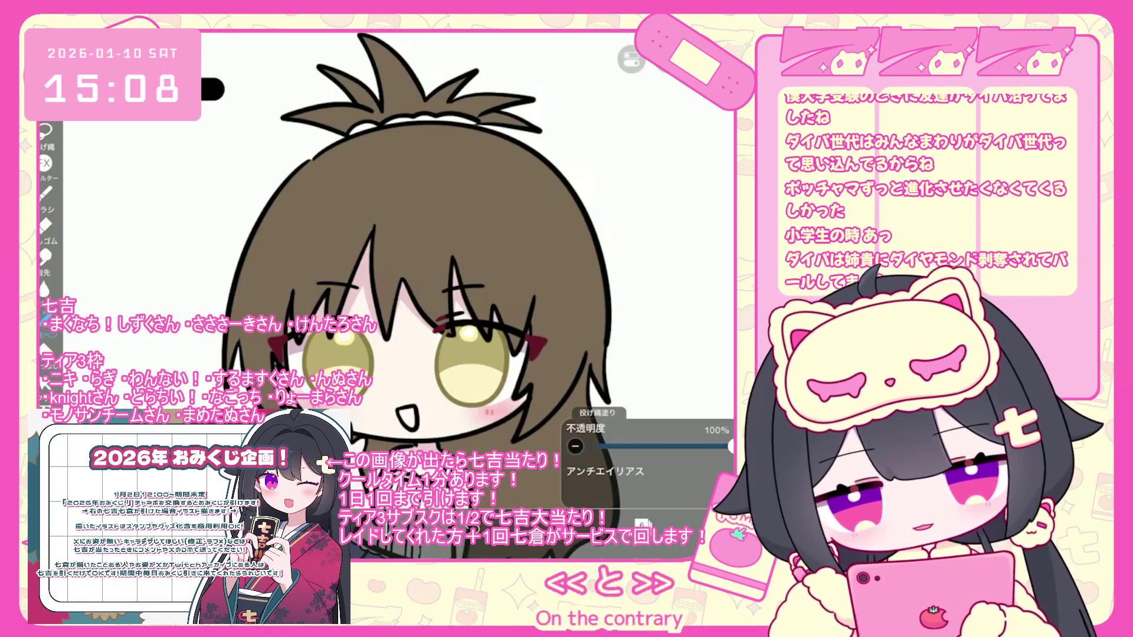
scroll(412, 236, "up", 2)
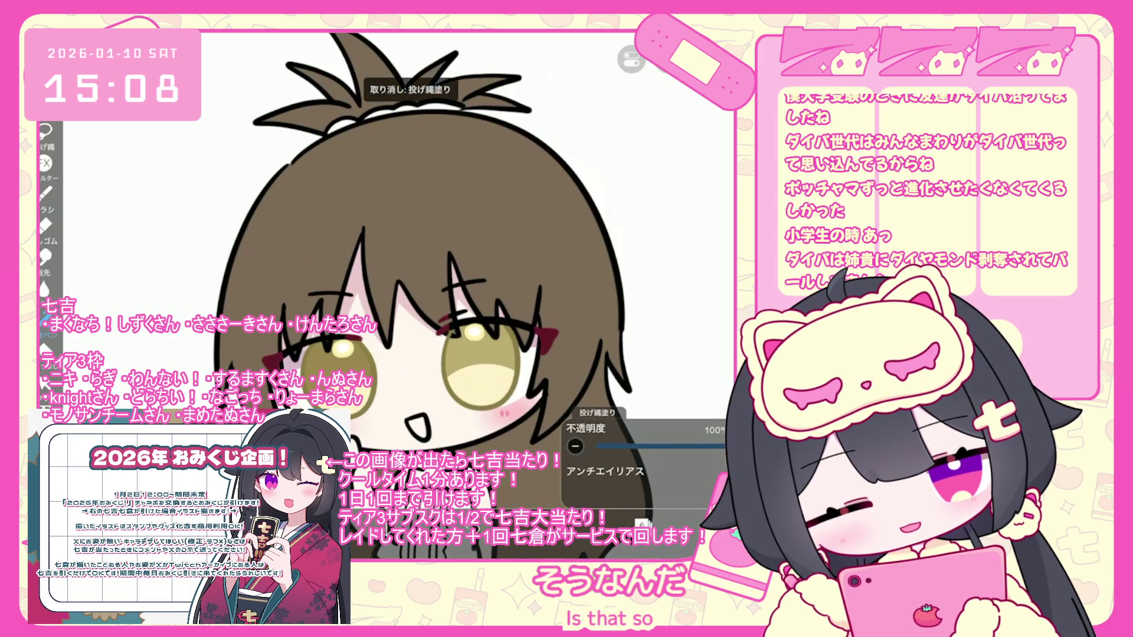
left_click(643, 523)
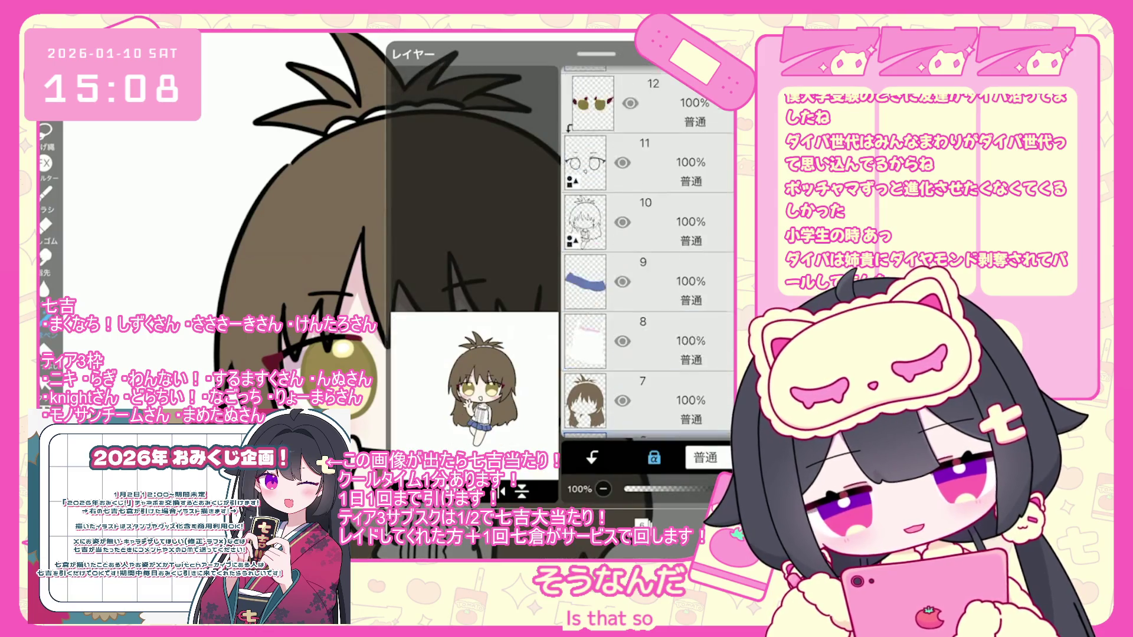
Select eye-accent layer 12 and undo two unwanted lasso fills on the irises
left_click(648, 214)
left_click(649, 272)
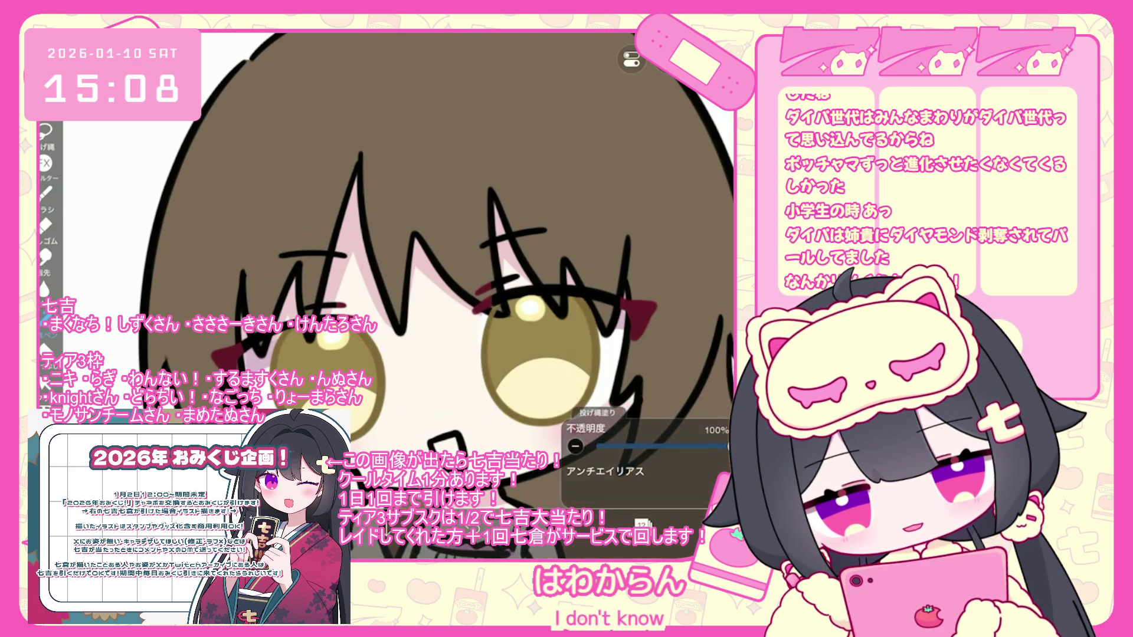
scroll(437, 272, "down", 5)
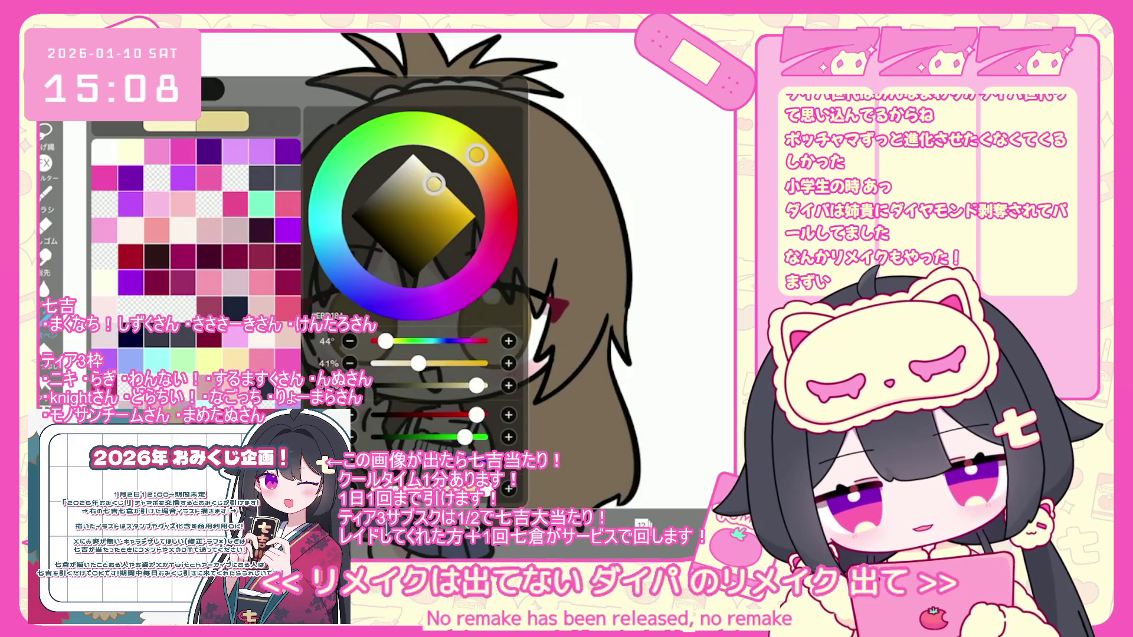
scroll(437, 271, "up", 5)
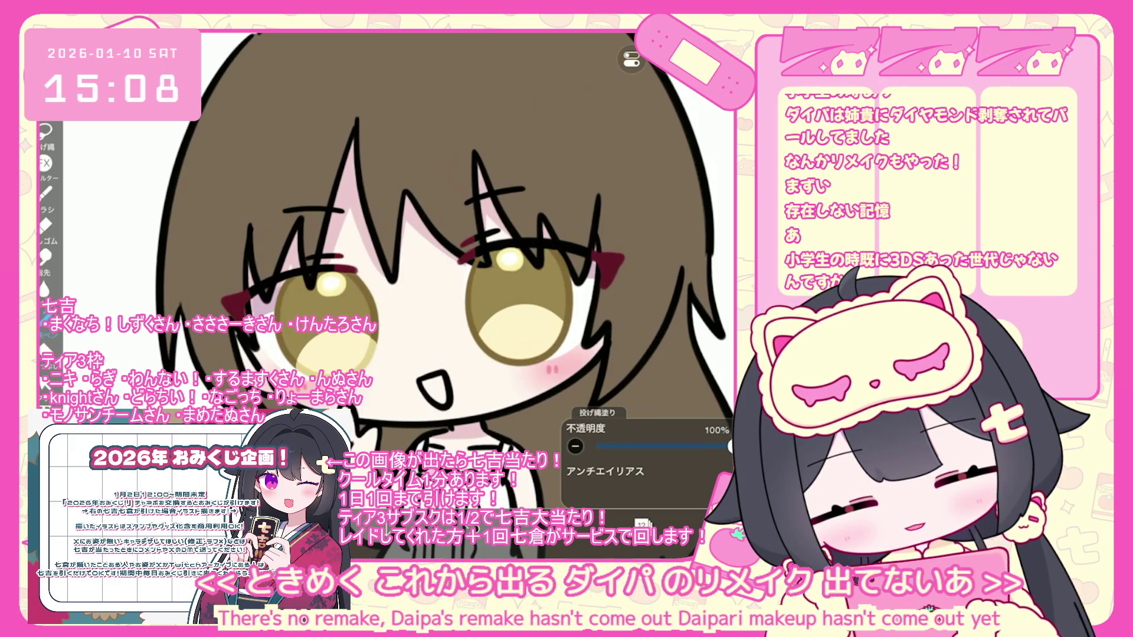
key("ctrl+z")
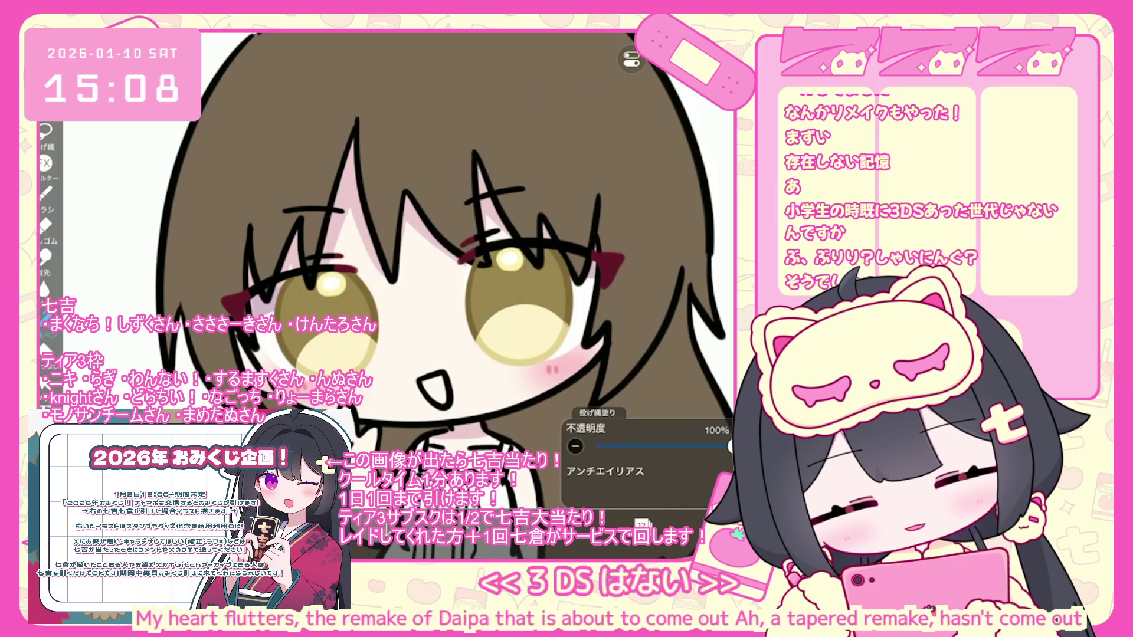
key("ctrl+z")
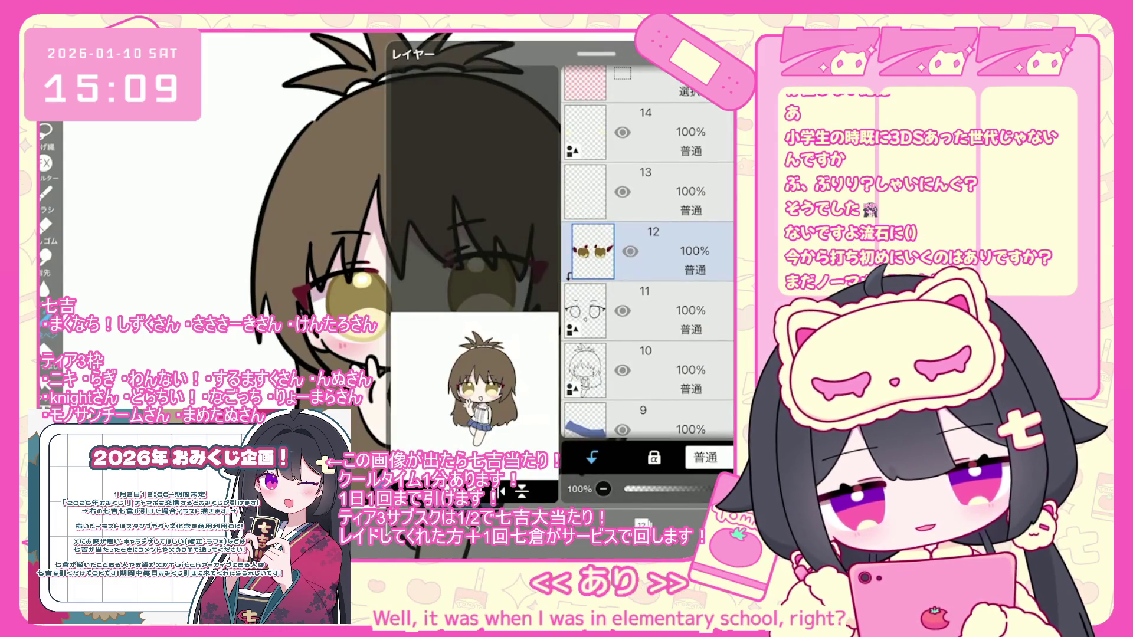
Scroll the Layers panel to find empty layer 8 above the hair layer
scroll(648, 253, "down", 6)
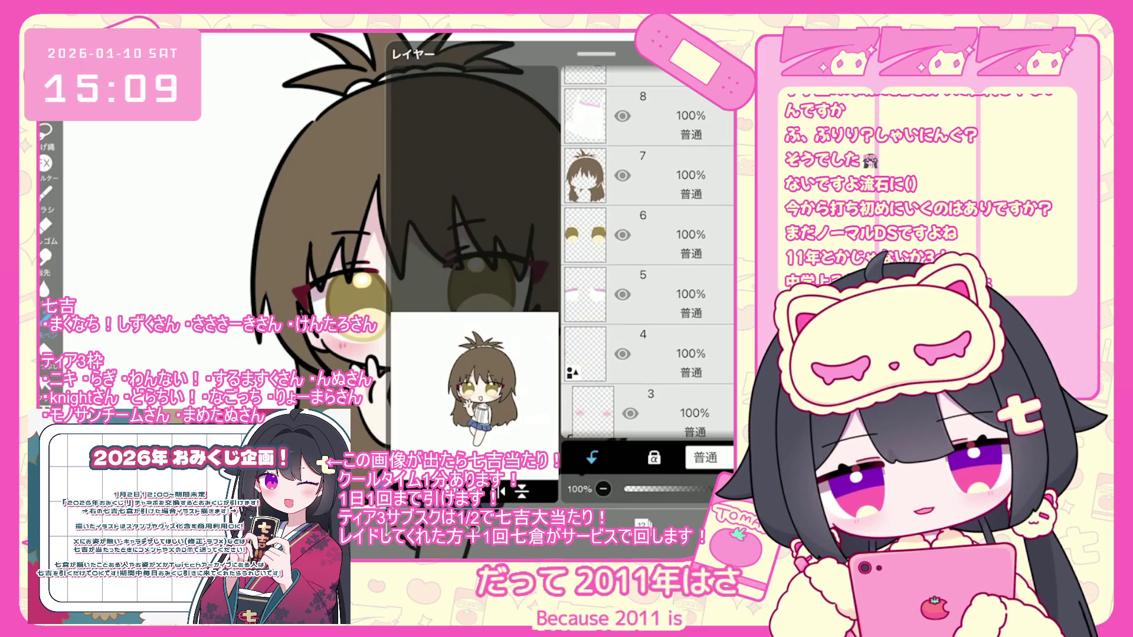
scroll(648, 254, "down", 5)
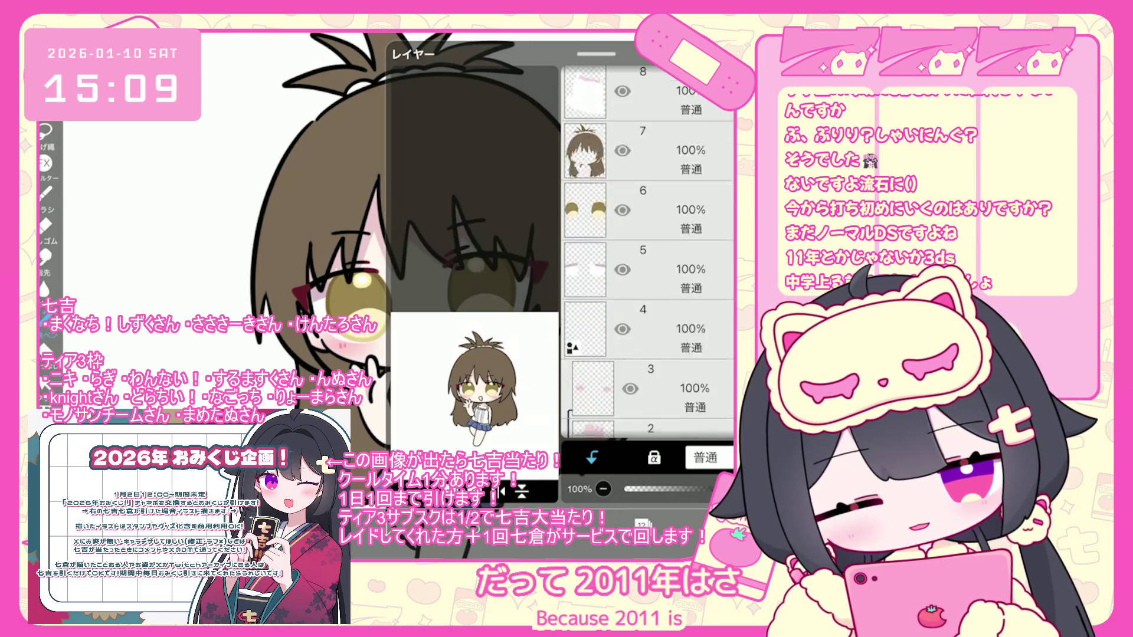
scroll(648, 253, "up", 4)
scroll(647, 254, "up", 5)
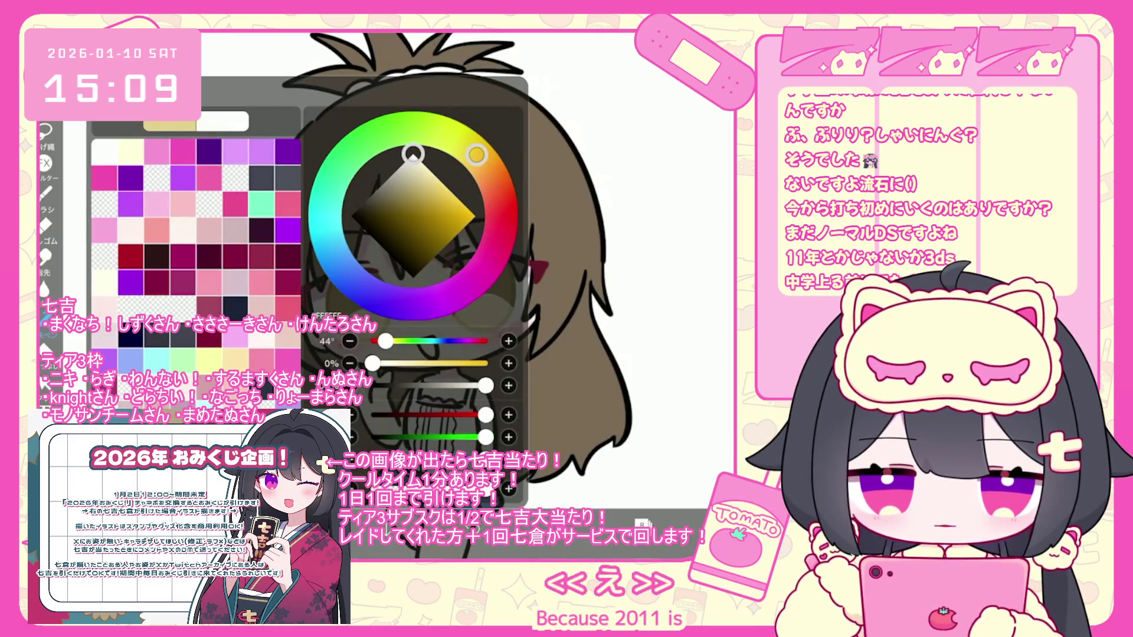
scroll(401, 266, "up", 5)
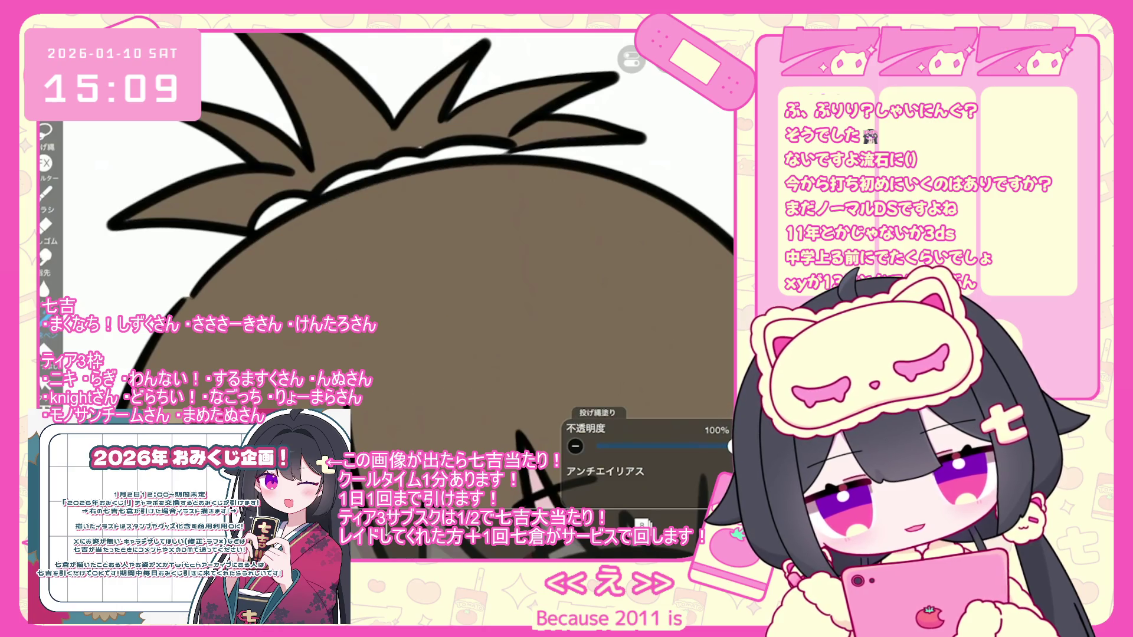
scroll(401, 265, "down", 5)
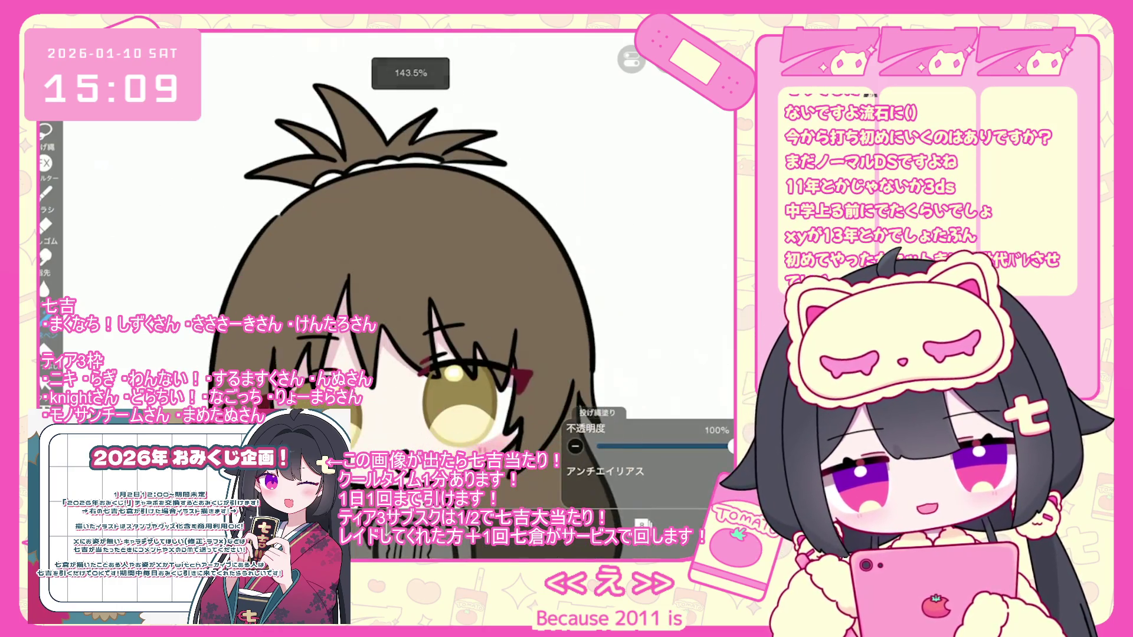
left_click(643, 311)
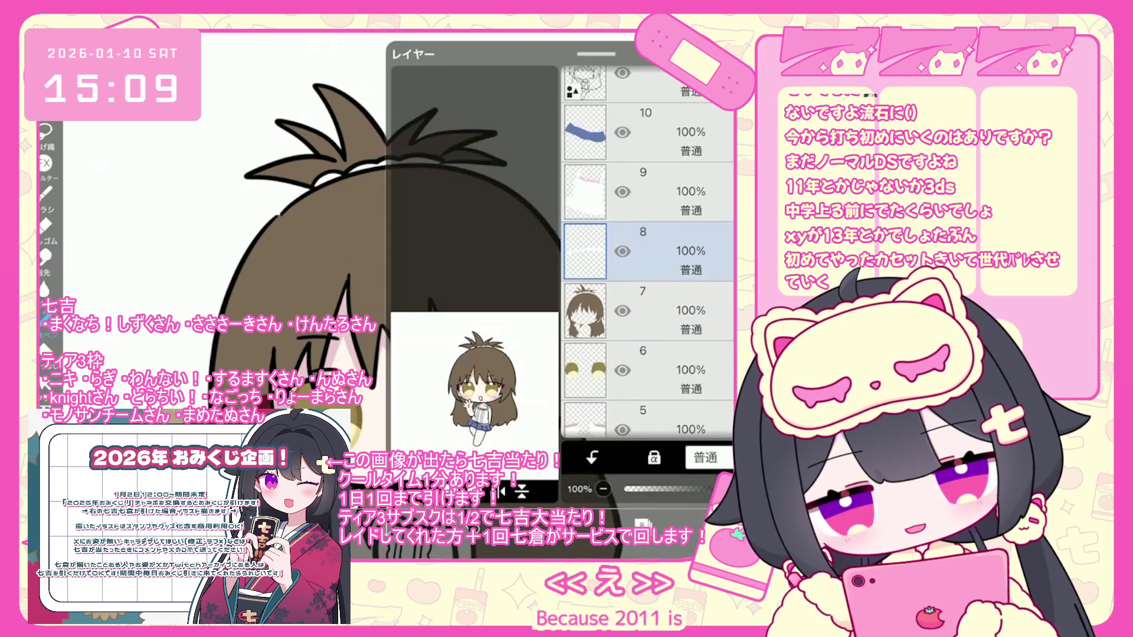
Pick brown and lasso-fill a darker shadow on the hair beside the face
left_click(472, 177)
scroll(413, 265, "down", 2)
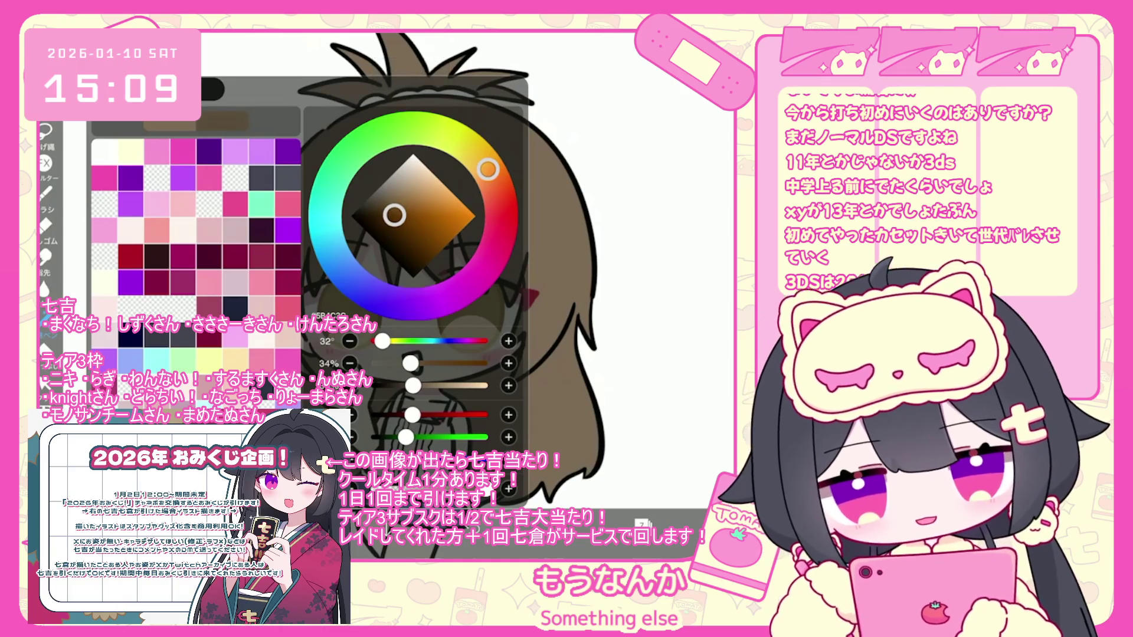
left_click(413, 265)
scroll(413, 266, "down", 2)
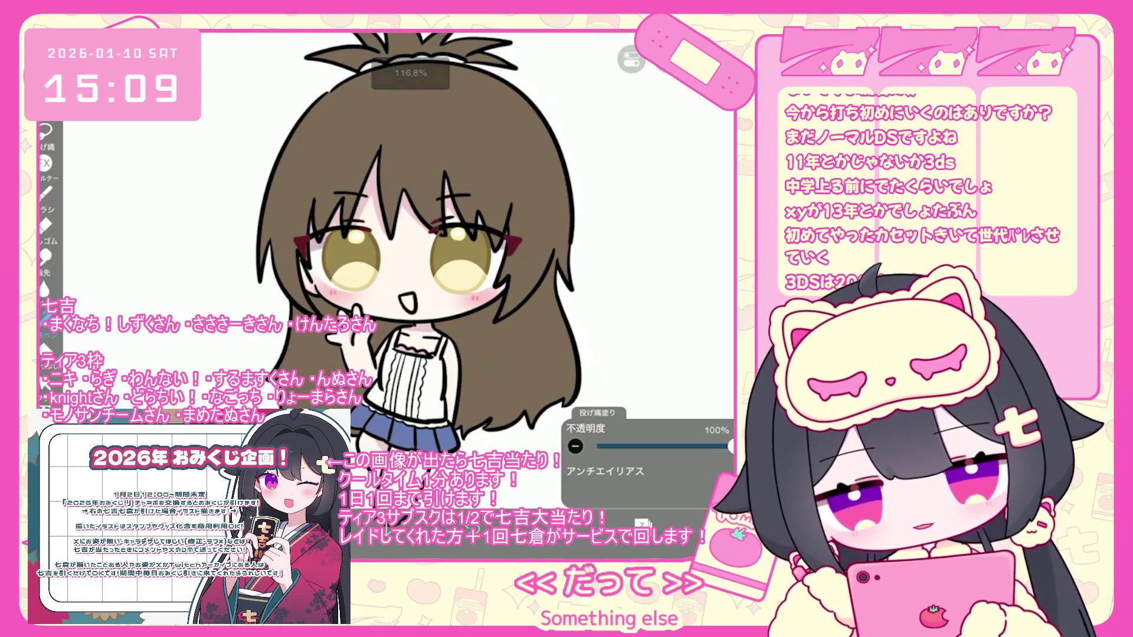
mouse_move(460, 295)
left_mouse_down()
mouse_move(530, 401)
mouse_move(463, 298)
left_mouse_up()
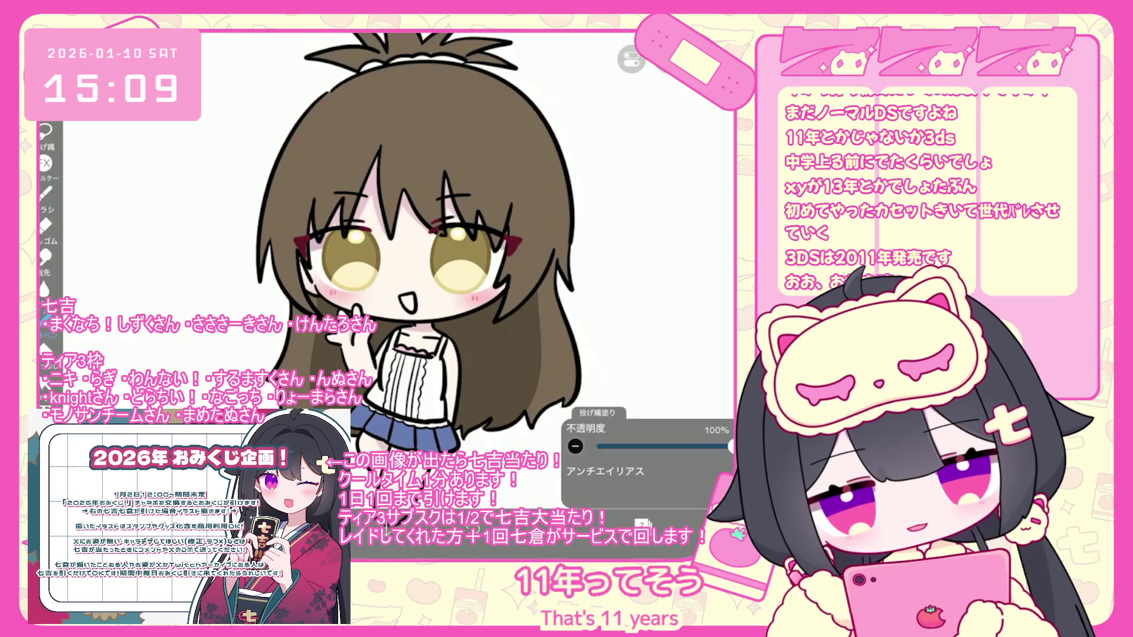
scroll(413, 248, "down", 1)
scroll(413, 248, "down", 3)
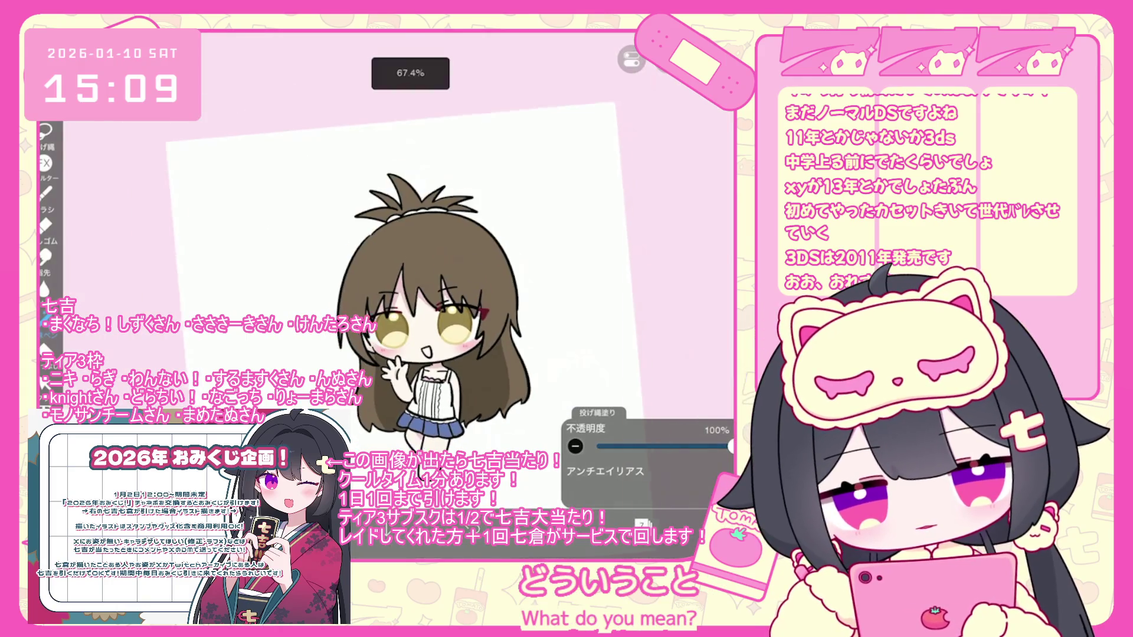
Undo both trial hair fills and select the red eye-accent layer 14
left_click(642, 523)
left_click(596, 524)
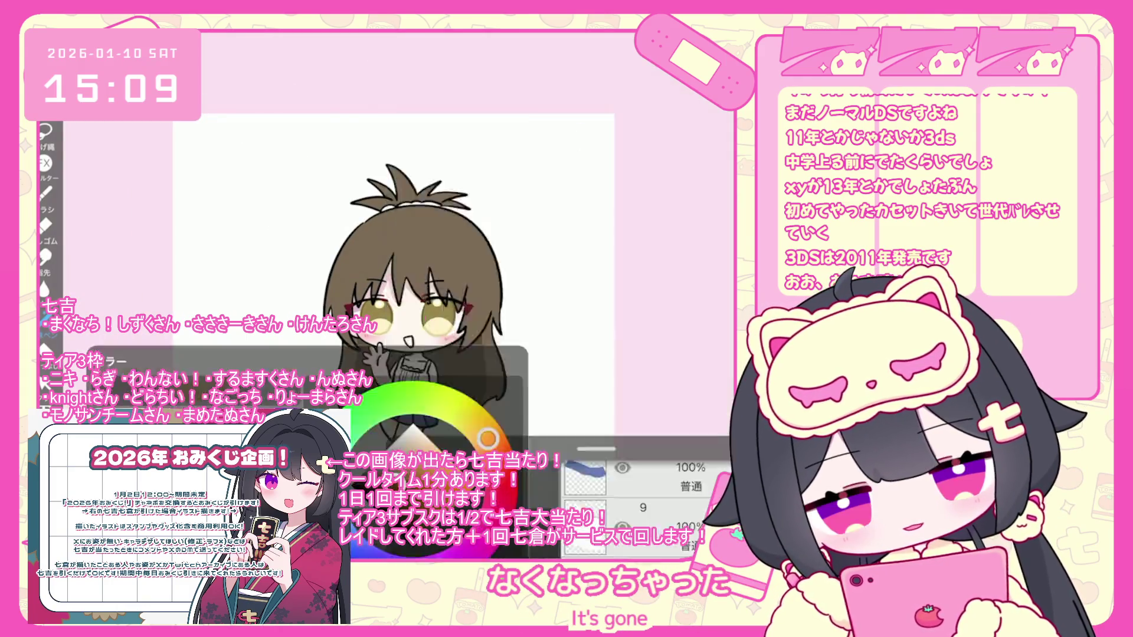
left_click(595, 524)
scroll(413, 266, "up", 2)
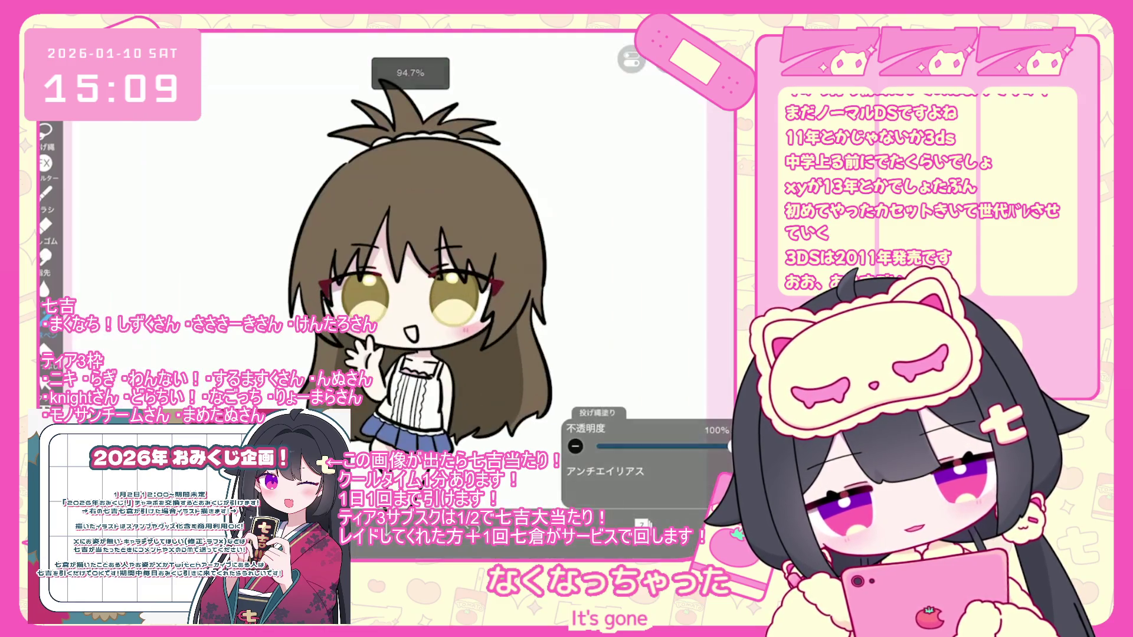
key("ctrl+z")
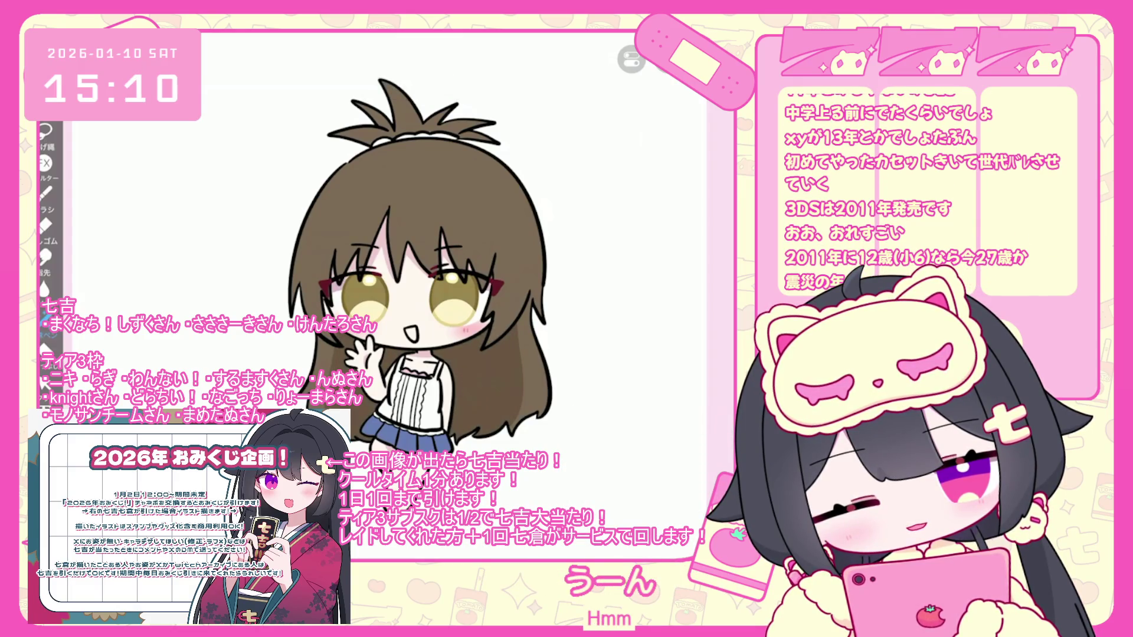
scroll(413, 253, "up", 2)
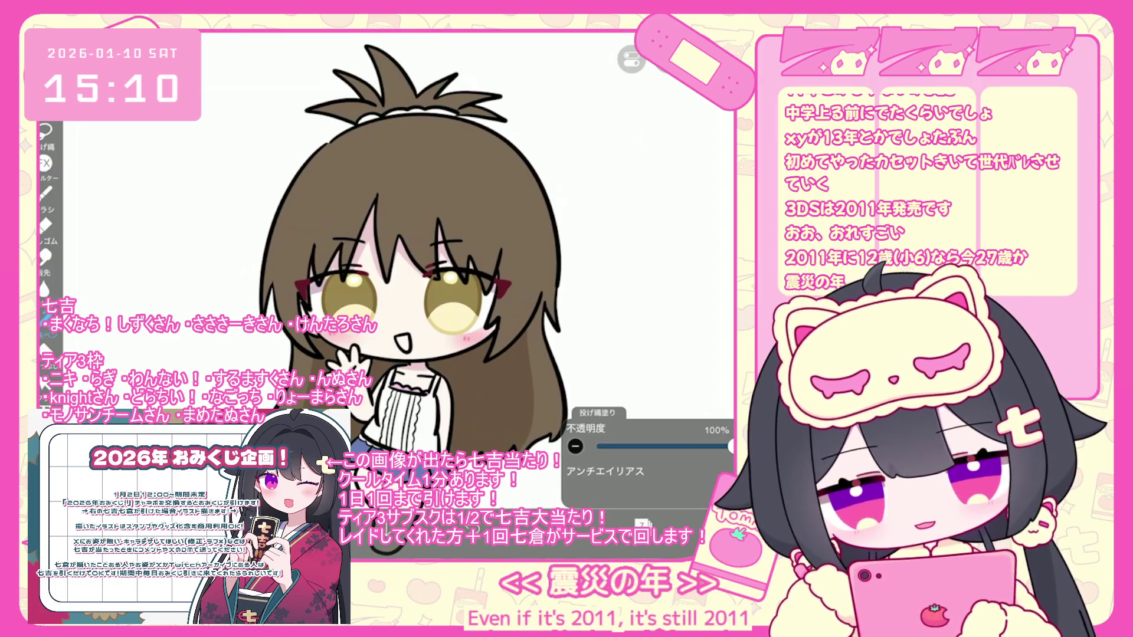
scroll(413, 265, "up", 2)
scroll(389, 248, "up", 2)
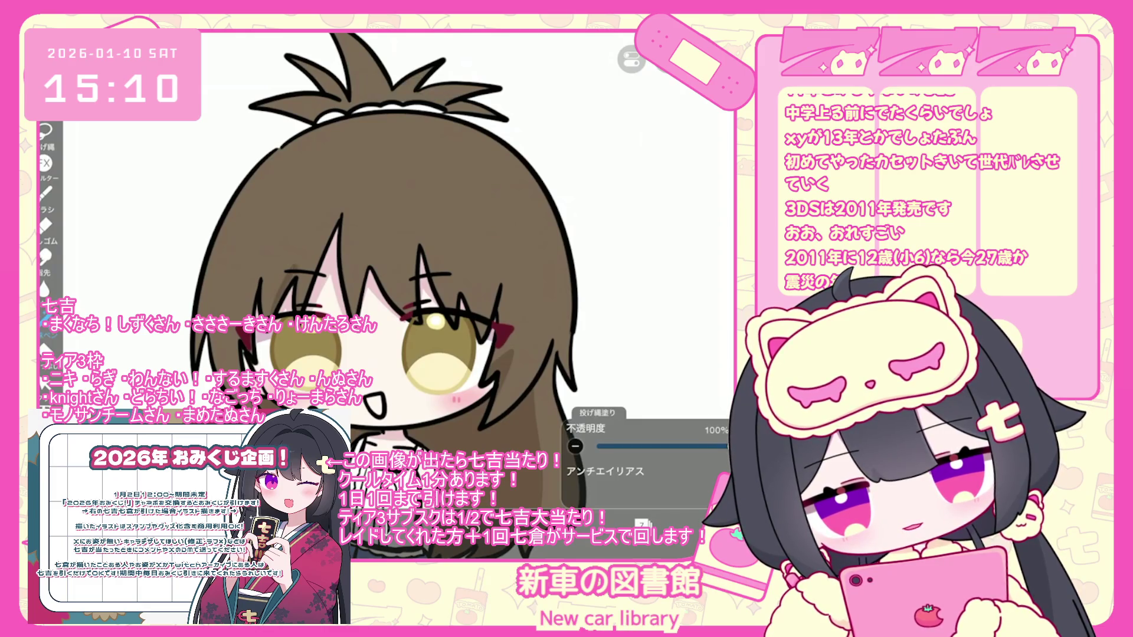
scroll(389, 277, "down", 3)
key("ctrl+z")
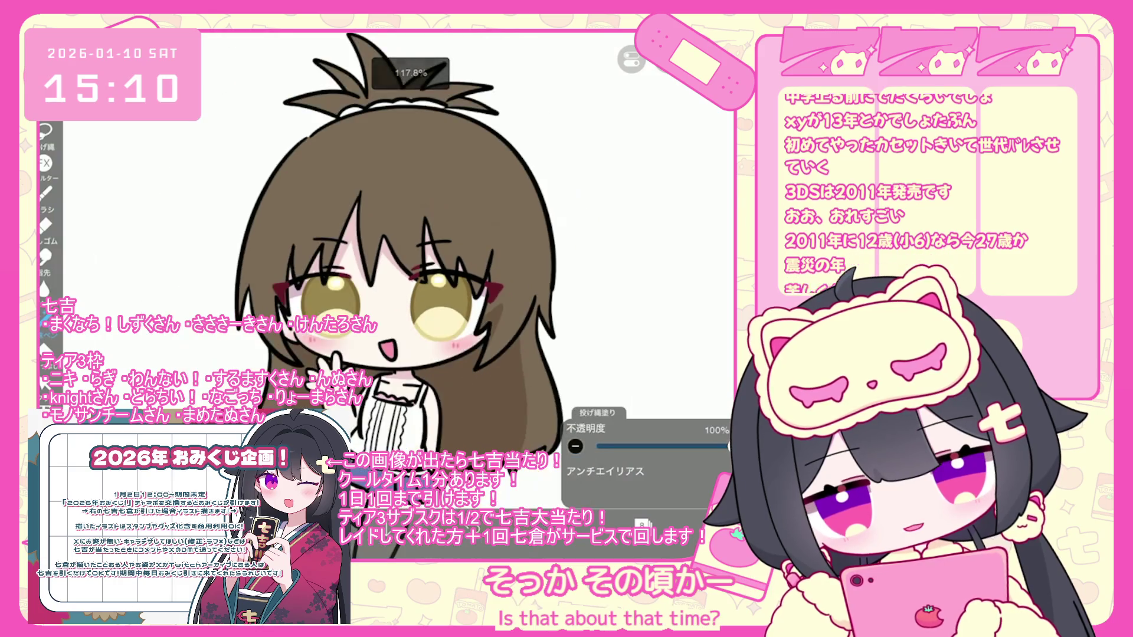
left_click(648, 233)
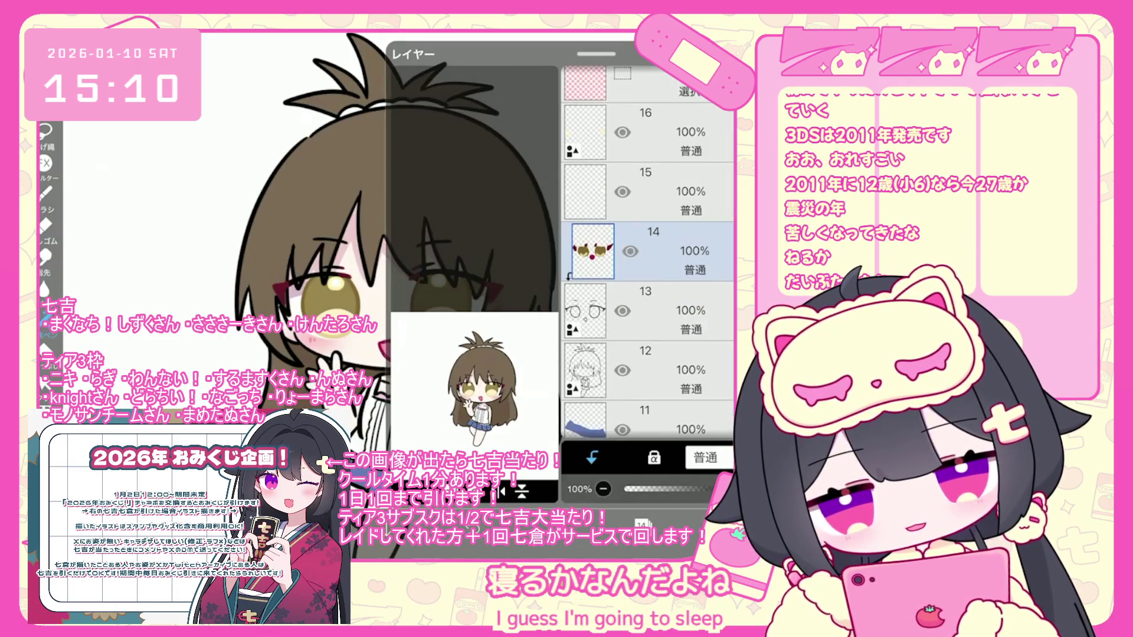
Switch to empty layer 13 under the face line art and undo the latest dark red fill
left_click(649, 371)
left_click(649, 251)
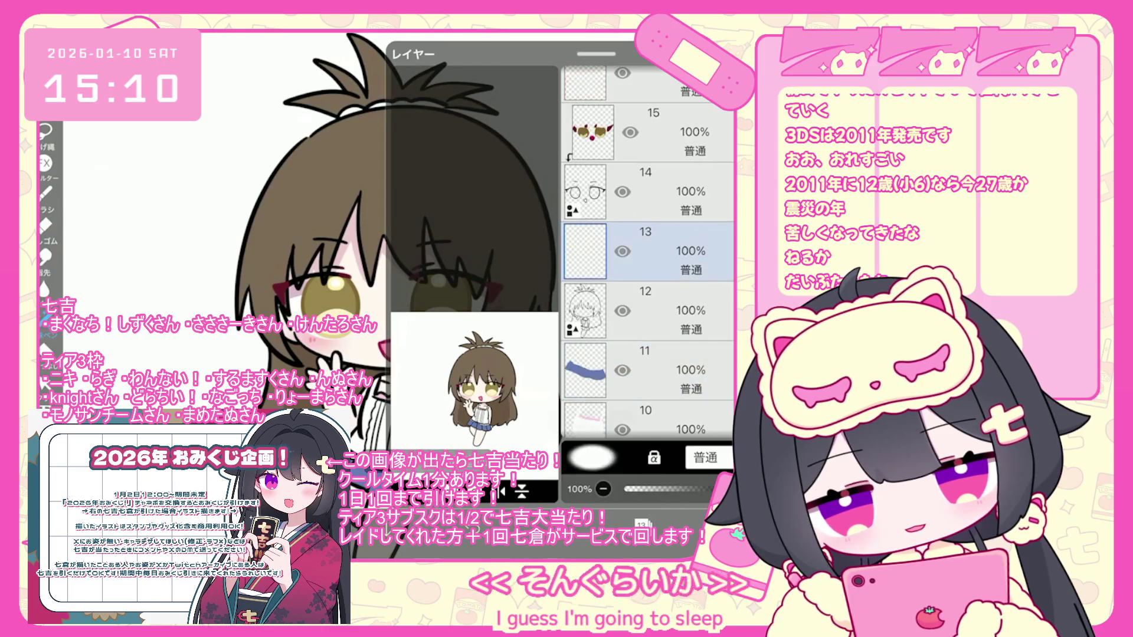
scroll(390, 265, "up", 3)
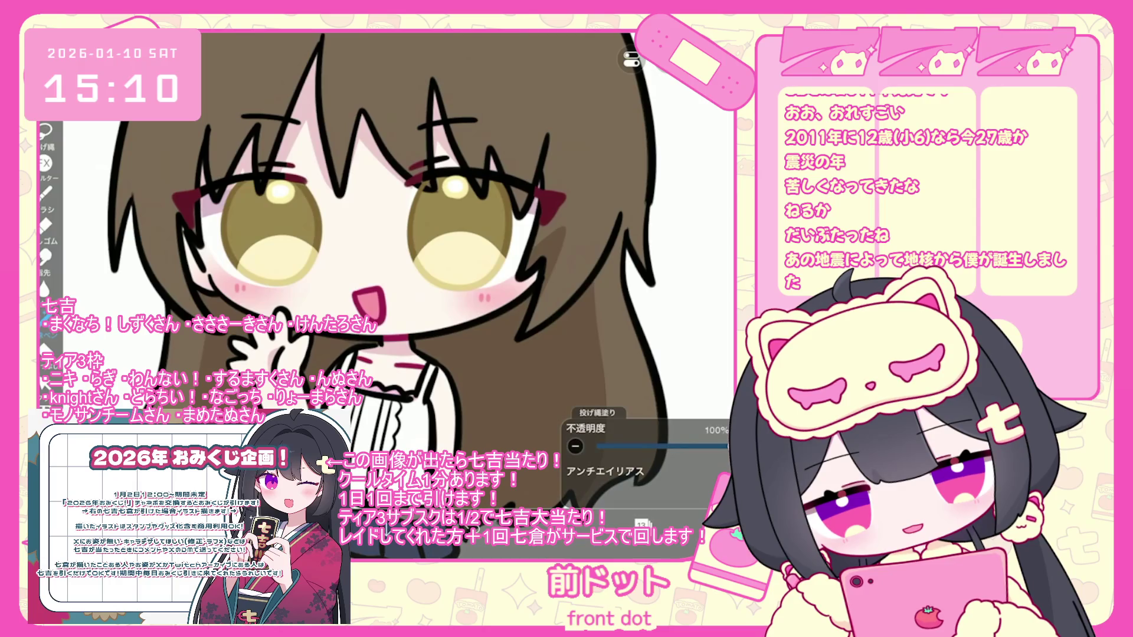
scroll(388, 277, "down", 2)
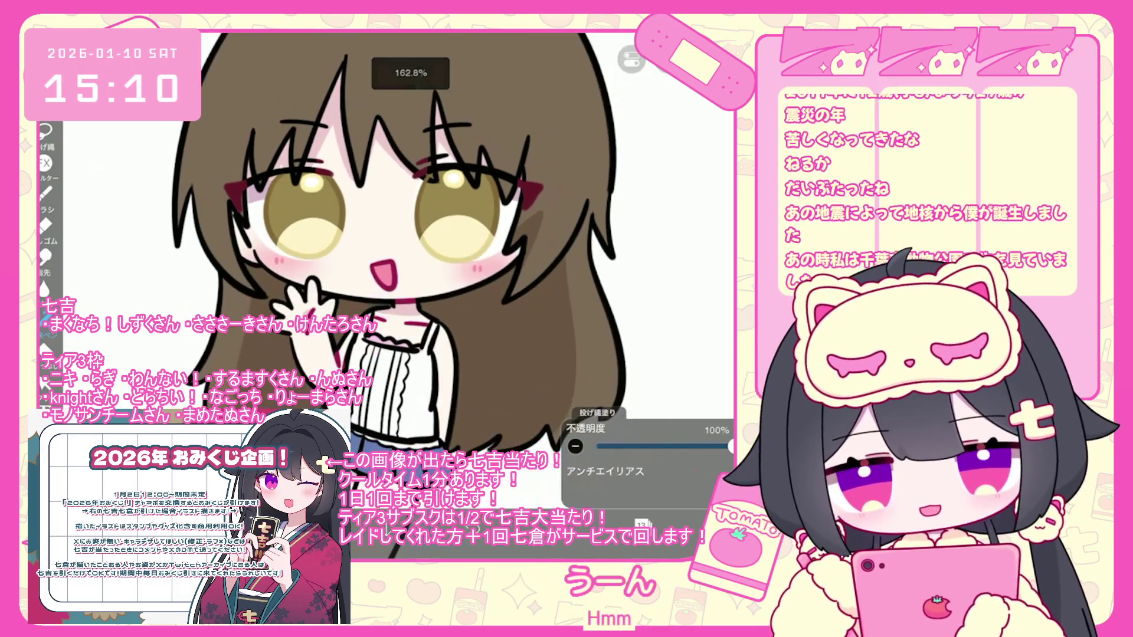
scroll(386, 244, "up", 2)
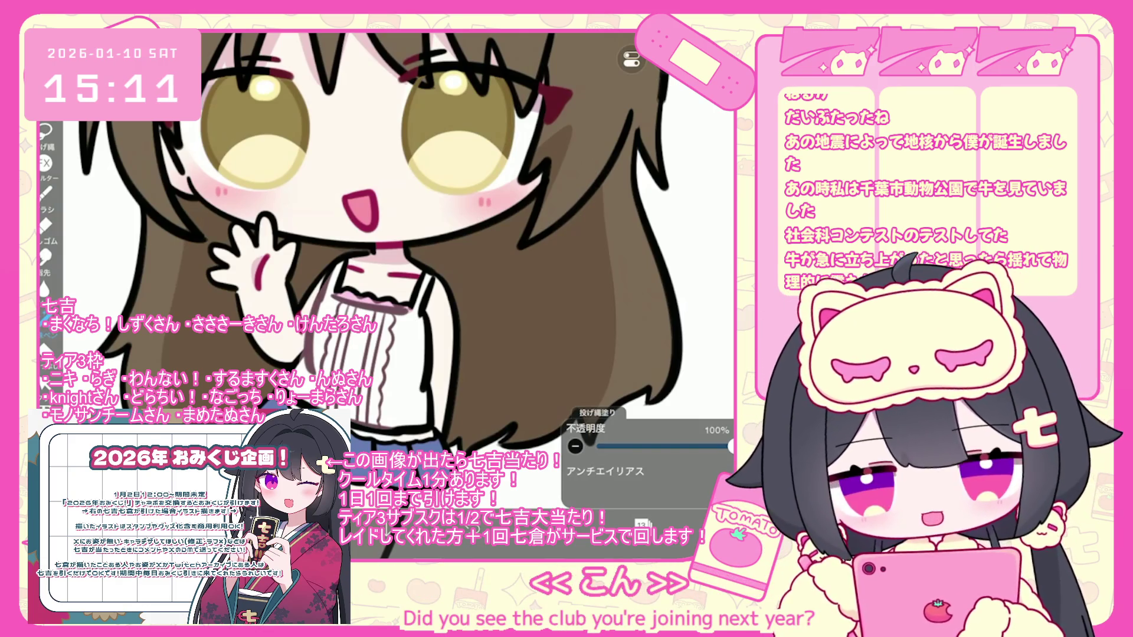
scroll(390, 283, "up", 2)
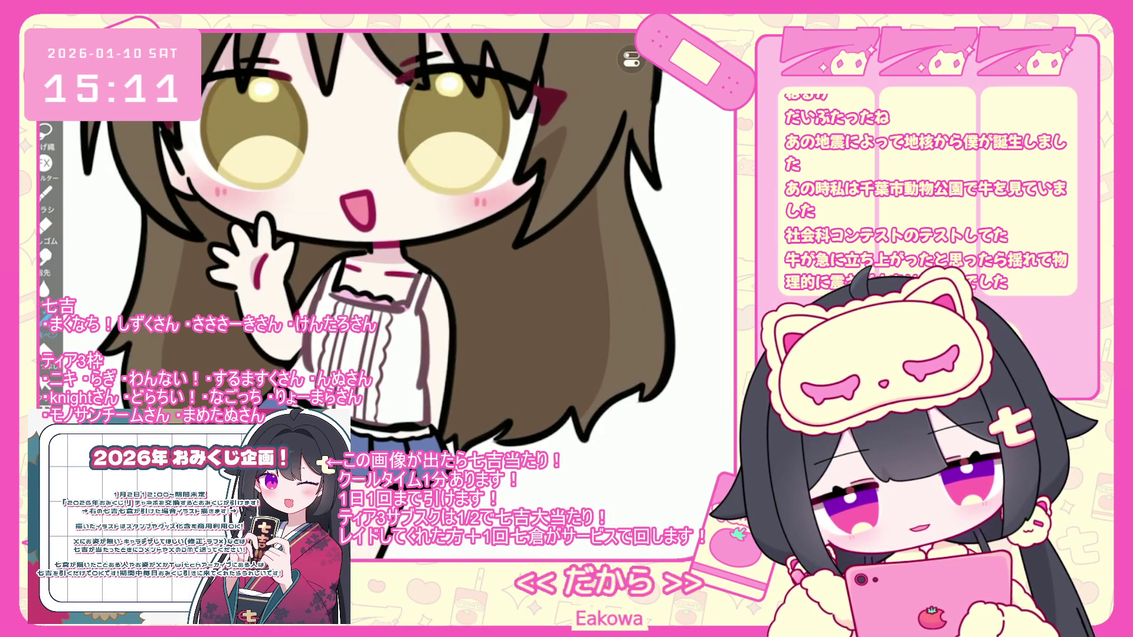
key("ctrl+z")
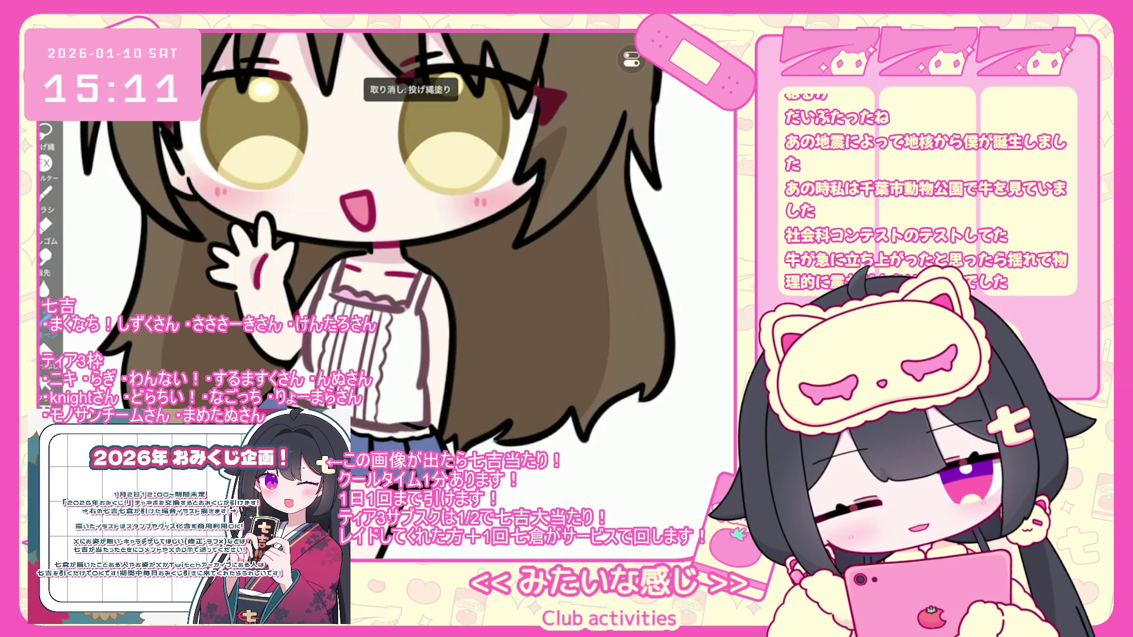
Zoom out over the full chibi and swap the pinkish red for a muted brown
scroll(383, 248, "down", 5)
scroll(384, 248, "up", 2)
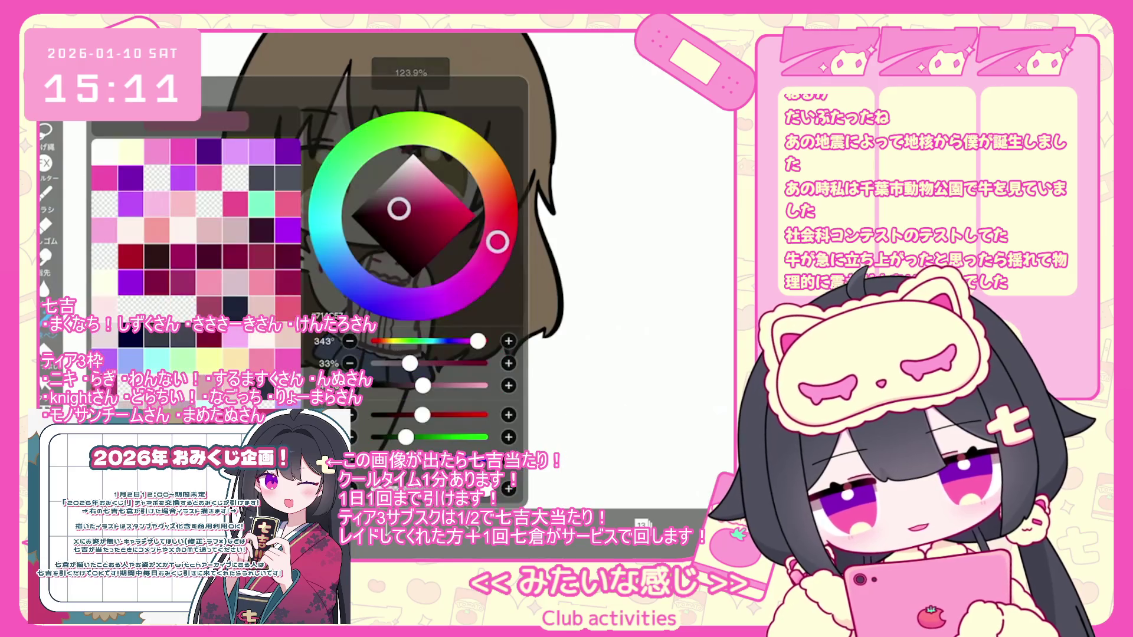
scroll(384, 248, "up", 5)
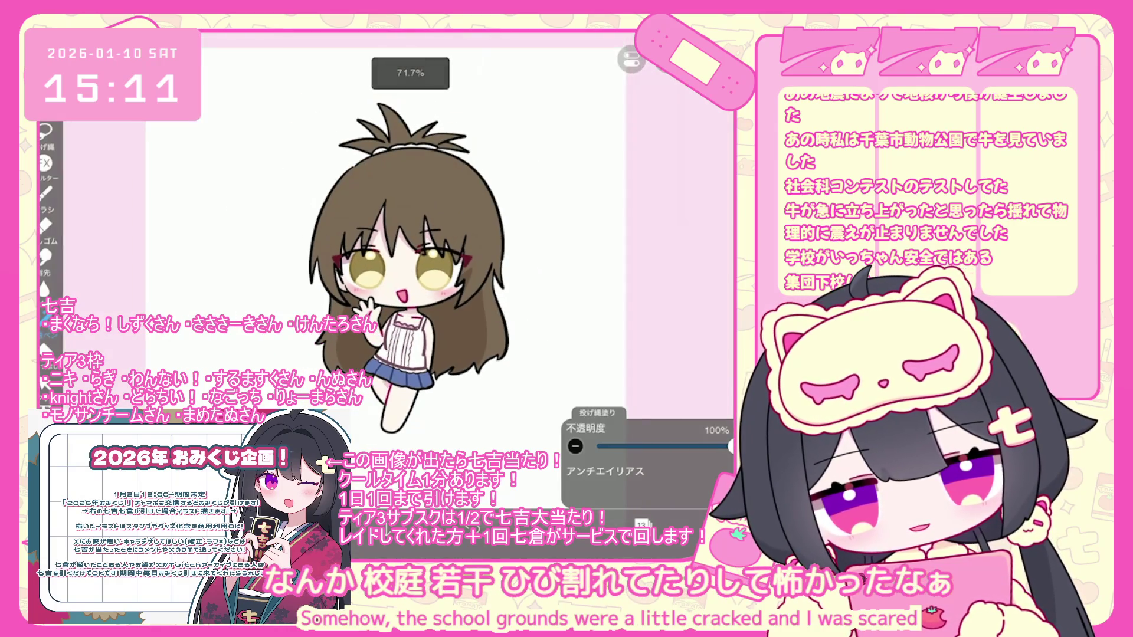
scroll(647, 213, "up", 1)
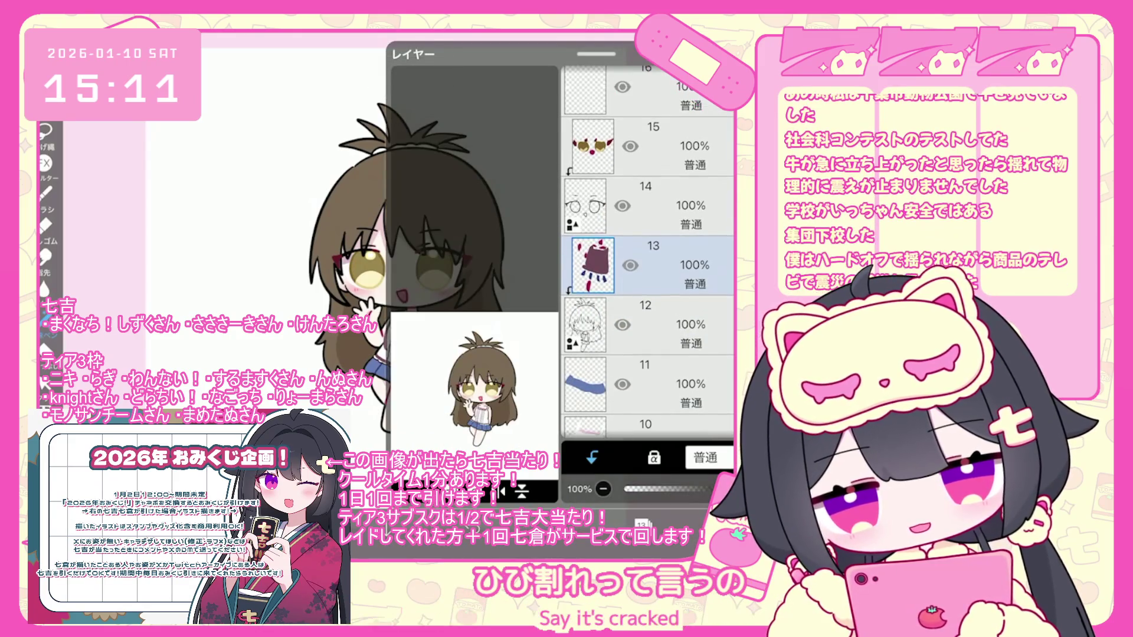
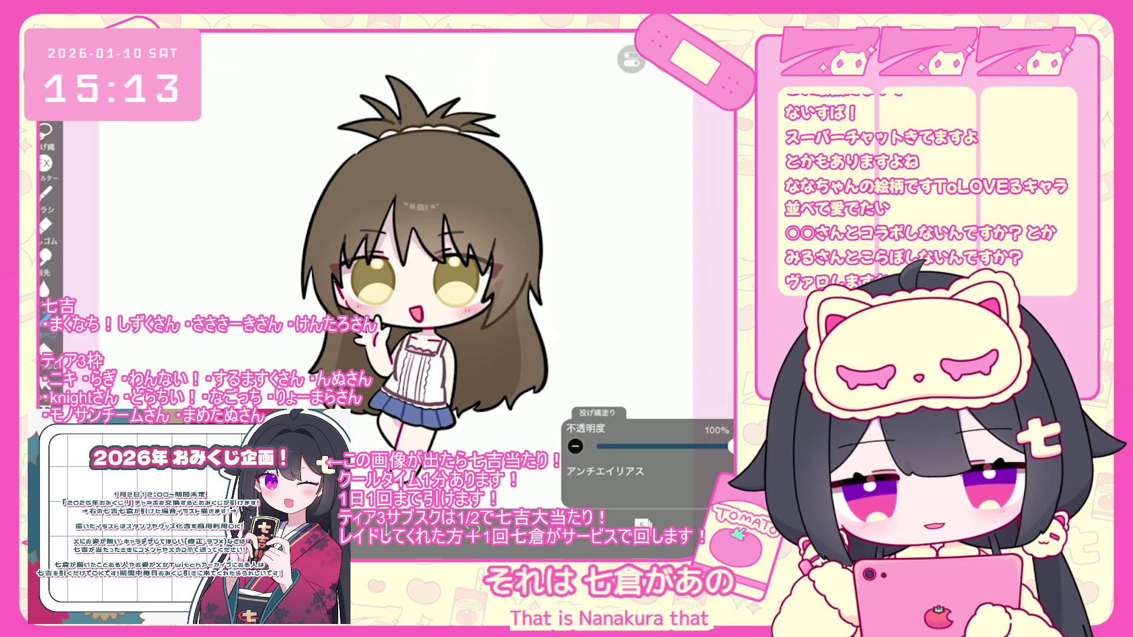
Select layer 20 and open the brush library, with the フェード水彩 (不透明) brush chosen
left_click(643, 523)
scroll(647, 253, "up", 10)
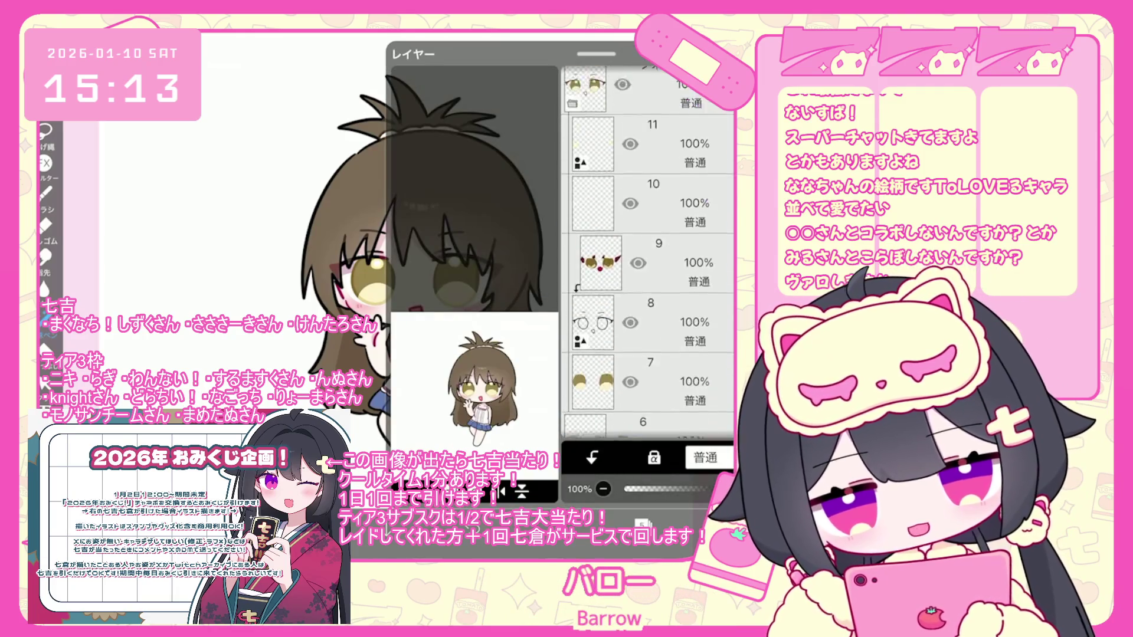
scroll(647, 254, "up", 4)
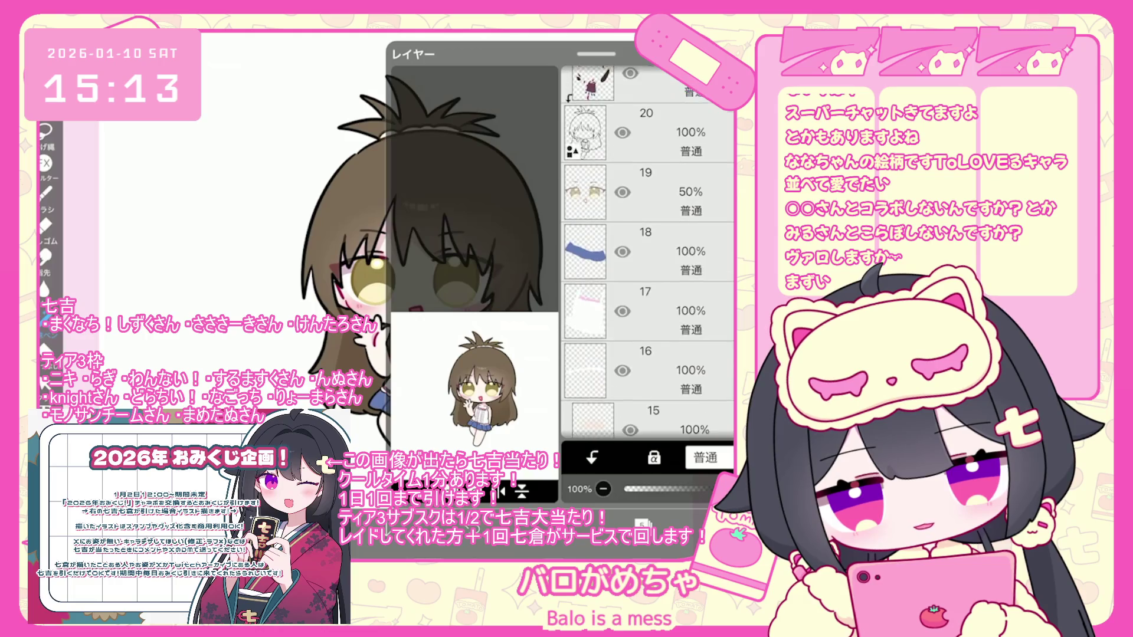
left_click(646, 213)
left_click(611, 523)
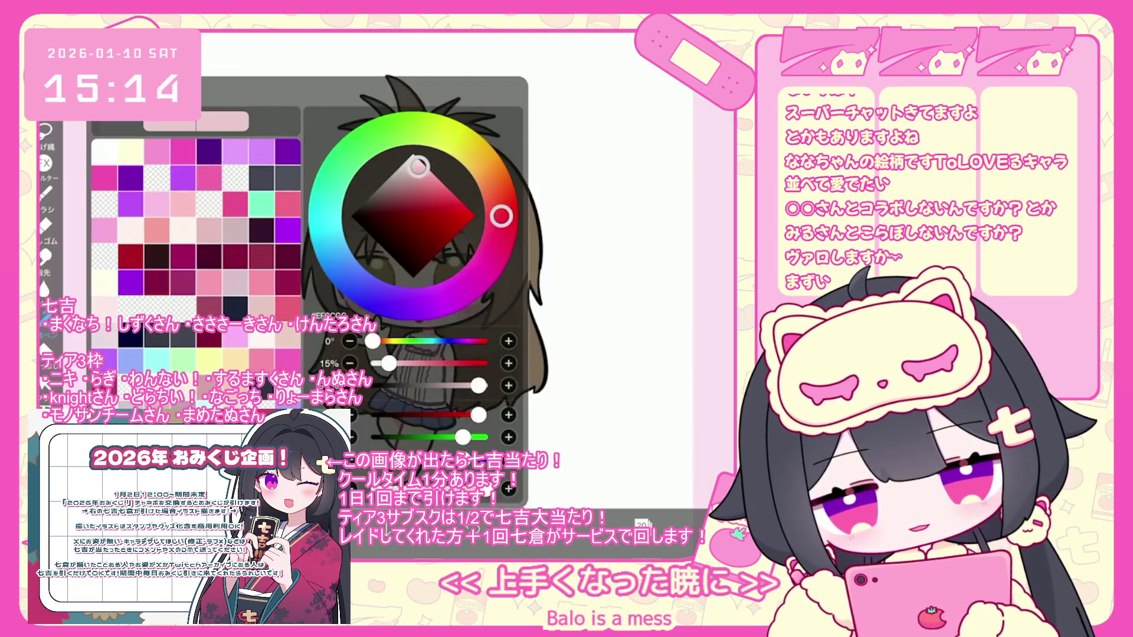
left_click(610, 523)
left_click(641, 523)
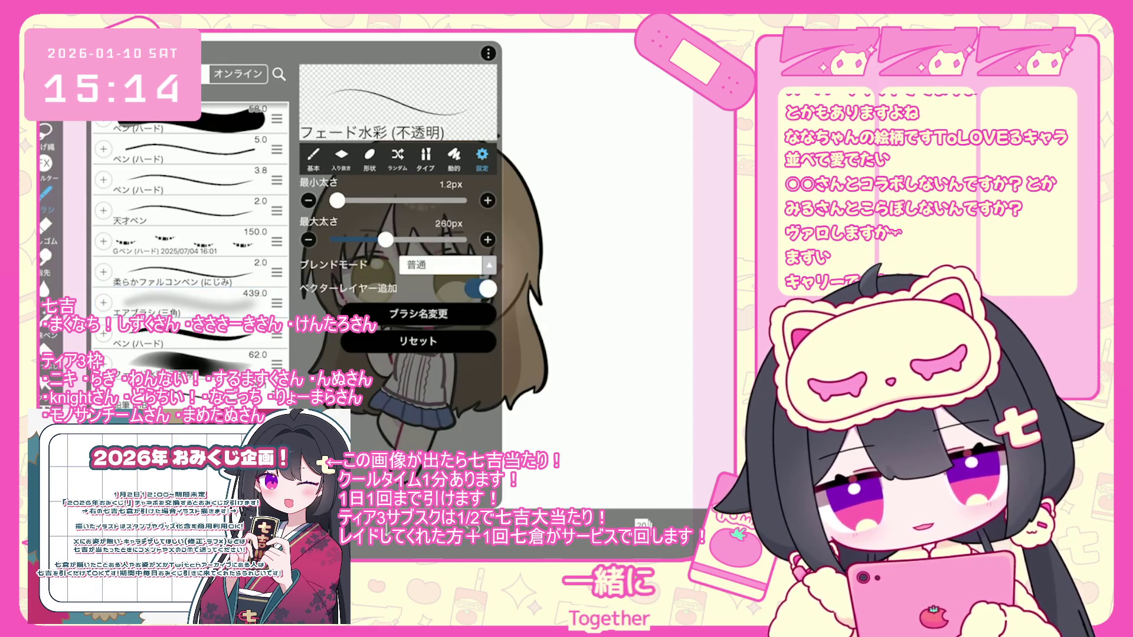
Close the brush settings and undo the stray brush shape on the canvas
key("Escape")
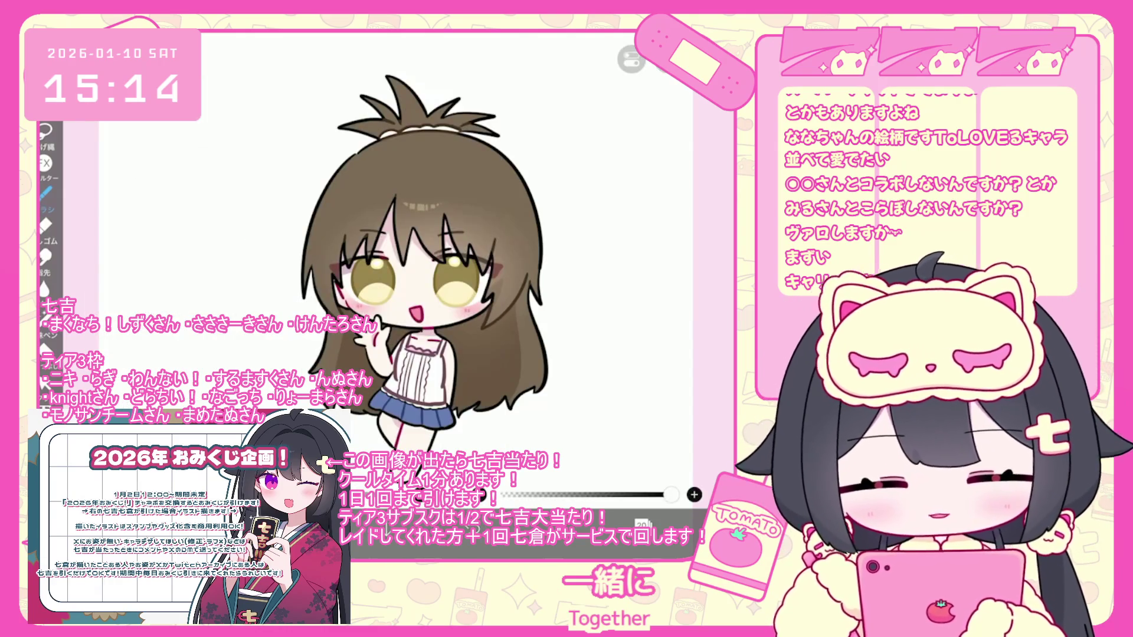
scroll(389, 266, "up", 5)
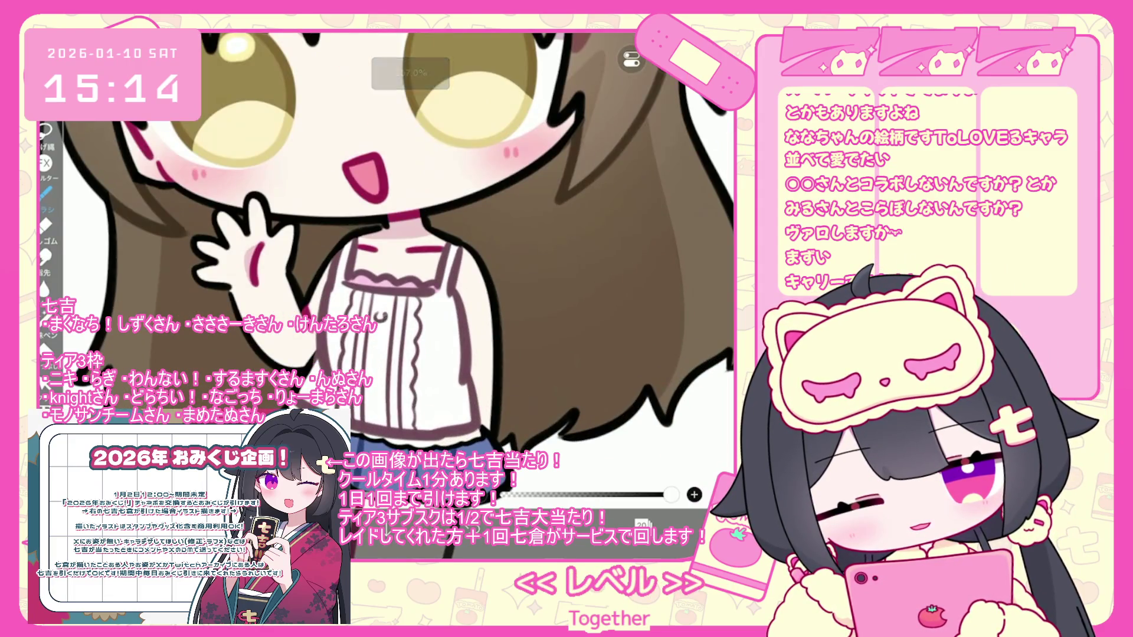
key("ctrl+z")
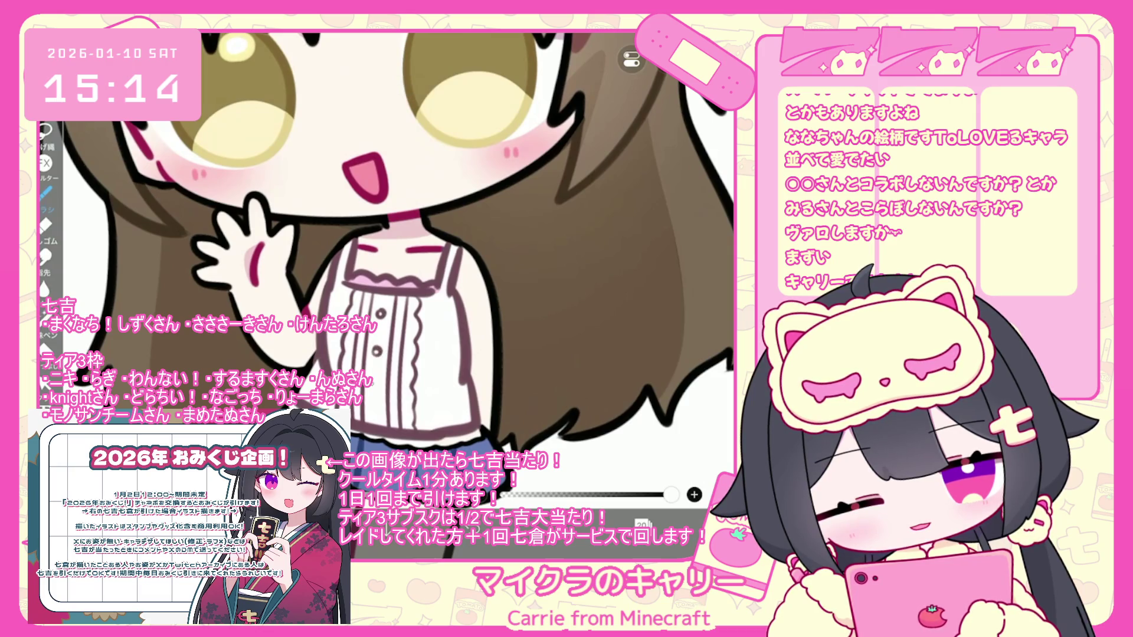
scroll(396, 266, "down", 5)
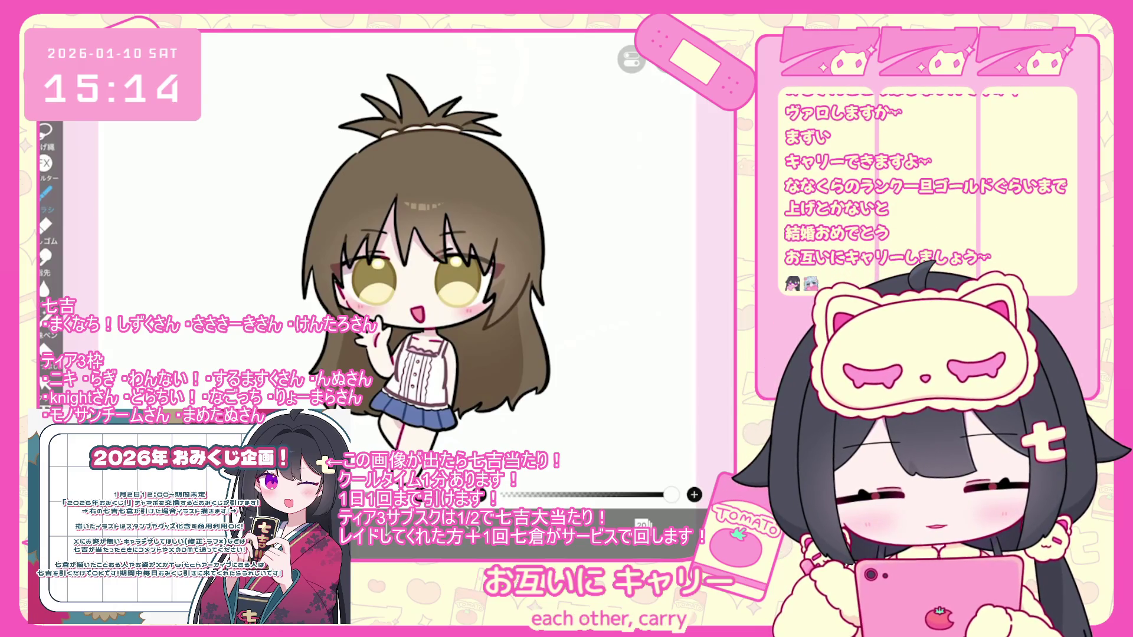
scroll(413, 266, "down", 2)
Undo the accidentally added vector layer
left_click(644, 252)
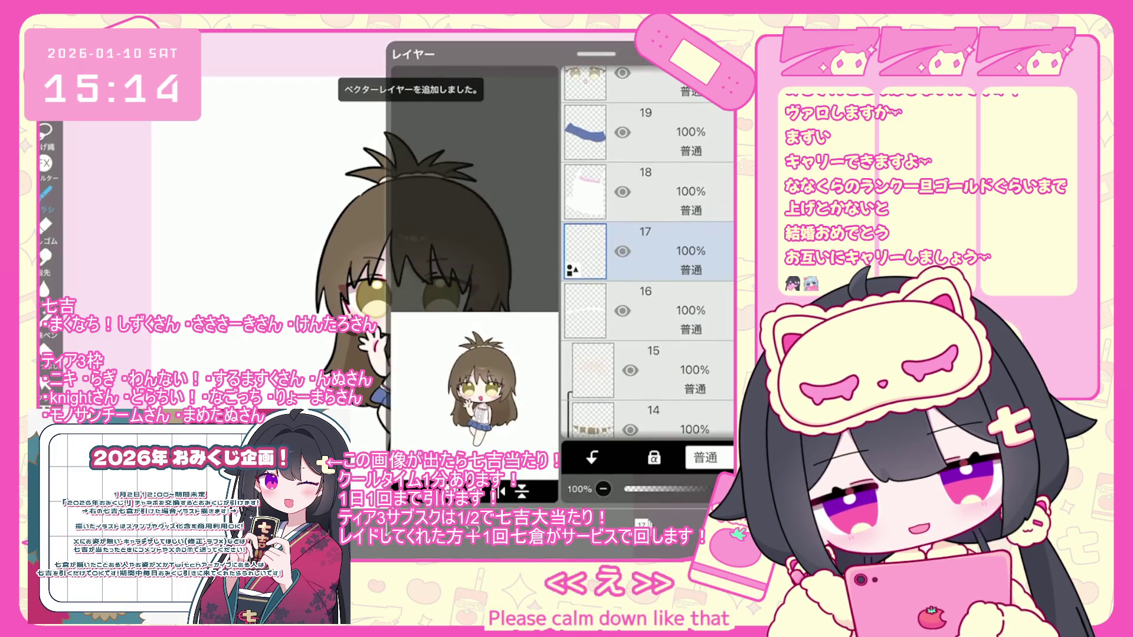
key("ctrl+z")
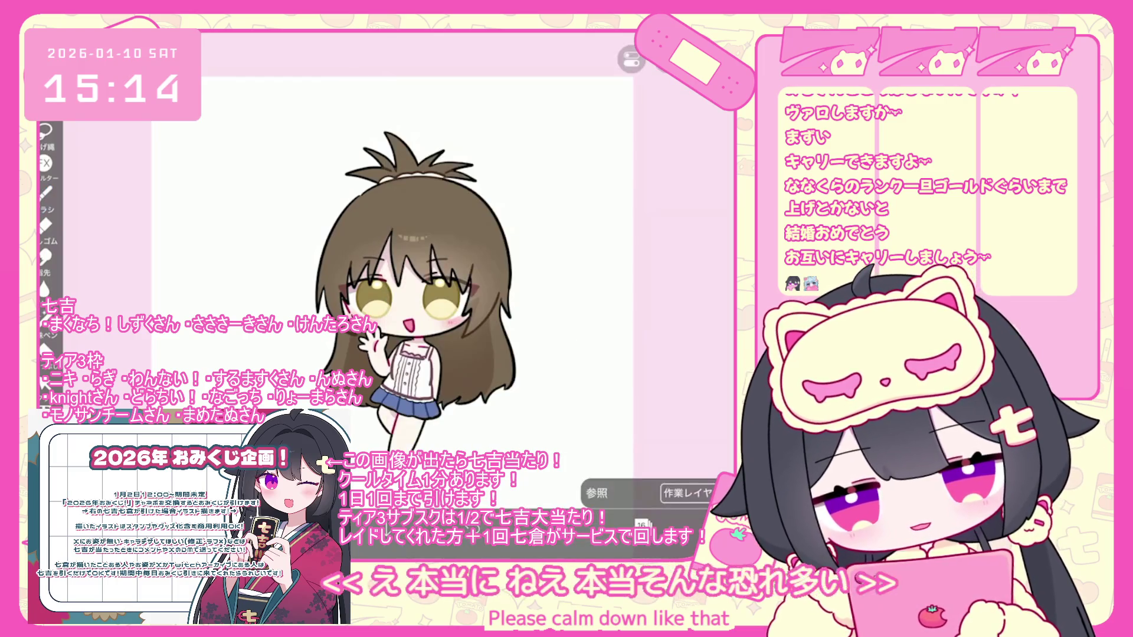
scroll(413, 265, "up", 2)
scroll(470, 400, "up", 3)
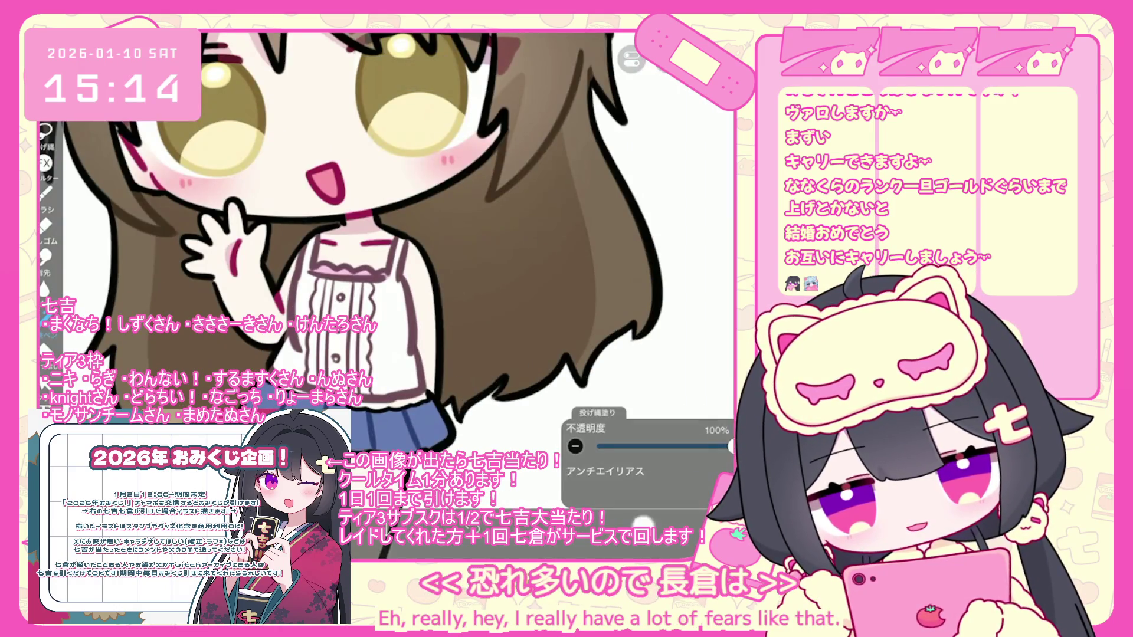
Bring the layer list back up to show the layer stack
left_click(641, 523)
left_click(642, 524)
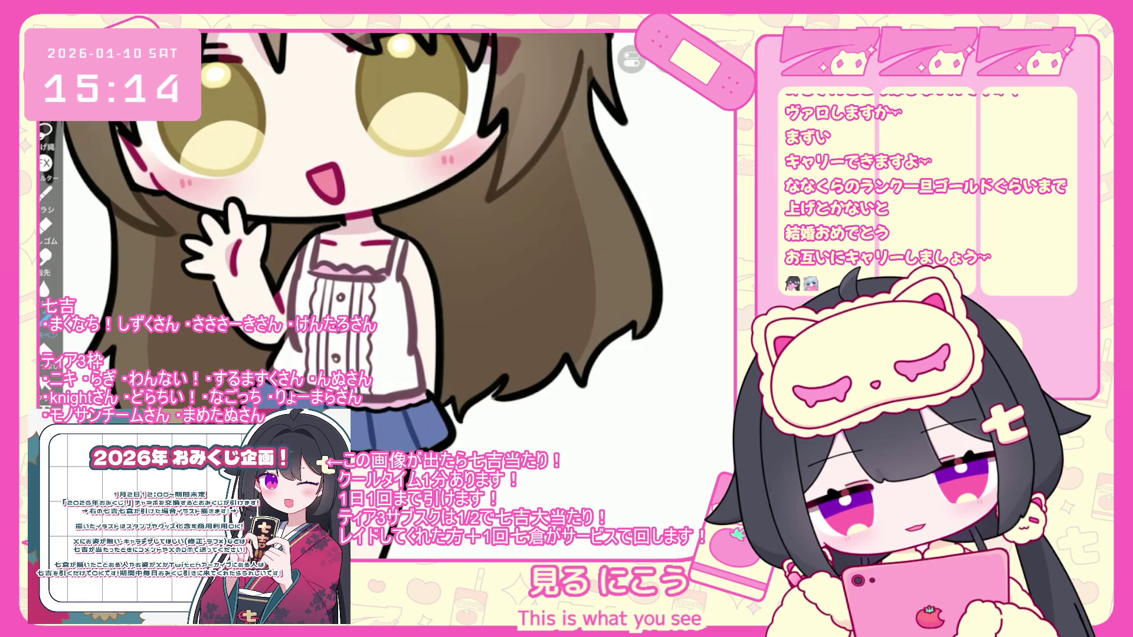
scroll(378, 236, "down", 3)
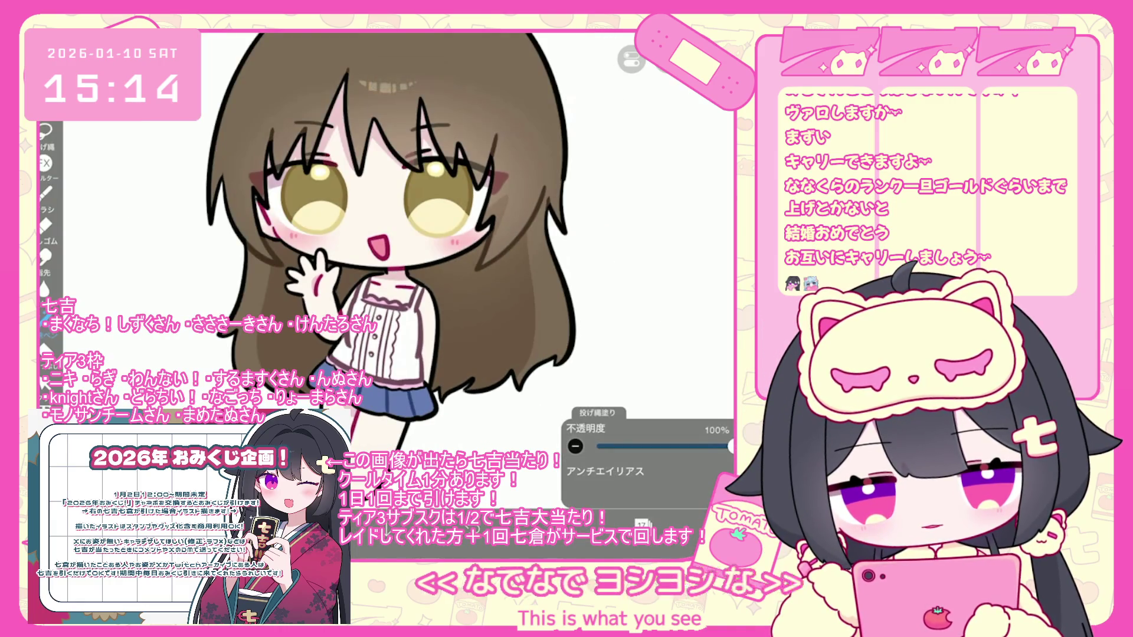
scroll(407, 248, "down", 3)
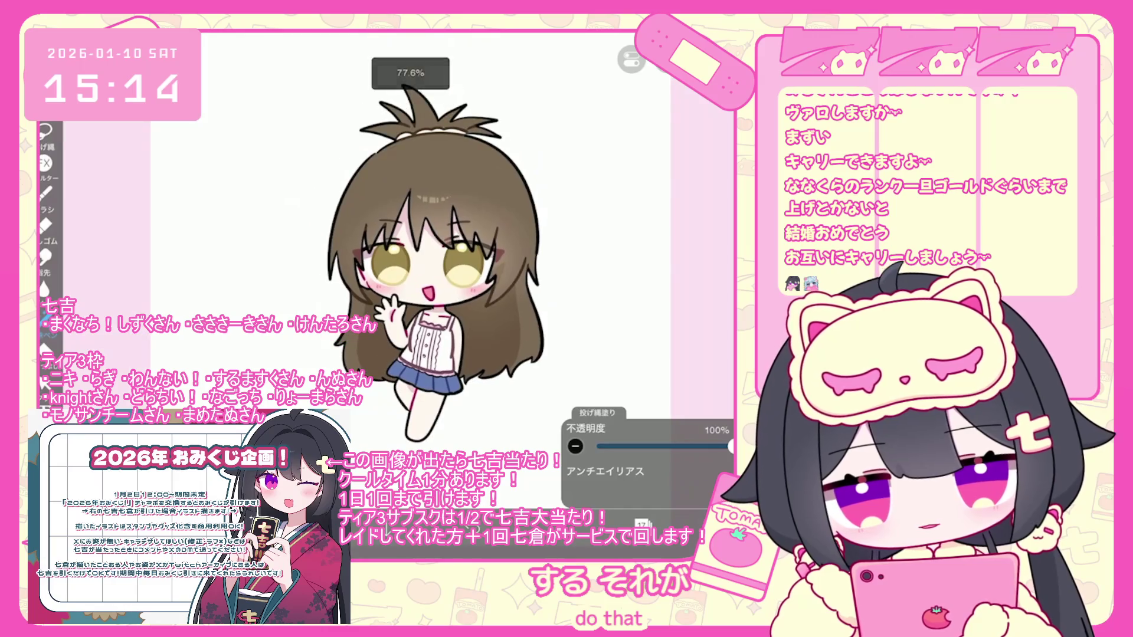
scroll(411, 272, "down", 2)
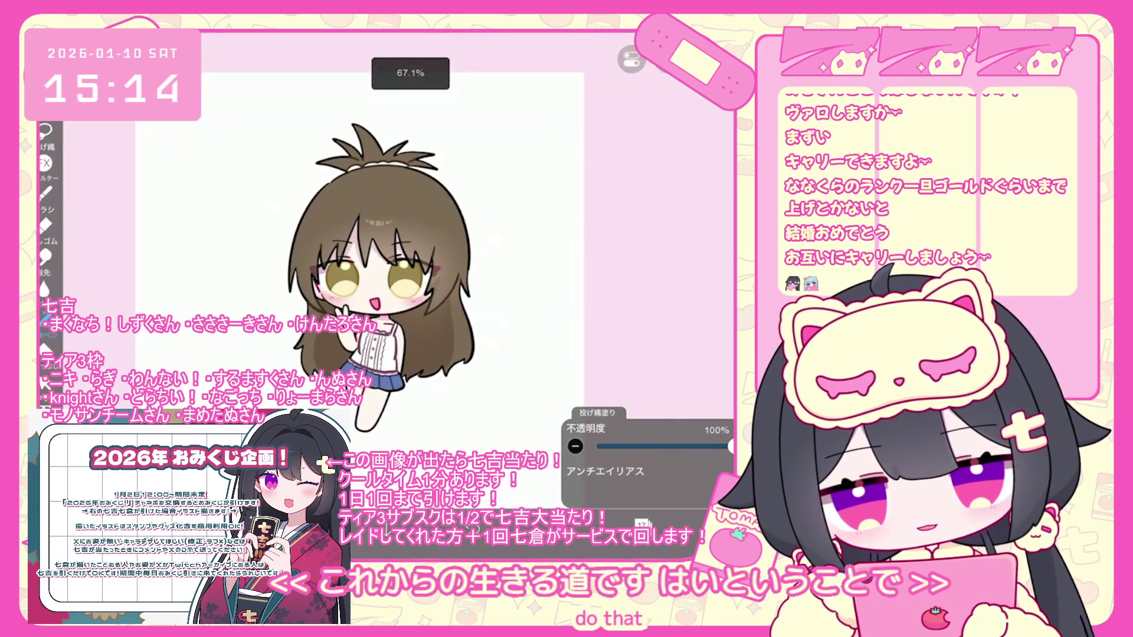
left_click(642, 524)
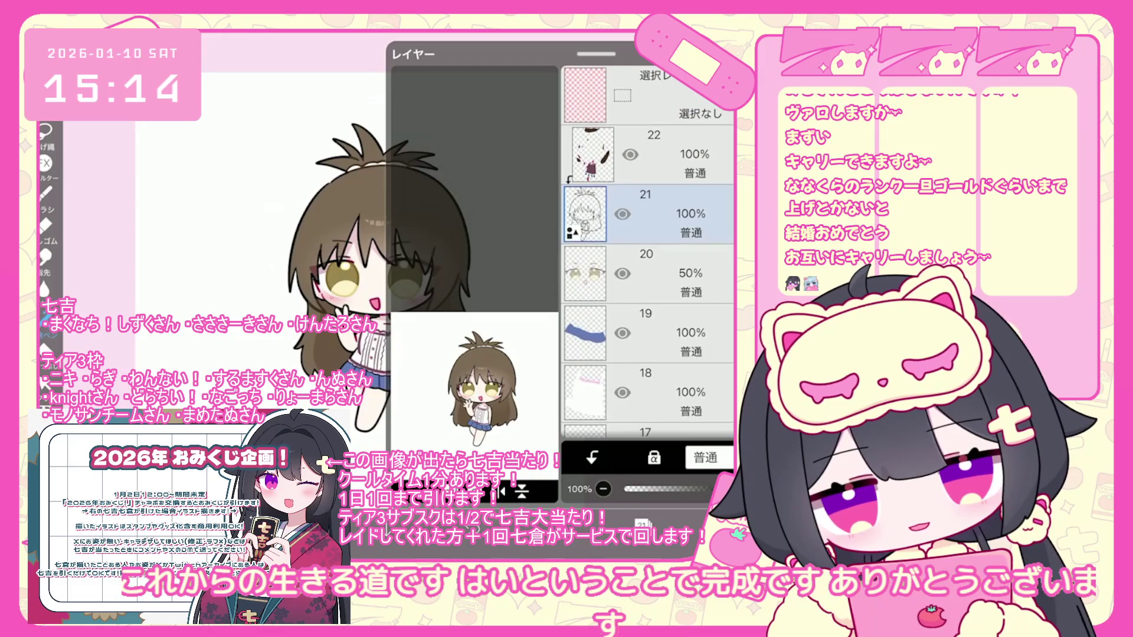
Drag layer 21 lower and widen the white border's stroke width to 10.4px
left_click_drag(646, 214, 646, 407)
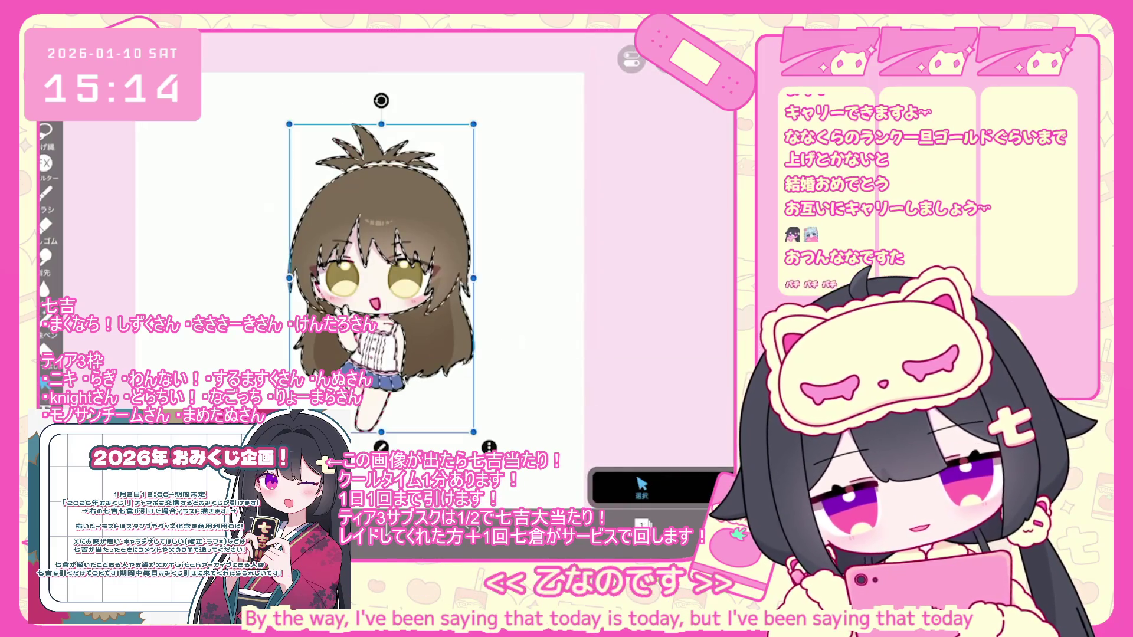
left_click_drag(628, 462, 634, 461)
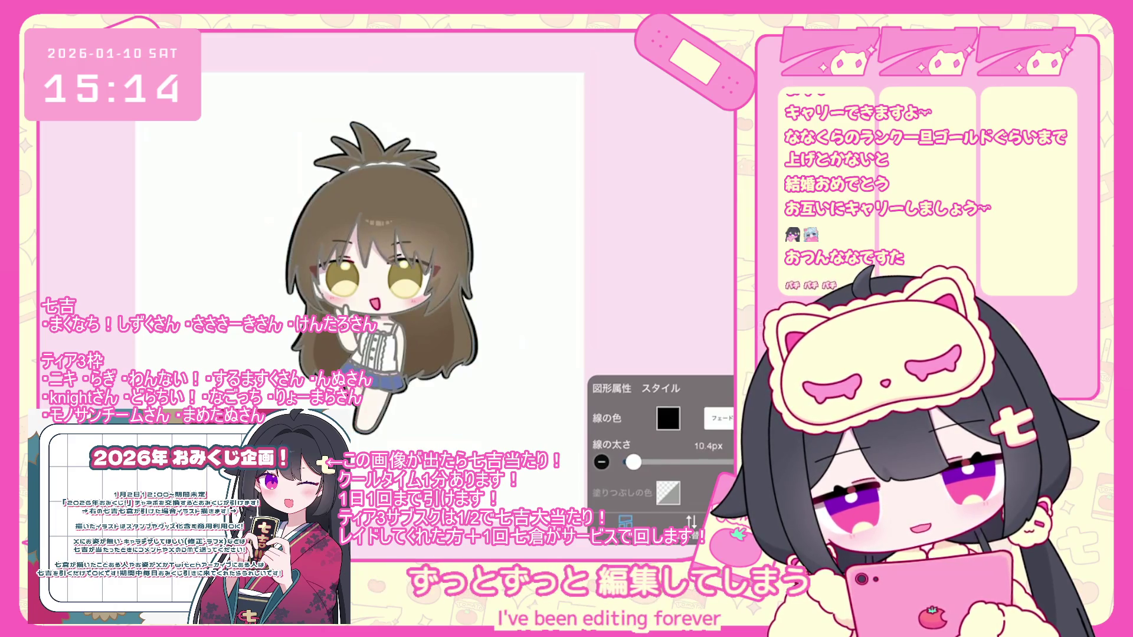